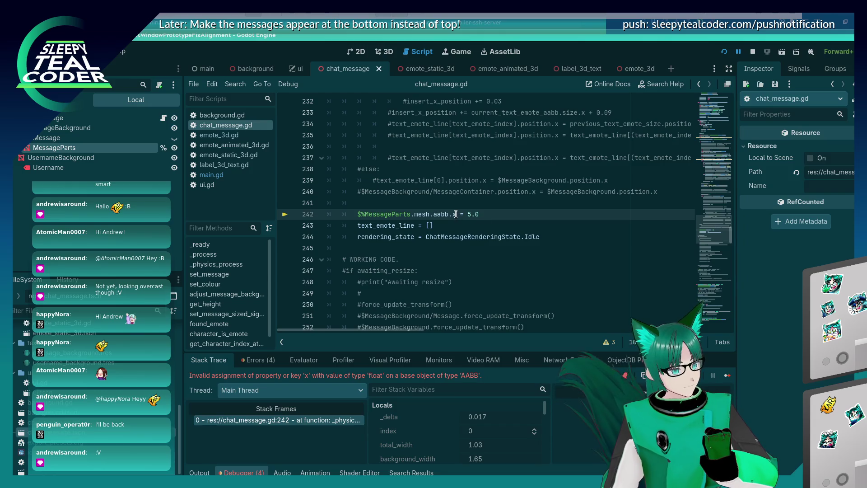
# Remove the x after aabb. on line 242 of chat_message.gd and save
pyautogui.press('BackSpace')
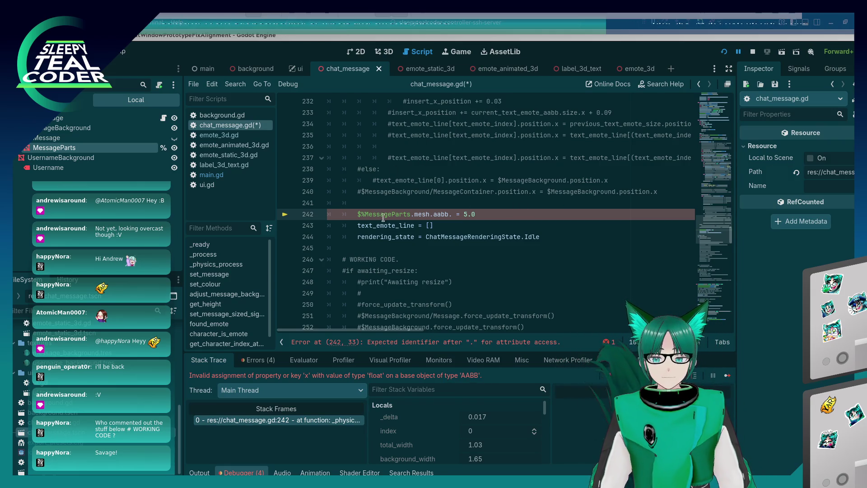
pyautogui.click(516, 250)
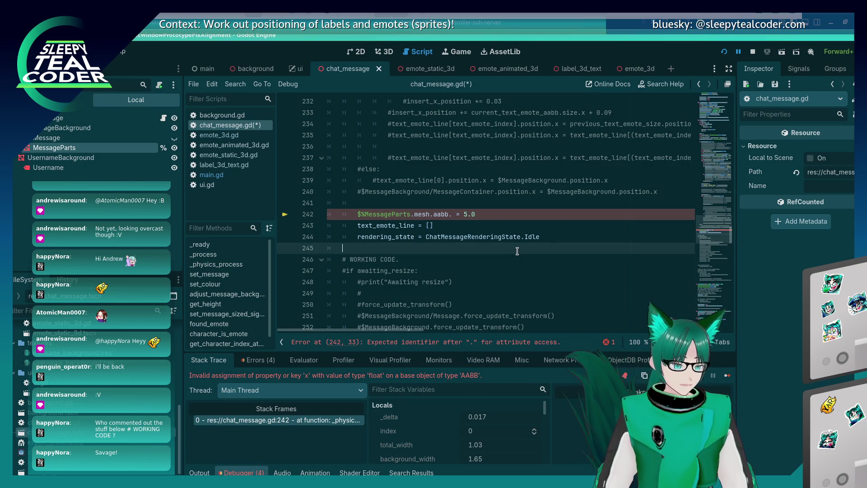
pyautogui.hotkey('ctrl', 's')
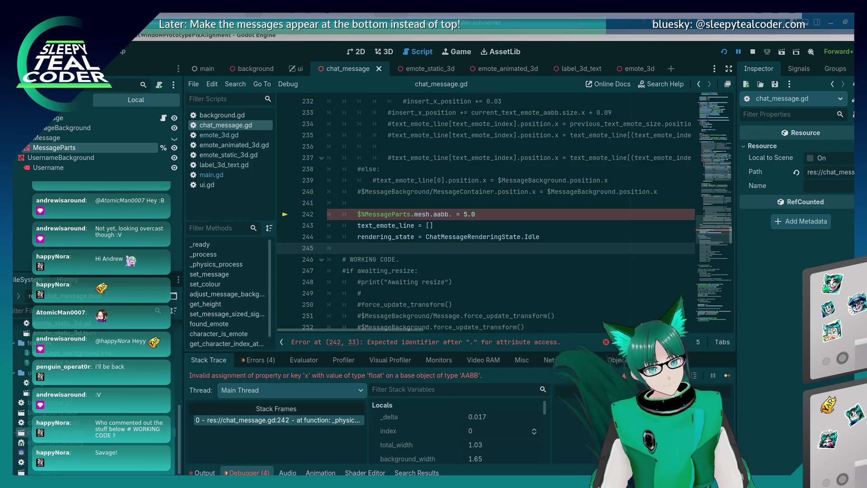
# Finish line 242 as %MessageParts.mesh.aabb.x = 5.0 without the leading $, save, and restart the game
pyautogui.click(507, 213)
pyautogui.write('x')
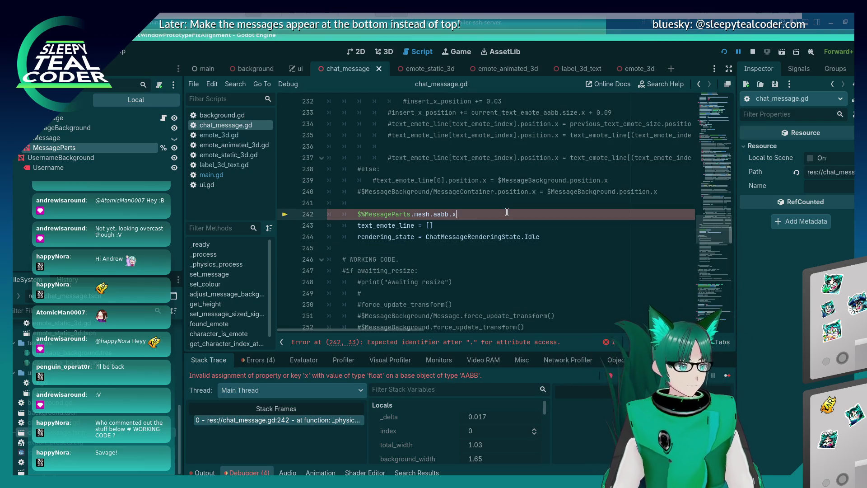
pyautogui.write(' = 5.0')
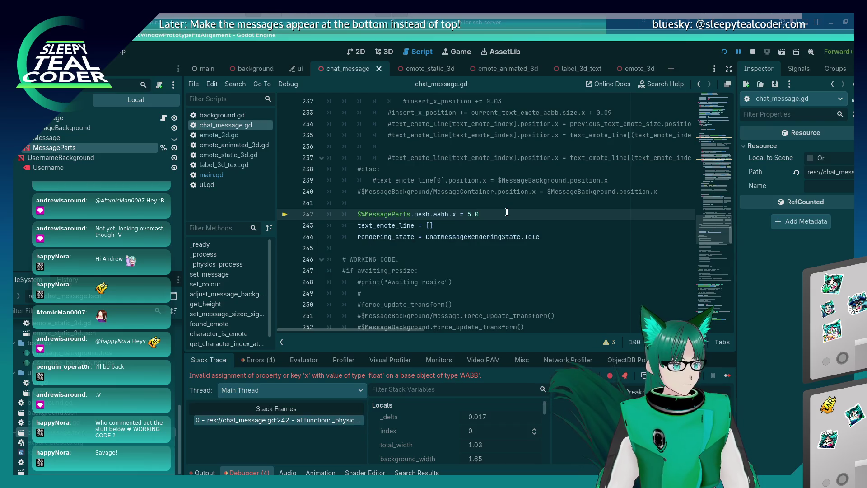
pyautogui.scroll(3, 506, 212)
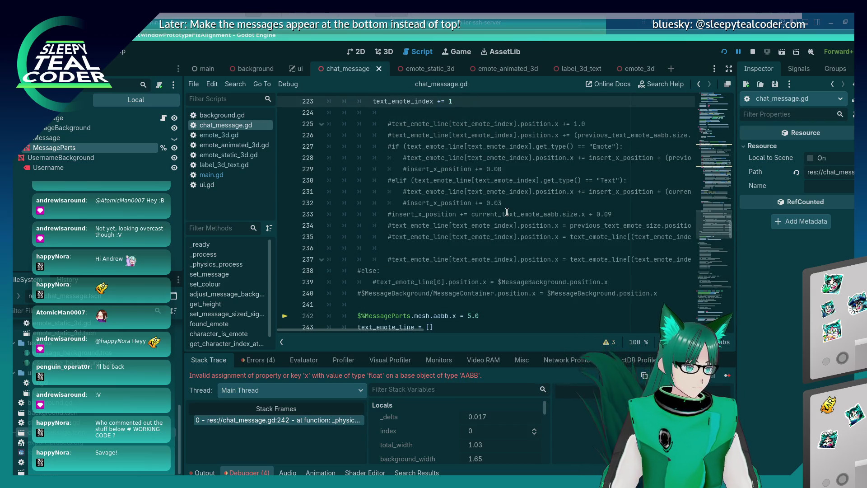
pyautogui.scroll(-2, 485, 193)
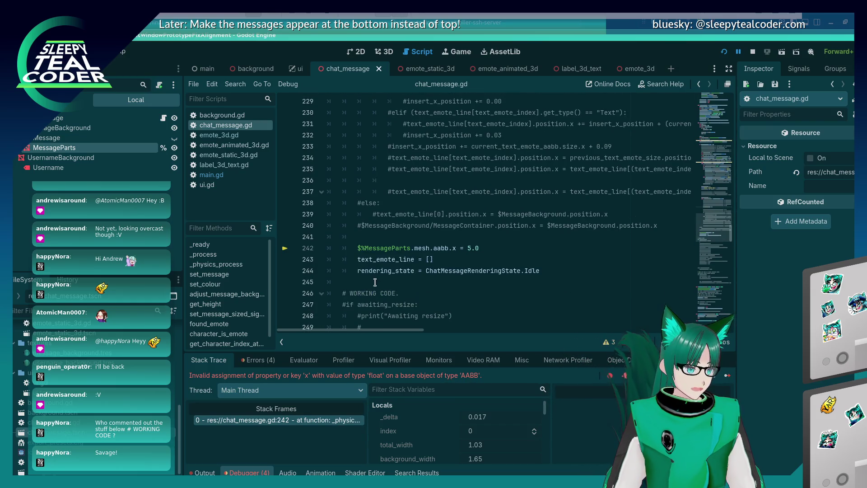
pyautogui.click(357, 248)
pyautogui.press('Delete')
pyautogui.hotkey('ctrl', 's')
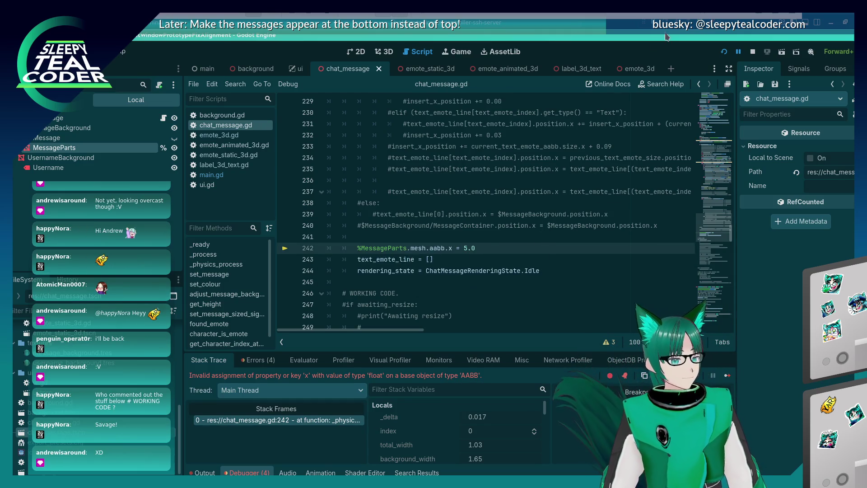
pyautogui.click(723, 50)
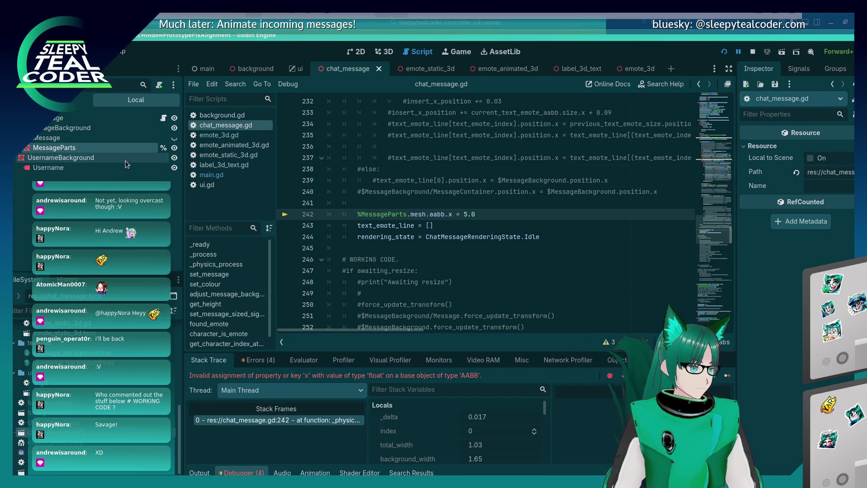
# Select MessageParts and browse its Inspector properties, briefly filtering for 'size'
pyautogui.click(130, 149)
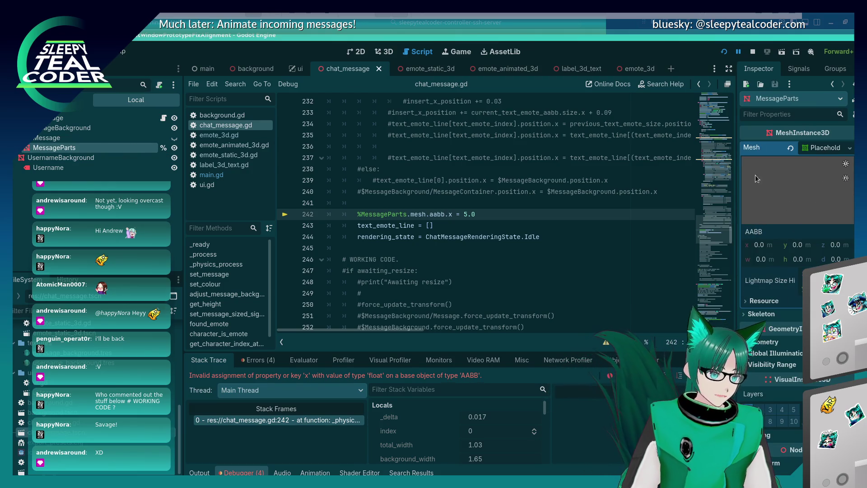
pyautogui.moveTo(752, 150)
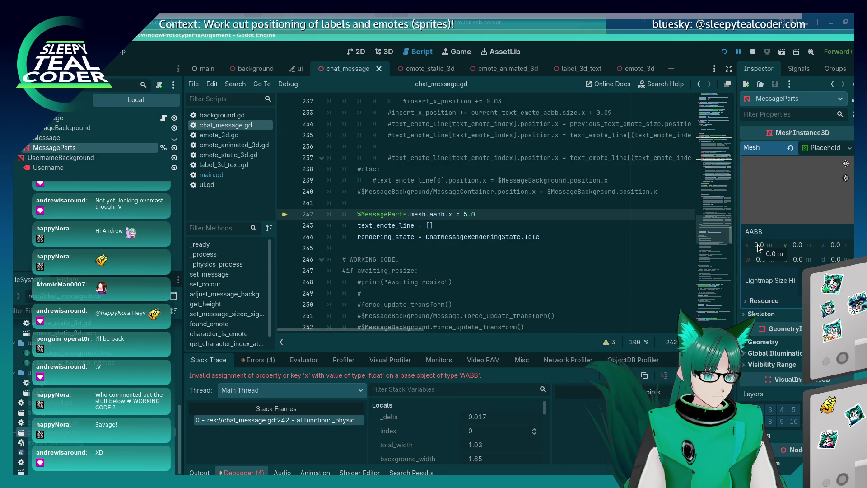
pyautogui.scroll(-2, 764, 308)
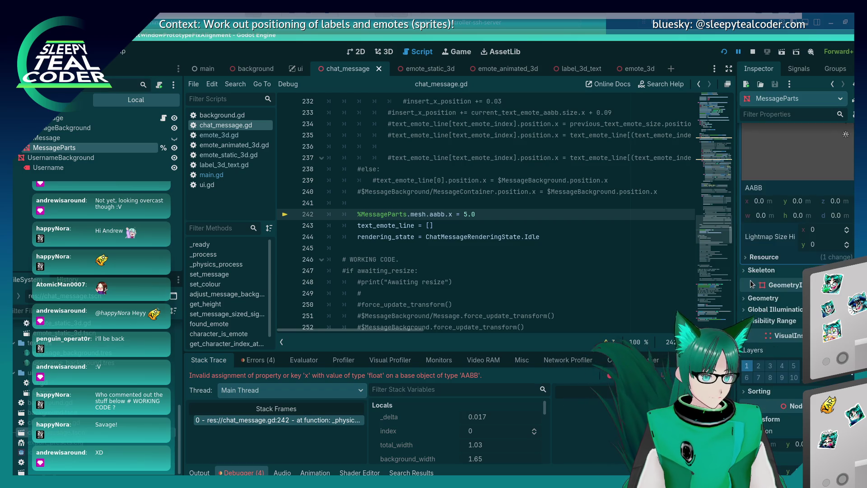
pyautogui.click(752, 300)
pyautogui.click(751, 302)
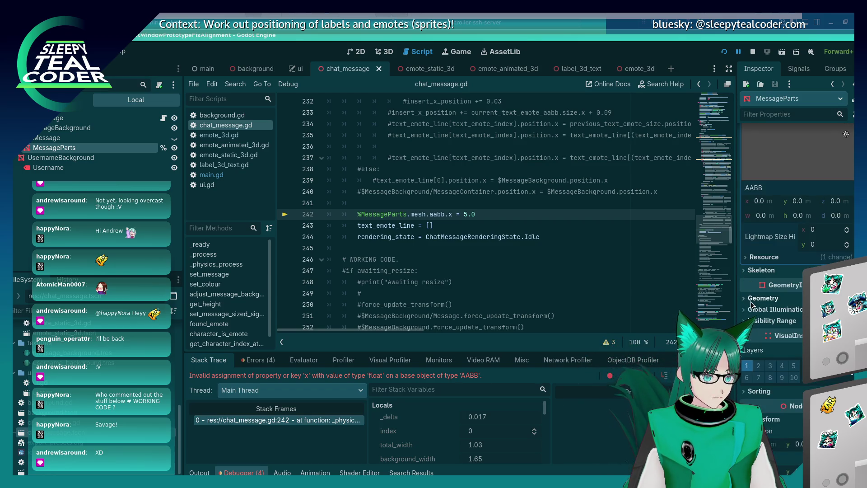
pyautogui.scroll(2, 770, 131)
pyautogui.click(770, 115)
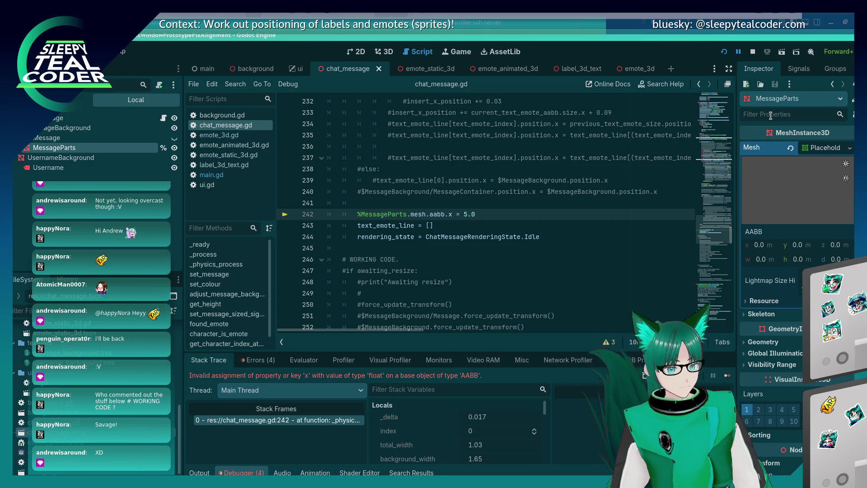
pyautogui.write('size')
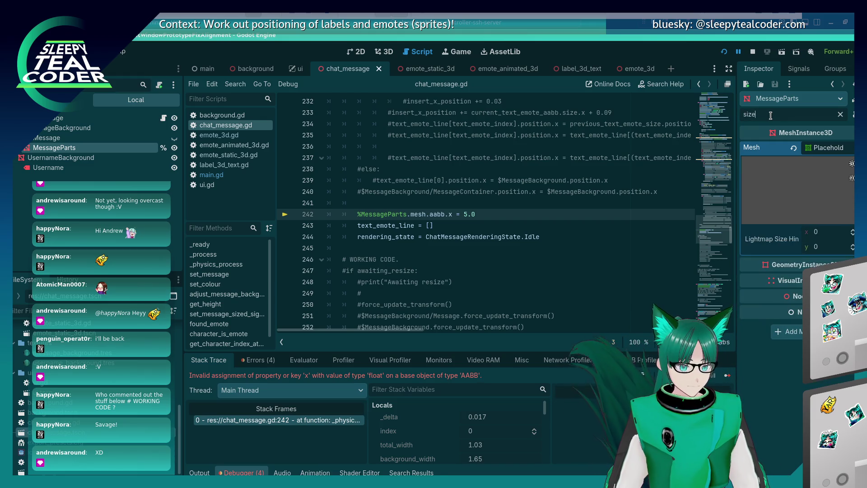
pyautogui.press('BackSpace')
pyautogui.press('BackSpace')
pyautogui.press('BackSpace')
pyautogui.click(837, 150)
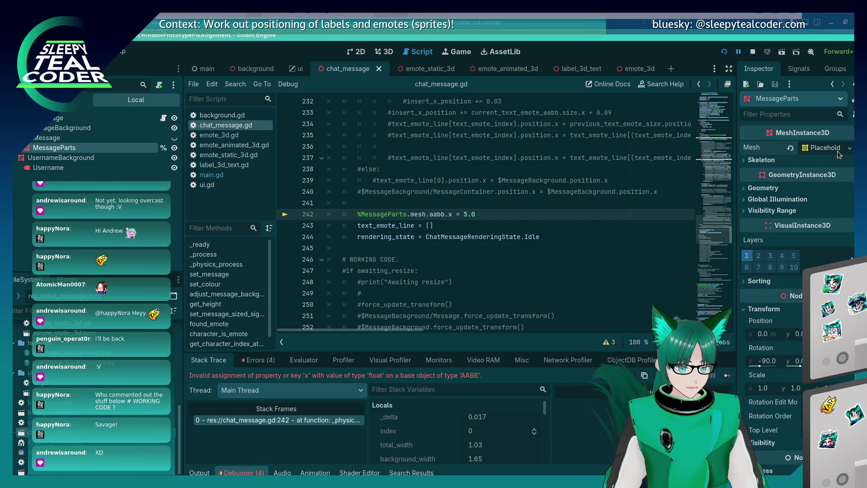
# Assign a new PlaneMesh to MessageParts' Mesh property
pyautogui.click(849, 148)
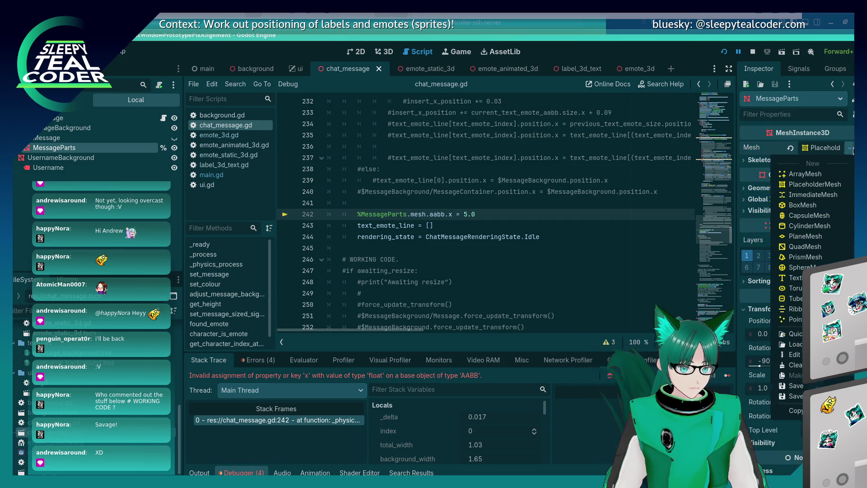
pyautogui.click(817, 237)
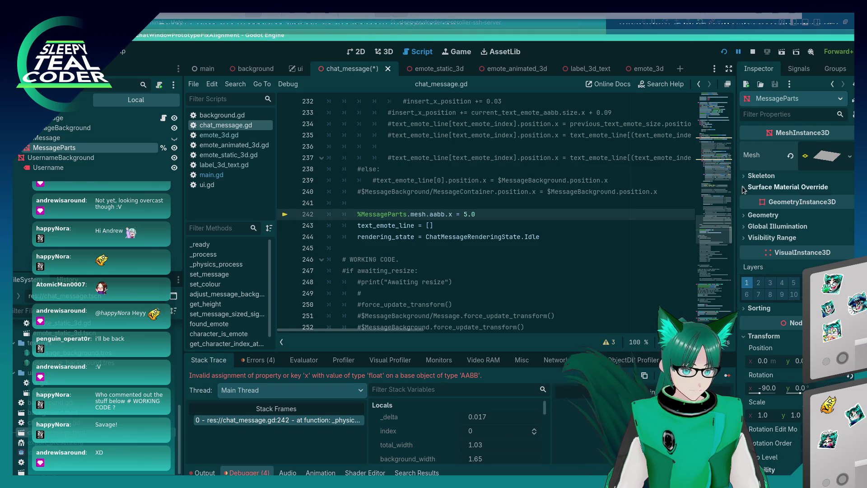
pyautogui.click(745, 216)
pyautogui.click(744, 216)
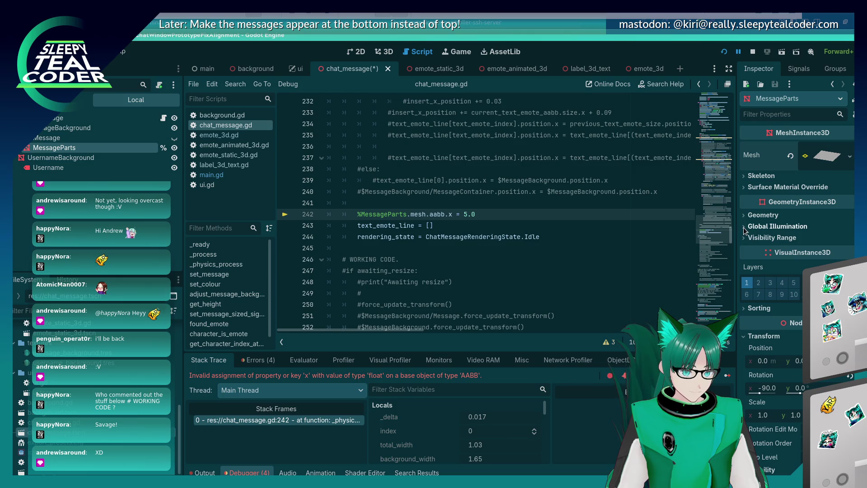
pyautogui.click(822, 162)
pyautogui.click(822, 163)
# Reset the mesh, assign a fresh PlaneMesh, and expand its Size settings
pyautogui.rightClick(825, 149)
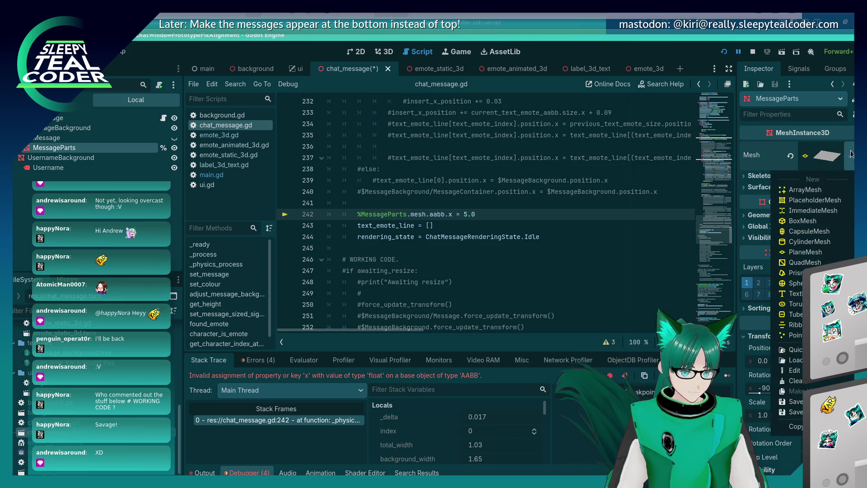
pyautogui.click(828, 170)
pyautogui.rightClick(833, 151)
pyautogui.click(850, 148)
pyautogui.click(850, 148)
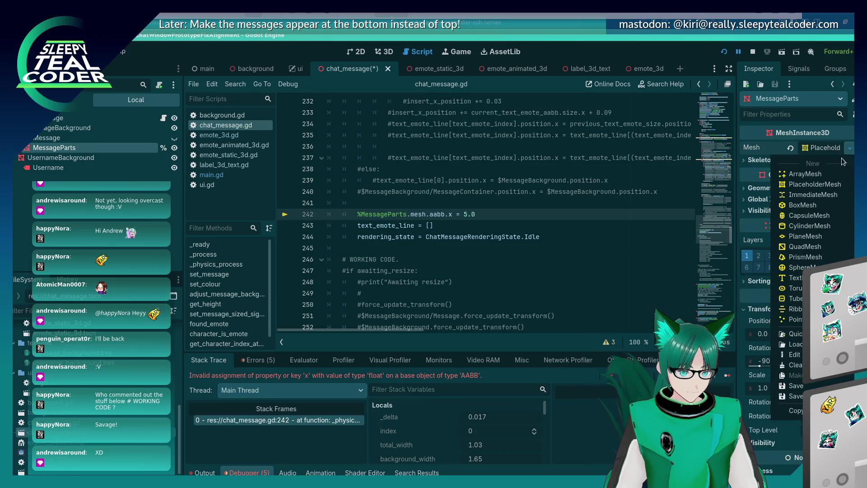
pyautogui.click(820, 236)
pyautogui.click(825, 158)
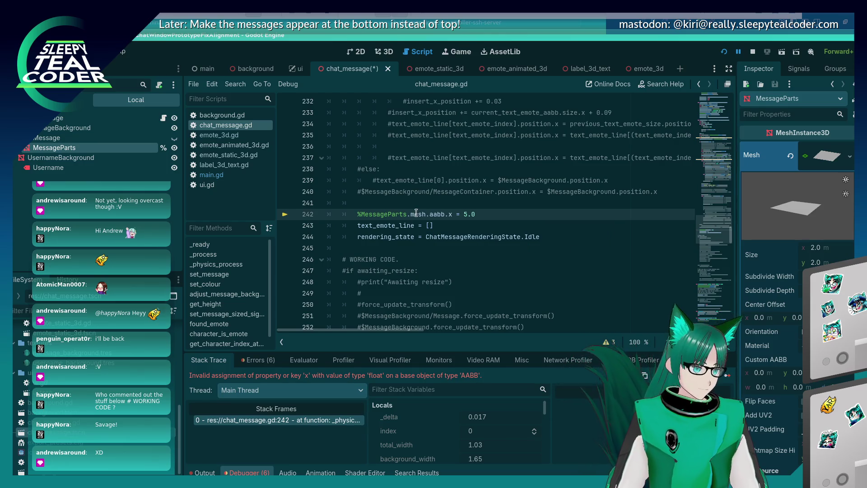
# Replace the 'aabb.x = 5.0' text on line 242, save, and restart the game
pyautogui.moveTo(429, 214); pyautogui.dragTo(475, 214)
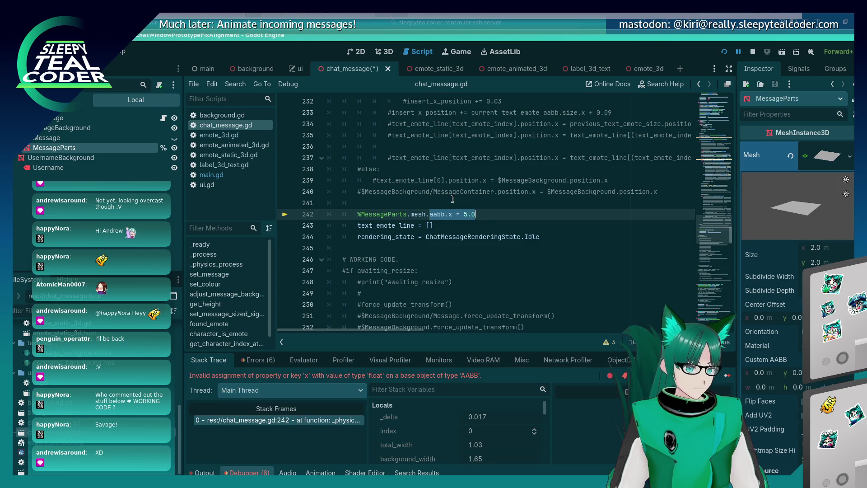
pyautogui.press('BackSpace')
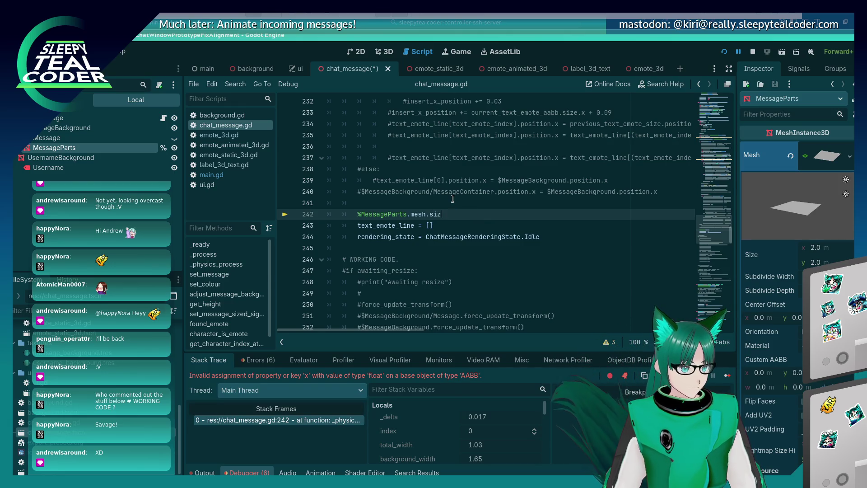
pyautogui.write('5.0')
pyautogui.hotkey('ctrl', 's')
pyautogui.click(724, 51)
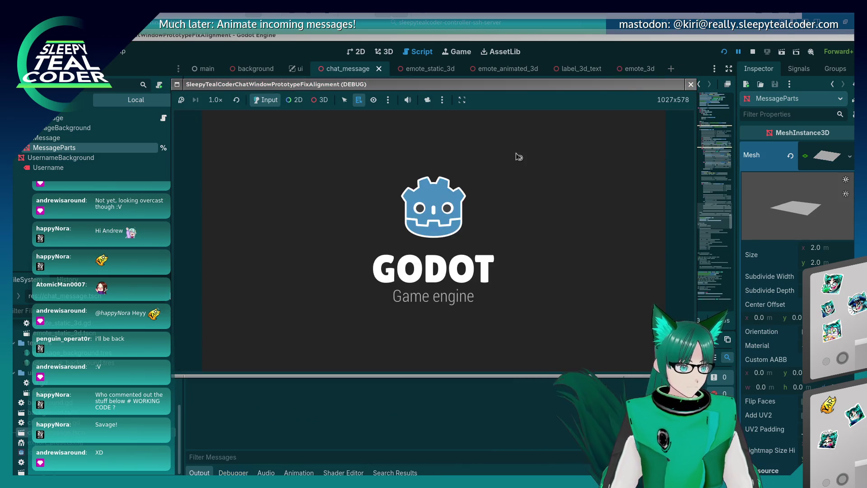
# Add a test chat message and orbit the free 3D camera to see the tilted message plane
pyautogui.click(521, 135)
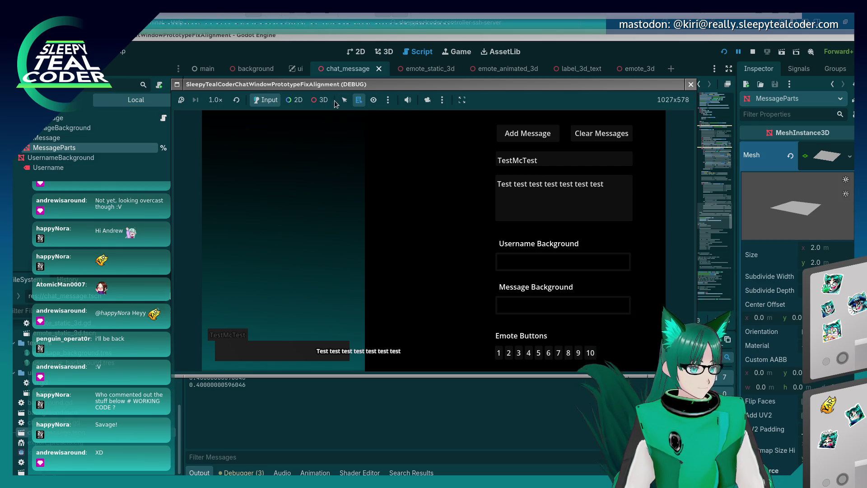
pyautogui.click(319, 100)
pyautogui.click(425, 100)
pyautogui.moveTo(385, 274)
pyautogui.mouseDown()
pyautogui.moveTo(386, 222)
pyautogui.moveTo(440, 231)
pyautogui.moveTo(396, 248)
pyautogui.moveTo(400, 231)
pyautogui.mouseUp()
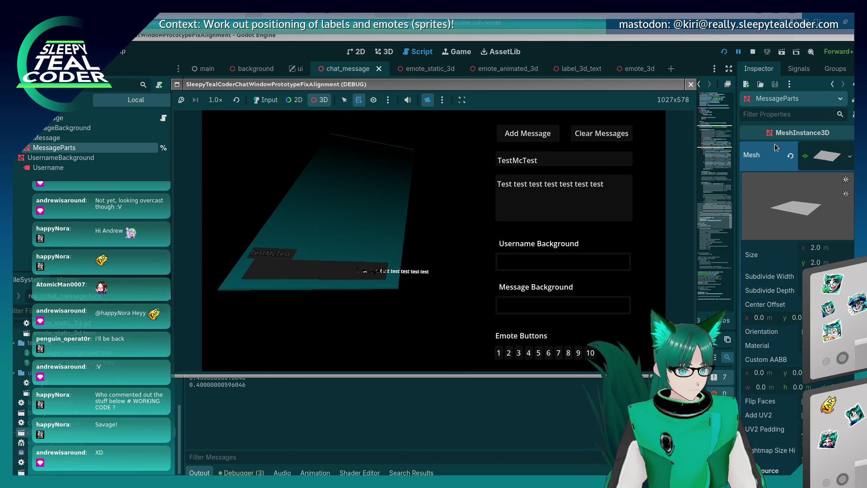
pyautogui.moveTo(471, 236); pyautogui.dragTo(478, 251)
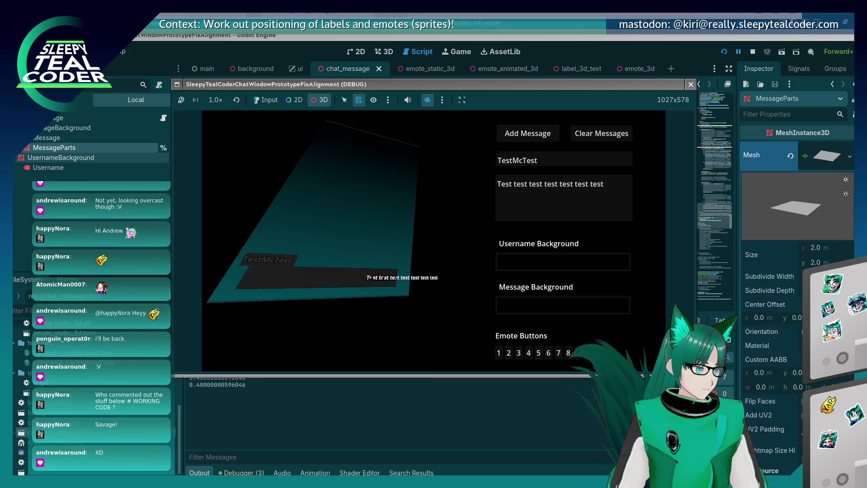
# In the running game's Remote tree, select FrontMesh and expand ChatMessage and MessageParts
pyautogui.click(33, 154)
pyautogui.click(77, 100)
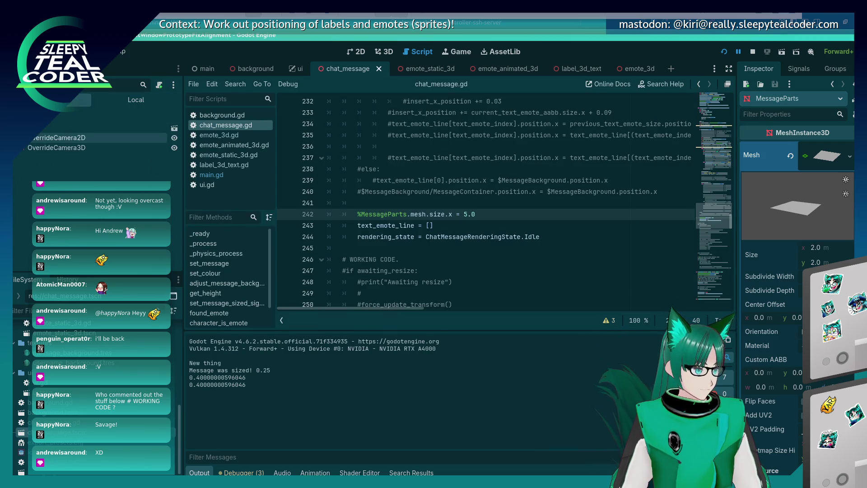
pyautogui.click(342, 207)
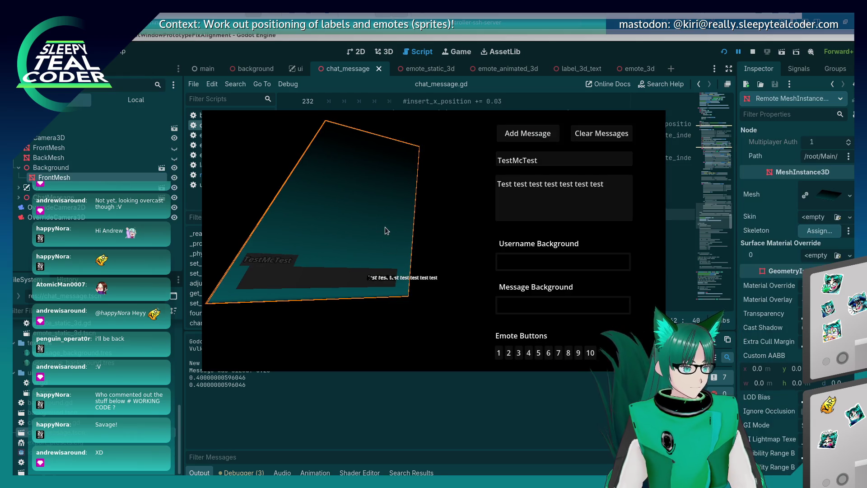
pyautogui.click(19, 197)
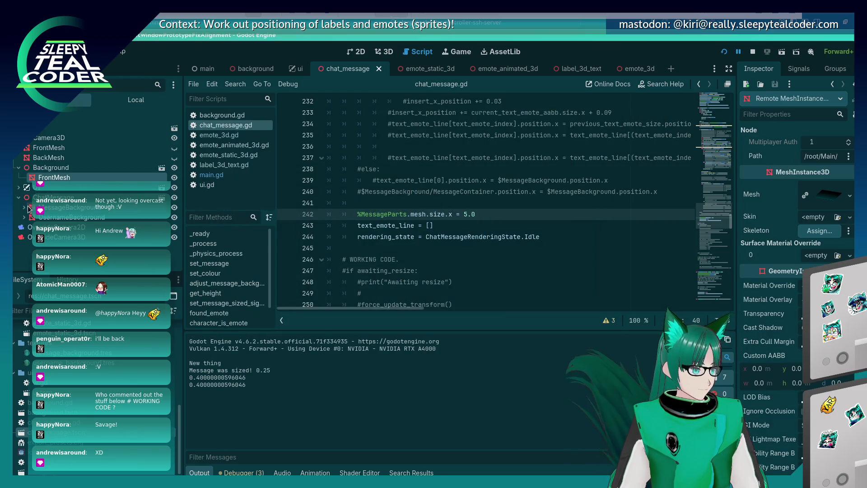
pyautogui.click(29, 227)
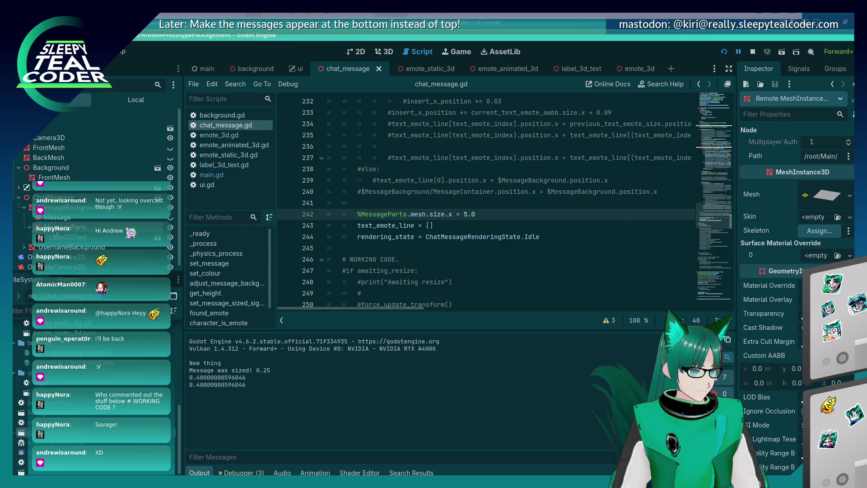
pyautogui.hotkey('alt', 'Tab')
# Orbit the game camera to view the message quad from above, then return to chat_message.gd
pyautogui.moveTo(432, 287)
pyautogui.mouseDown()
pyautogui.moveTo(429, 278)
pyautogui.moveTo(389, 341)
pyautogui.moveTo(341, 282)
pyautogui.moveTo(364, 245)
pyautogui.moveTo(416, 291)
pyautogui.moveTo(420, 323)
pyautogui.moveTo(412, 299)
pyautogui.moveTo(416, 258)
pyautogui.moveTo(414, 285)
pyautogui.moveTo(399, 279)
pyautogui.moveTo(434, 289)
pyautogui.moveTo(411, 300)
pyautogui.moveTo(342, 292)
pyautogui.moveTo(445, 315)
pyautogui.mouseUp()
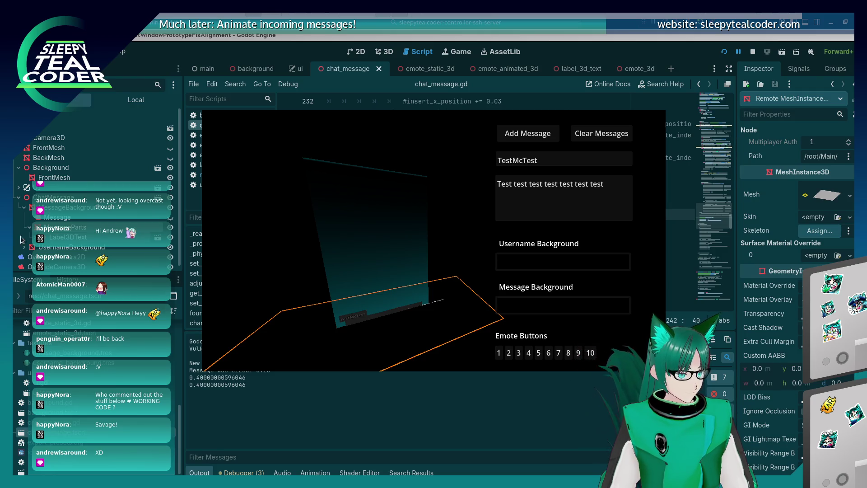
pyautogui.hotkey('alt', 'Tab')
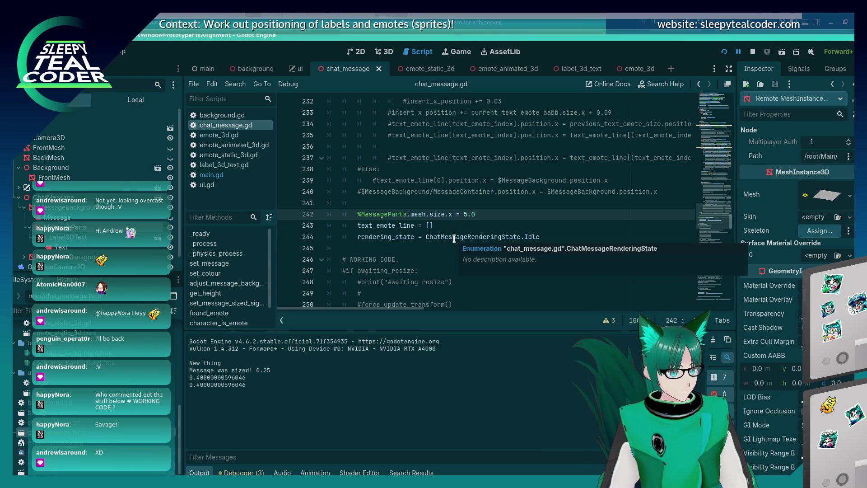
# Select the '.mesh.size.x = 5.0' part of line 242 and clear MessageParts' Mesh in the Inspector
pyautogui.moveTo(476, 214); pyautogui.dragTo(408, 214)
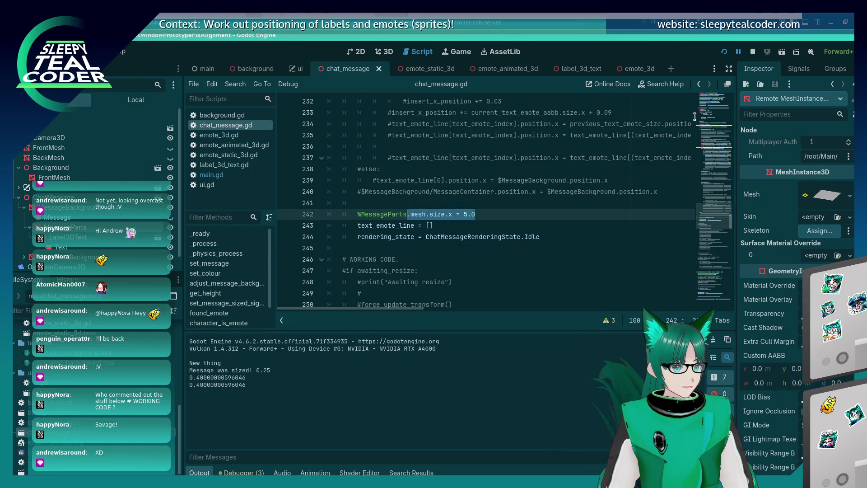
pyautogui.click(849, 197)
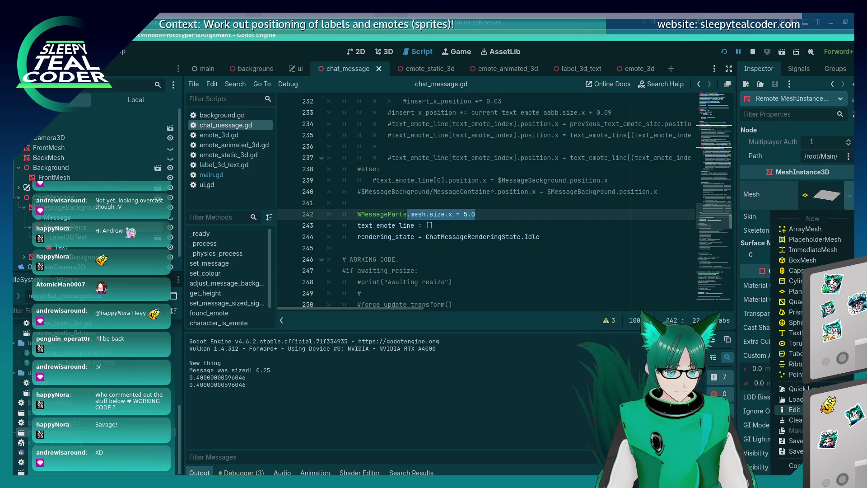
pyautogui.click(795, 419)
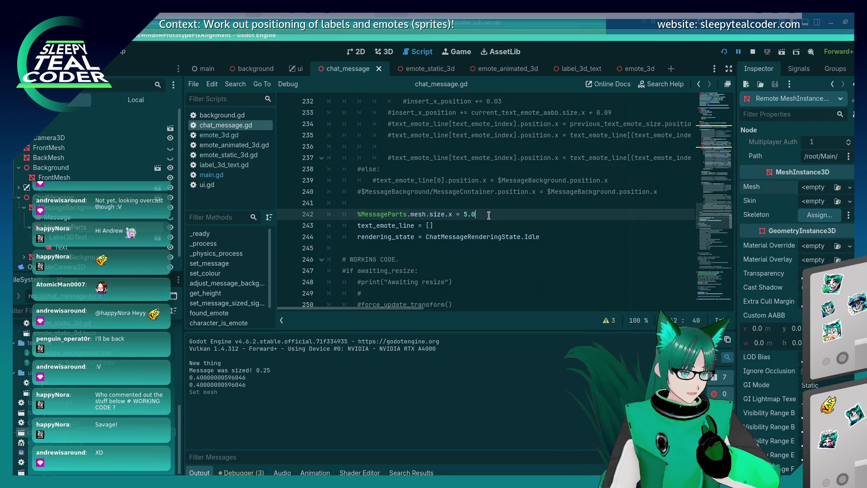
pyautogui.write('.')
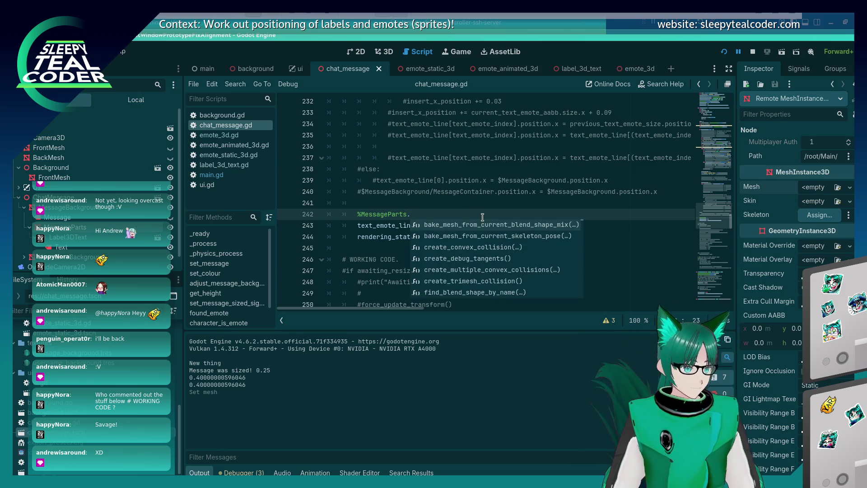
pyautogui.press('BackSpace')
# Rewrite line 242 as %MessageParts.position.x = $MessageBackground.position.x and save
pyautogui.hotkey('ctrl', 'shift', 'Return')
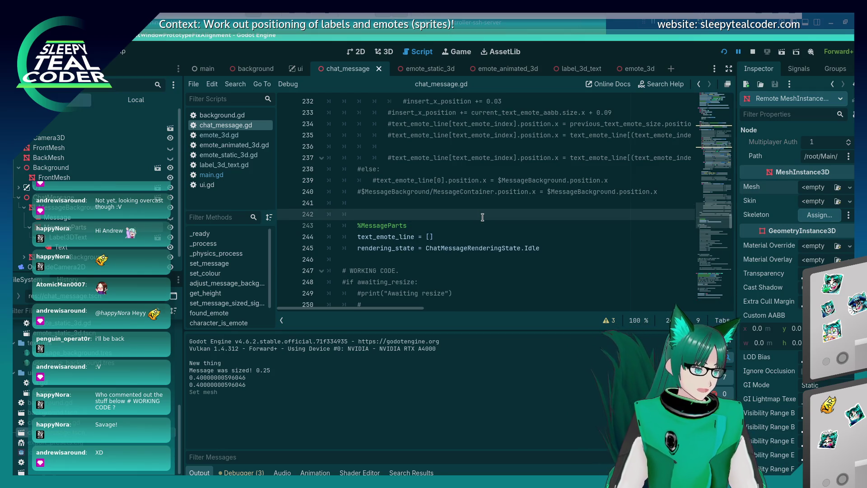
pyautogui.write('$MessageBackground.p')
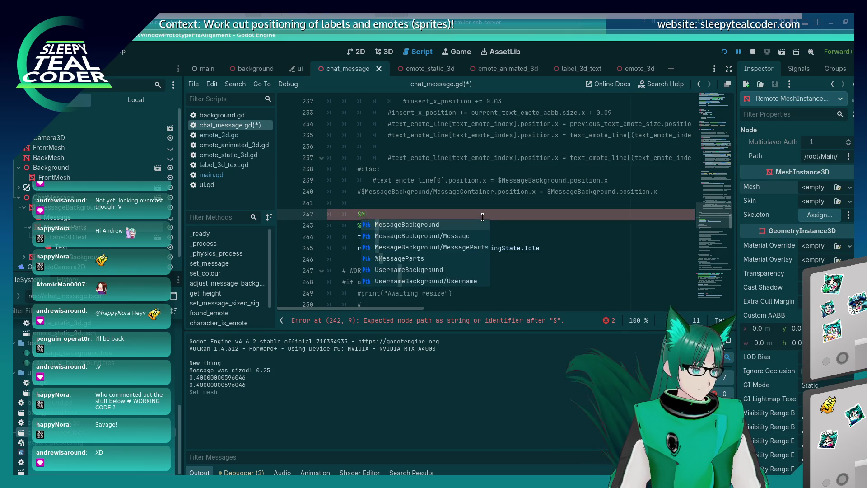
pyautogui.press('BackSpace')
pyautogui.press('BackSpace')
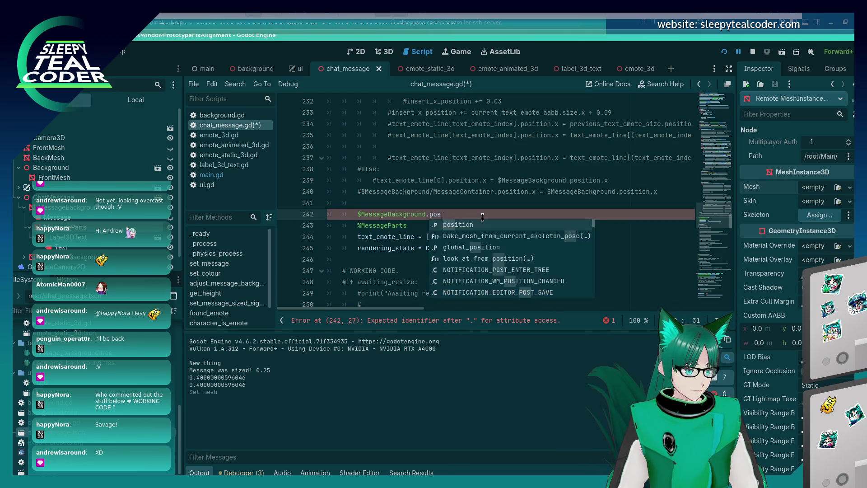
pyautogui.press('Down')
pyautogui.write('.p')
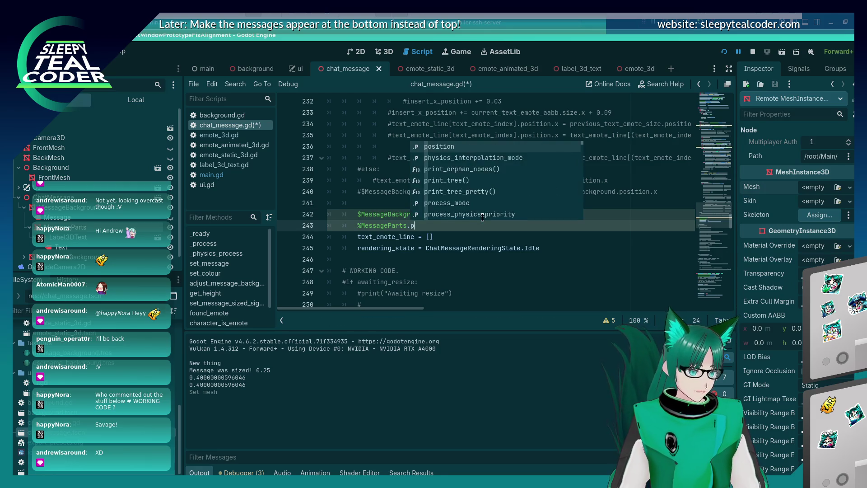
pyautogui.write('osition.x = $MessageBackground')
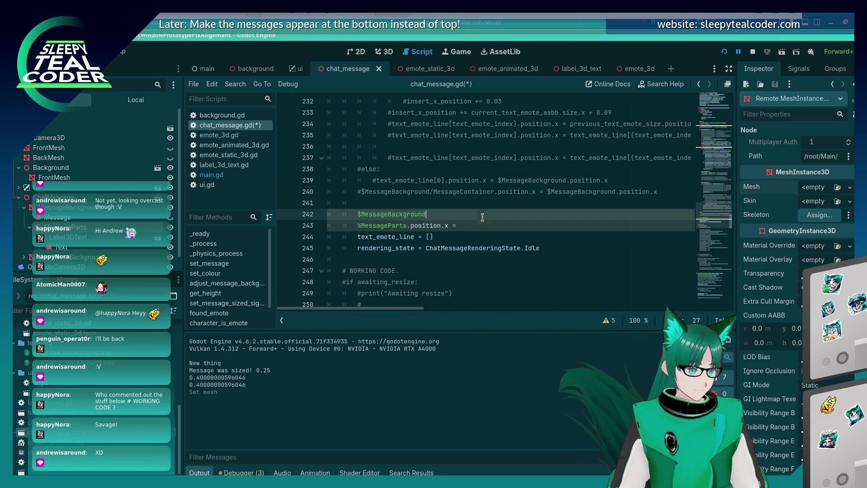
pyautogui.press('Up')
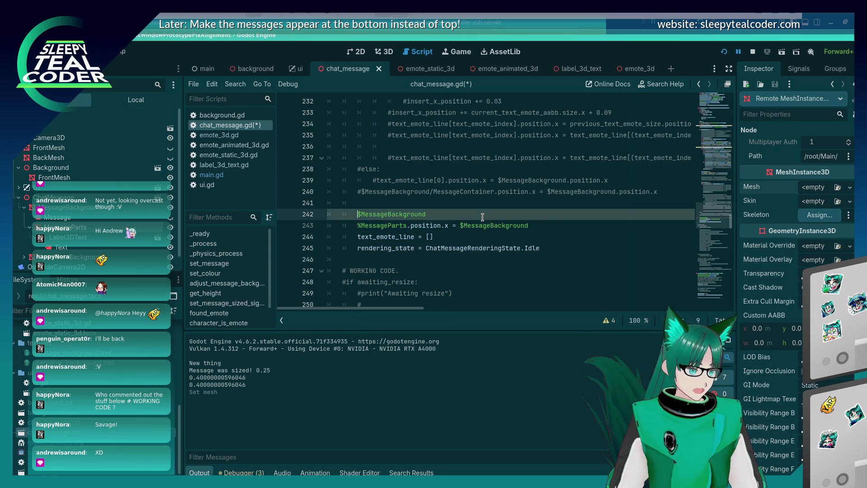
pyautogui.hotkey('ctrl', 'shift', 'k')
pyautogui.write('.pos')
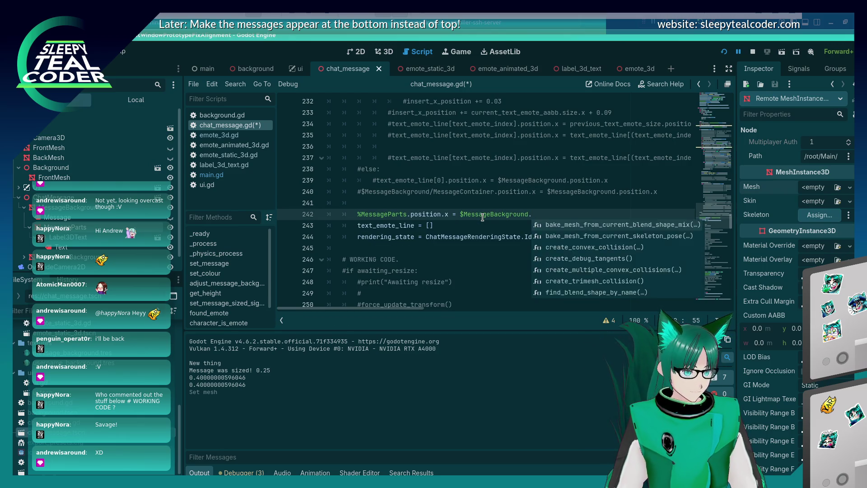
pyautogui.press('Return')
pyautogui.hotkey('ctrl', 's')
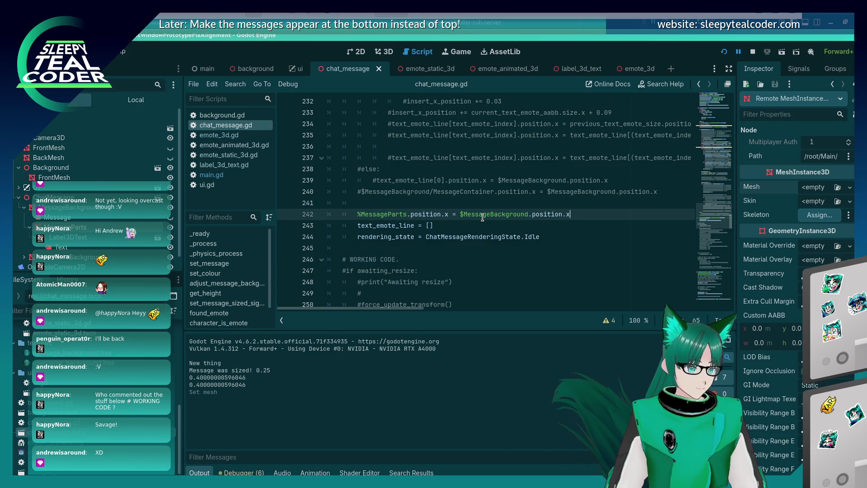
pyautogui.hotkey('alt', 'Tab')
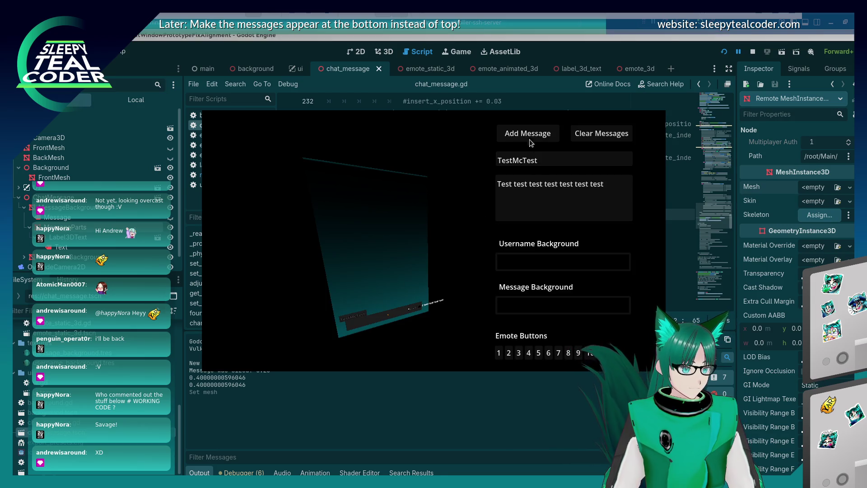
# Relaunch the game and post two test messages, the second ending with an emote
pyautogui.hotkey('alt', 'Tab')
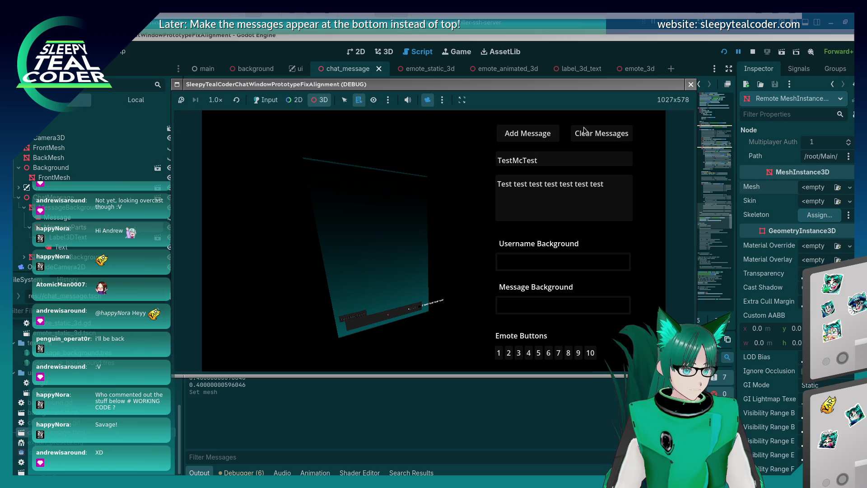
pyautogui.click(725, 52)
pyautogui.click(726, 52)
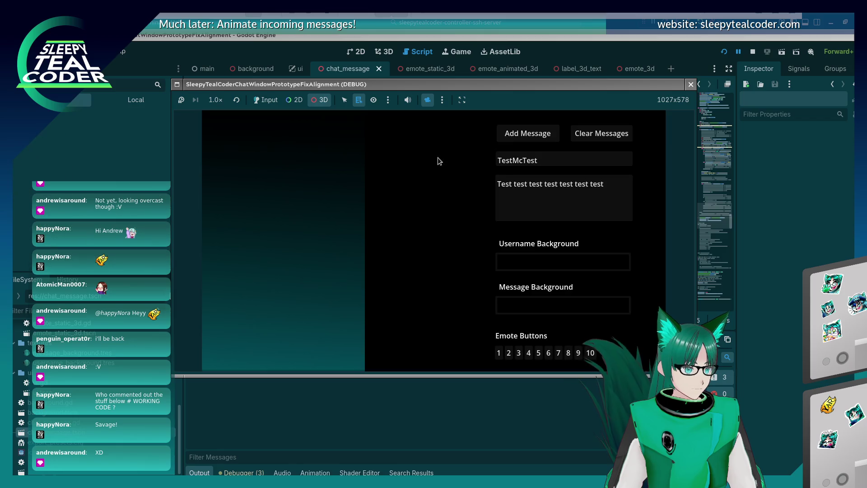
pyautogui.click(529, 133)
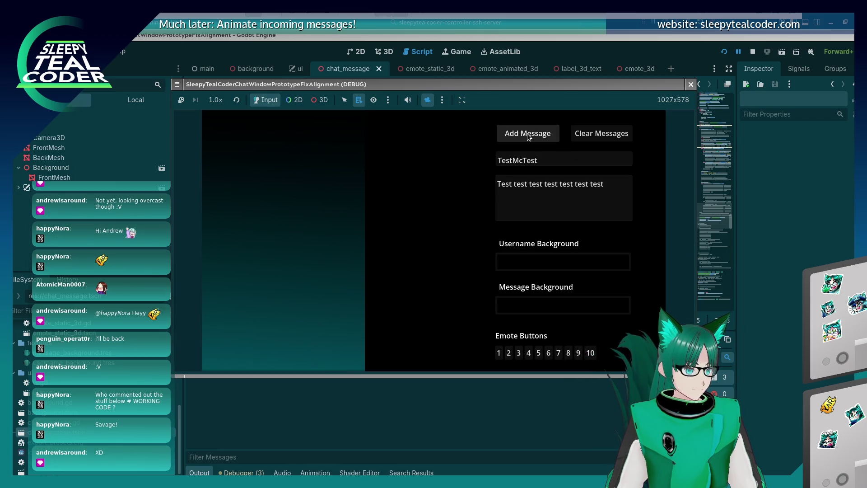
pyautogui.click(605, 184)
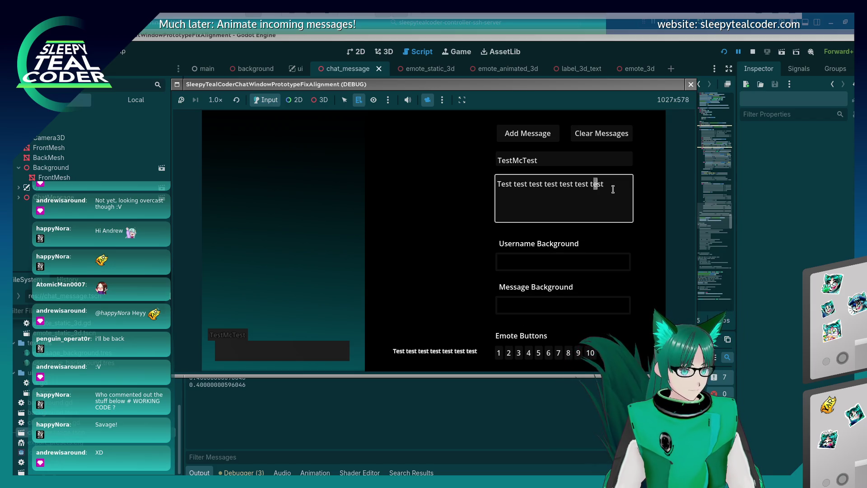
pyautogui.click(510, 350)
pyautogui.click(528, 133)
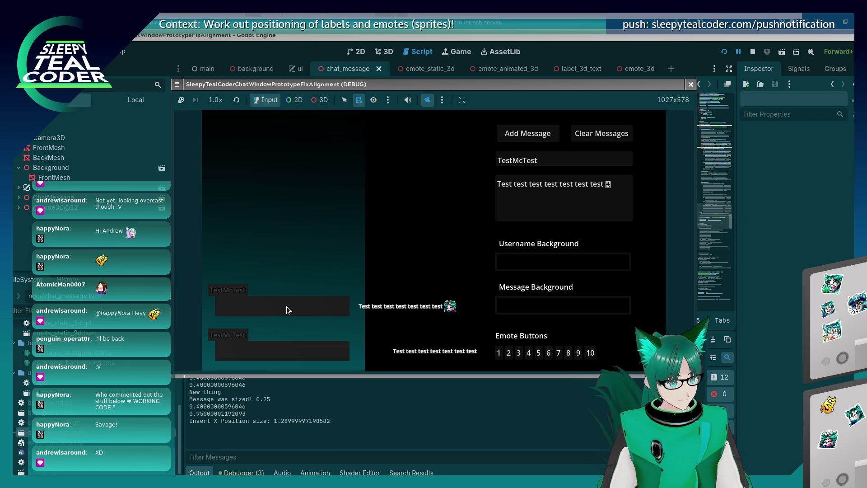
# Back in the script, select the %MessageParts.position.x expression on line 242
pyautogui.click(853, 229)
pyautogui.scroll(3, 443, 229)
pyautogui.scroll(-3, 443, 228)
pyautogui.doubleClick(389, 147)
pyautogui.moveTo(448, 145); pyautogui.dragTo(357, 147)
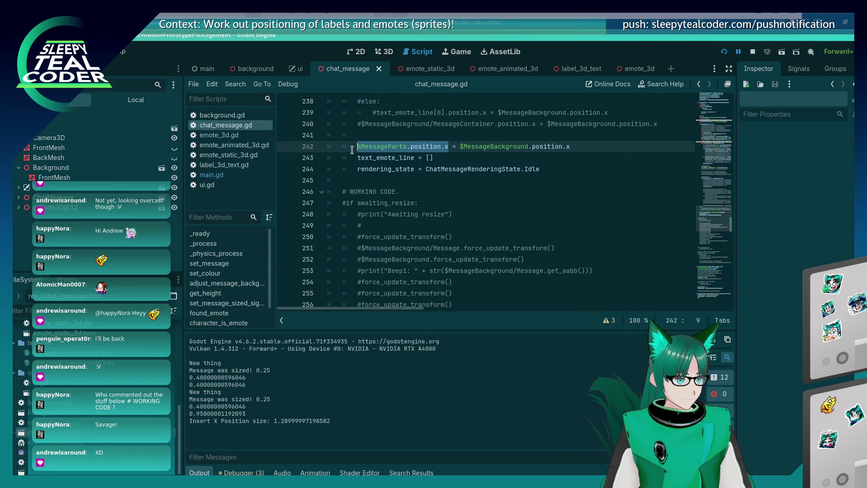
# Search the script for %MessageParts.position.x, stepping from line 187 back to line 242
pyautogui.hotkey('ctrl', 'f')
pyautogui.press('Return')
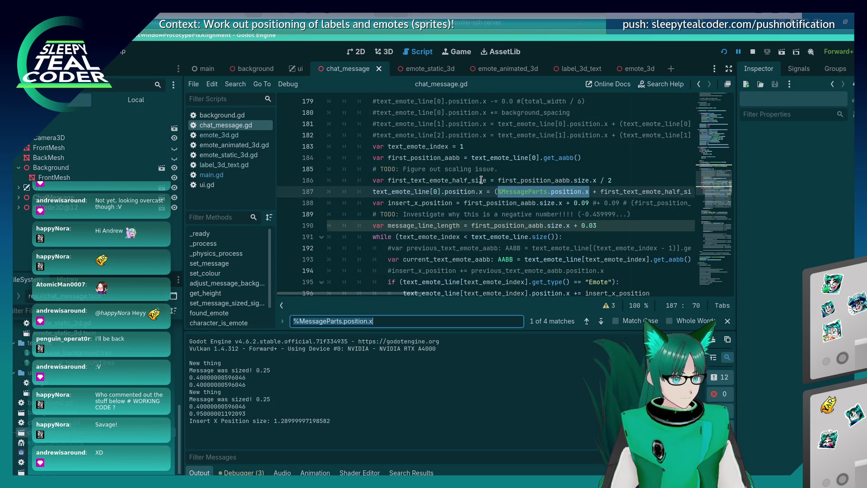
pyautogui.press('Return')
pyautogui.press('Return')
pyautogui.press('Return')
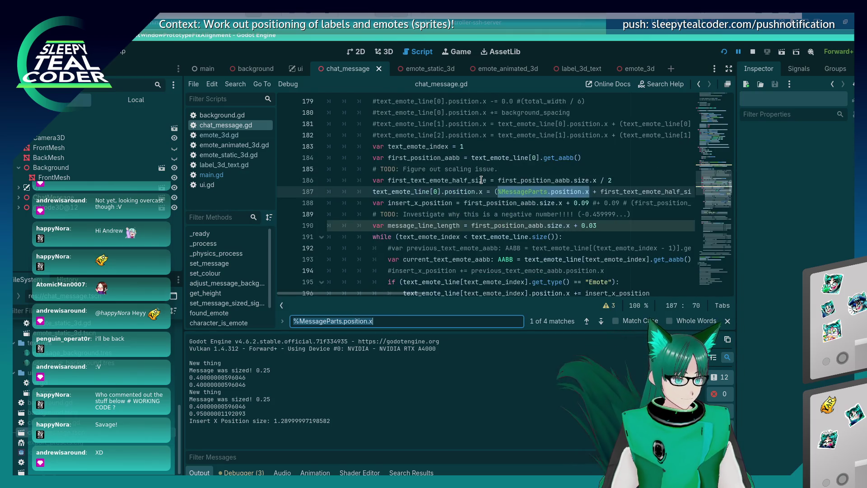
pyautogui.press('Return')
pyautogui.press('Return')
pyautogui.press('Return')
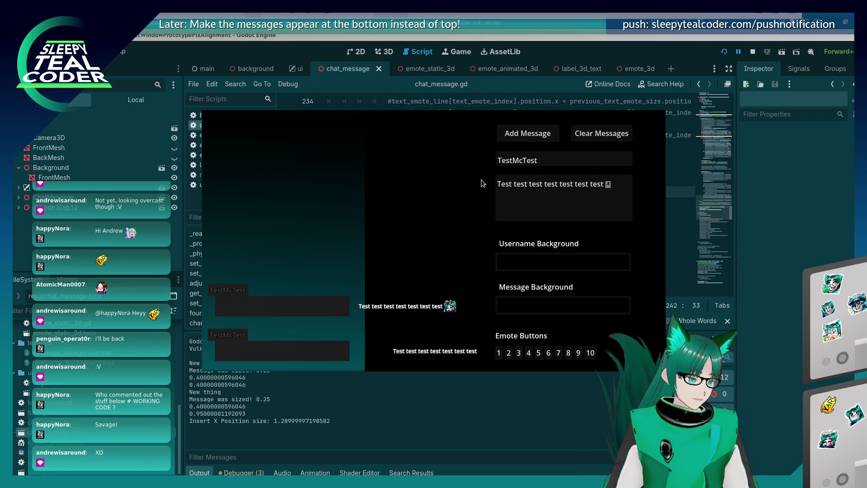
pyautogui.click(19, 208)
pyautogui.click(24, 218)
pyautogui.click(30, 236)
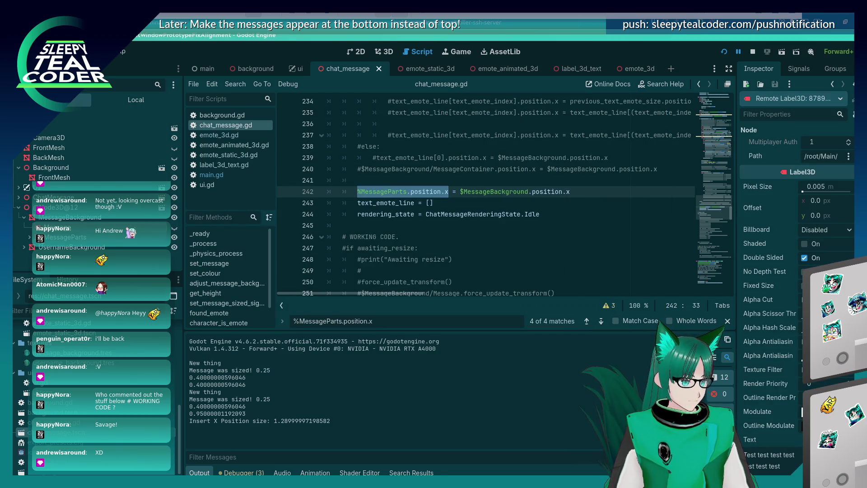
pyautogui.click(29, 236)
pyautogui.hotkey('alt', 'Tab')
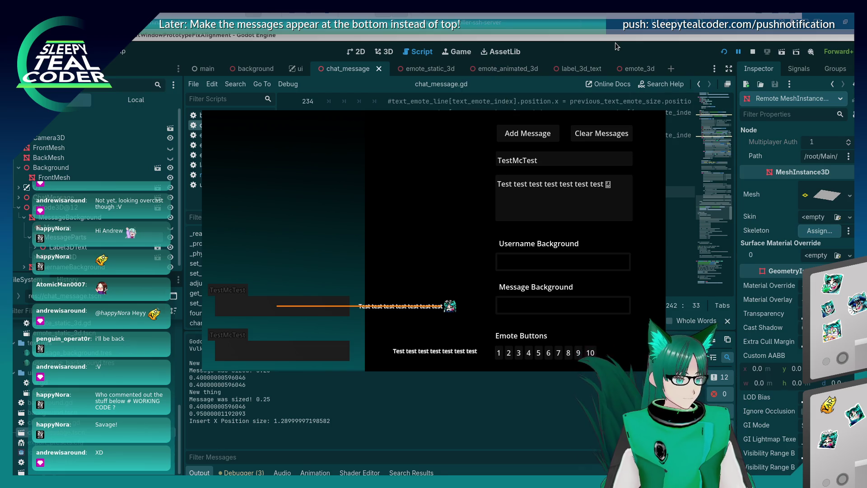
pyautogui.hotkey('alt', 'Tab')
pyautogui.scroll(15, 464, 210)
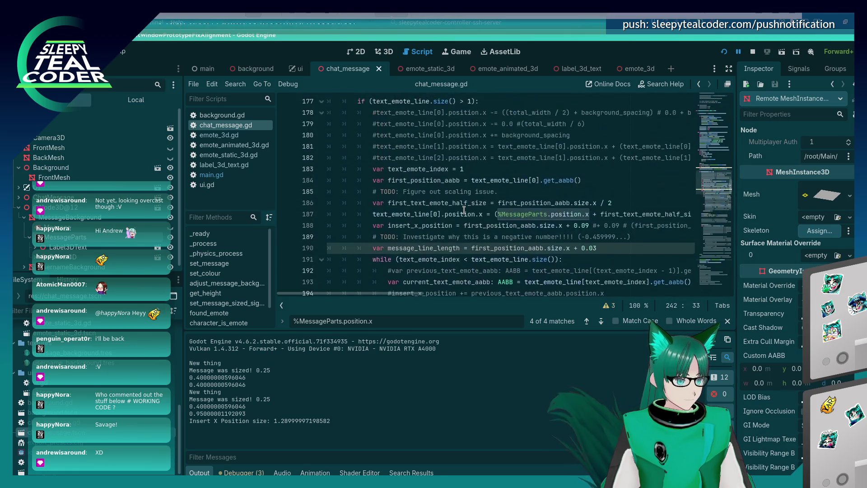
pyautogui.scroll(-16, 464, 210)
pyautogui.hotkey('alt', 'Tab')
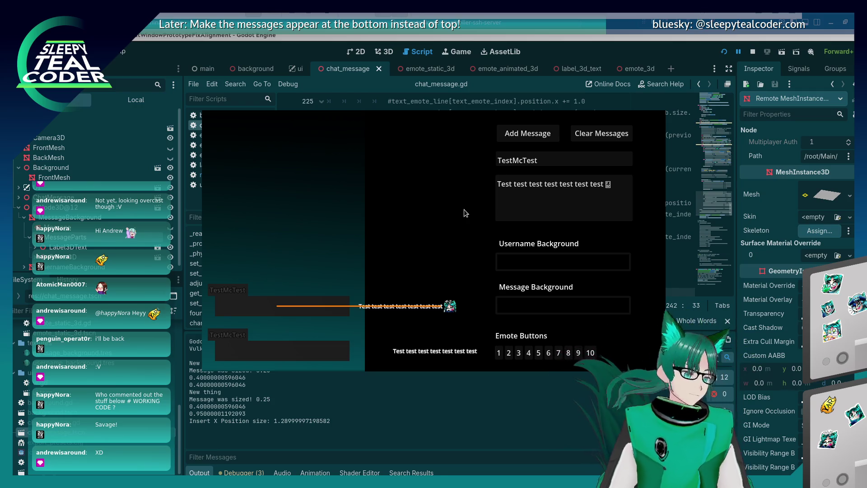
# Comment out the MessageParts x-position line 242 in chat_message.gd
pyautogui.click(594, 47)
pyautogui.scroll(-15, 500, 174)
pyautogui.scroll(9, 368, 208)
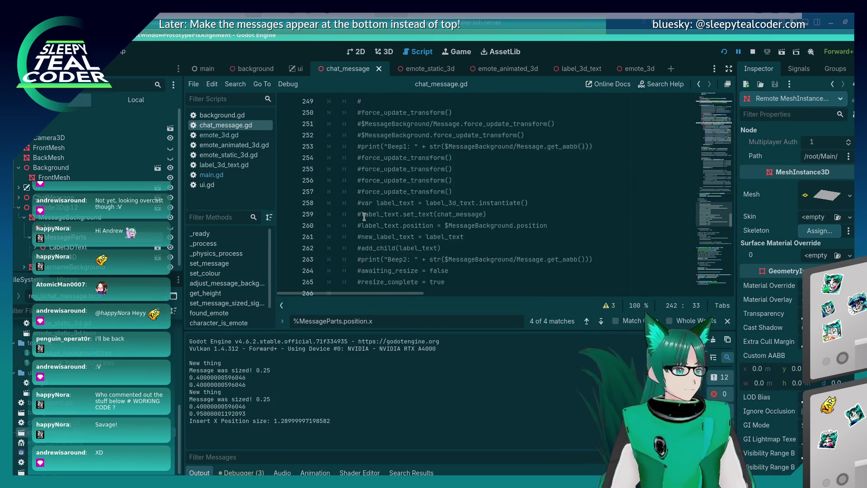
pyautogui.scroll(7, 365, 217)
pyautogui.click(362, 261)
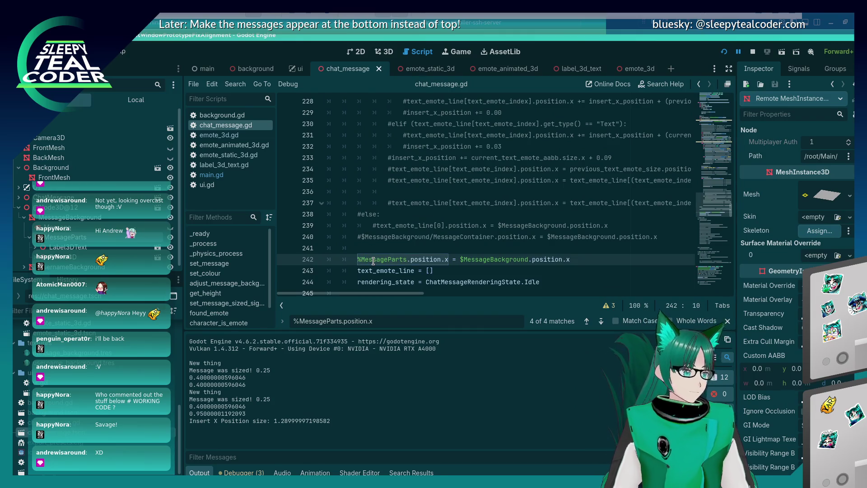
# Rerun the game, post a plain test message, and expand ChatMessage > MessageBackground > MessageParts remotely
pyautogui.press('F5')
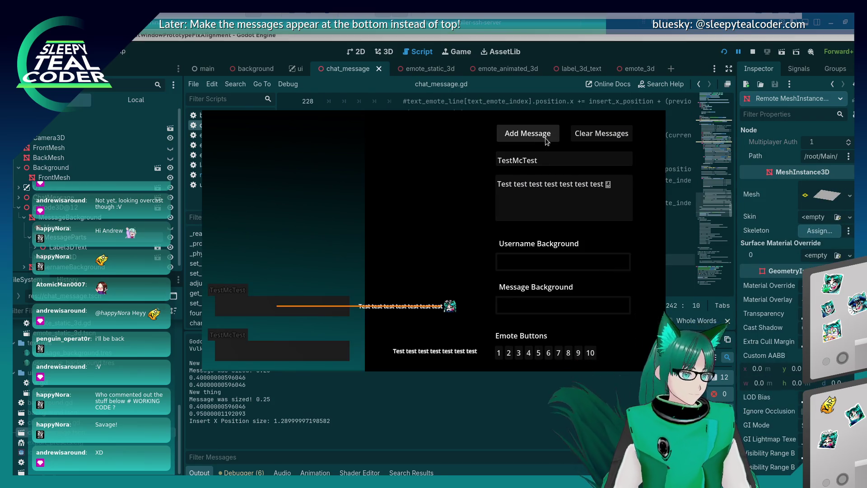
pyautogui.click(724, 52)
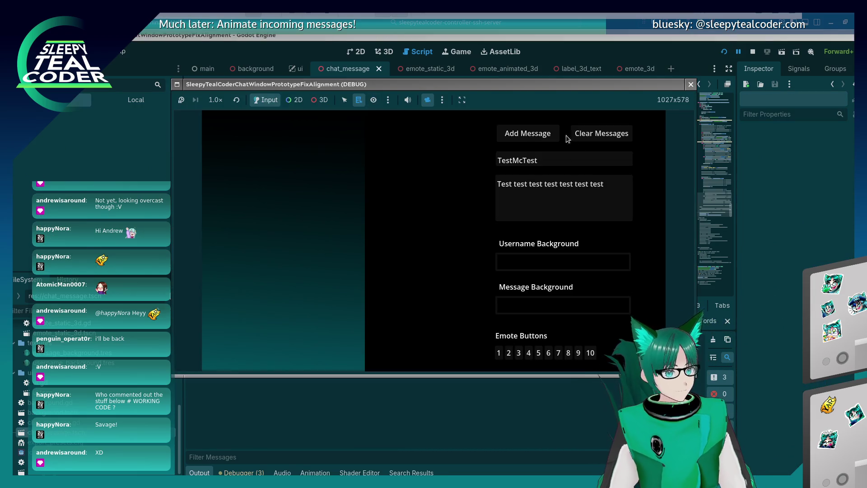
pyautogui.click(535, 137)
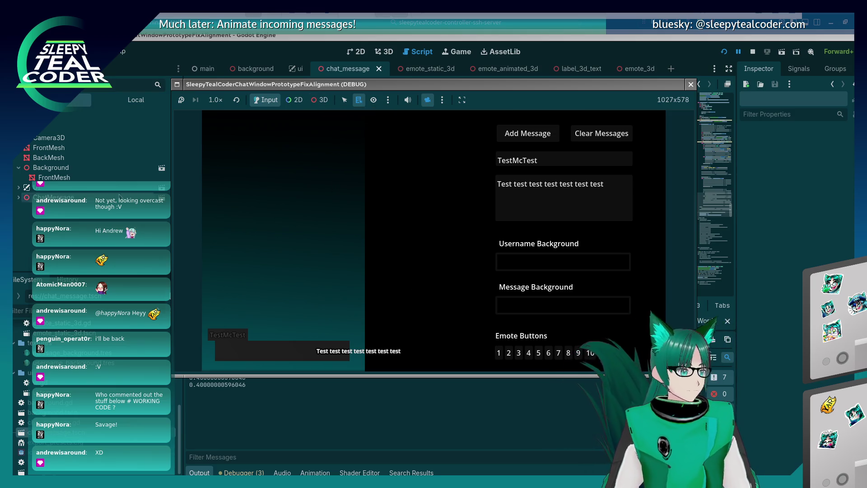
pyautogui.click(19, 198)
pyautogui.click(24, 207)
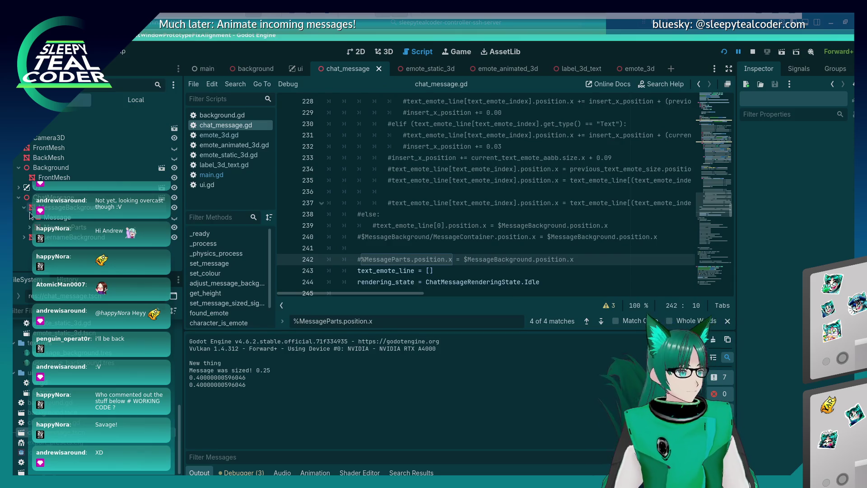
pyautogui.click(24, 228)
pyautogui.hotkey('alt', 'Tab')
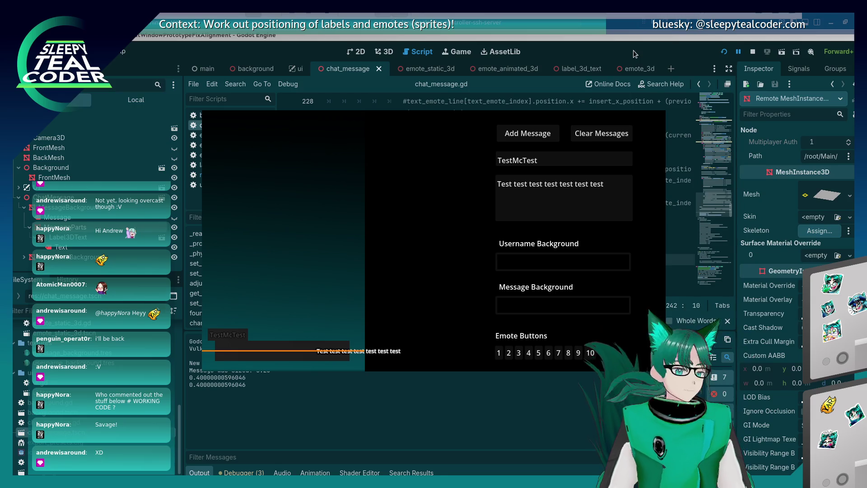
# Append two emotes and the word 'Tarrrrrrrrr' to the test message
pyautogui.click(619, 199)
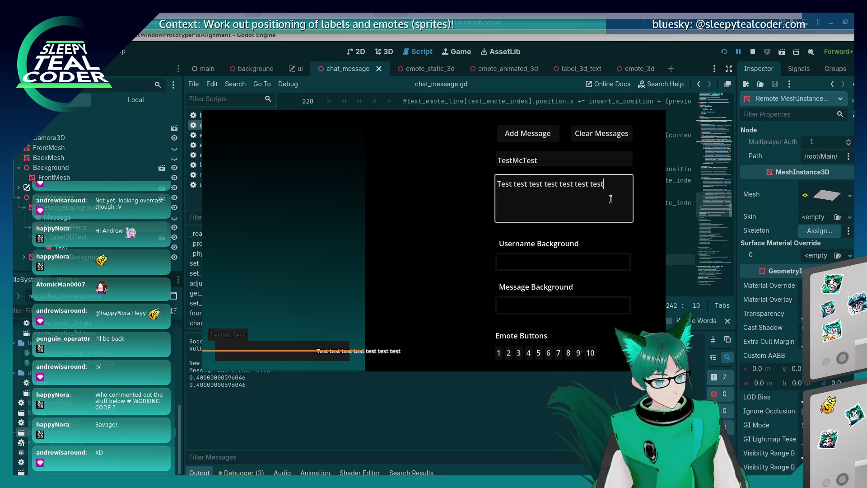
pyautogui.click(509, 353)
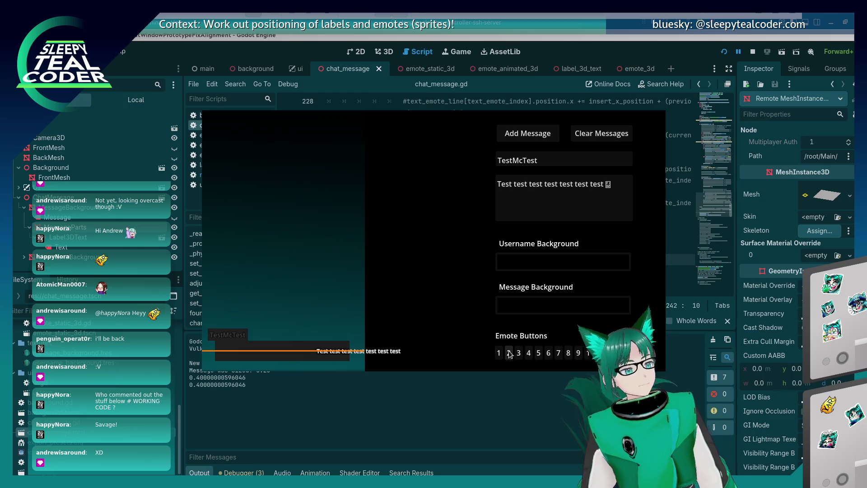
pyautogui.click(520, 353)
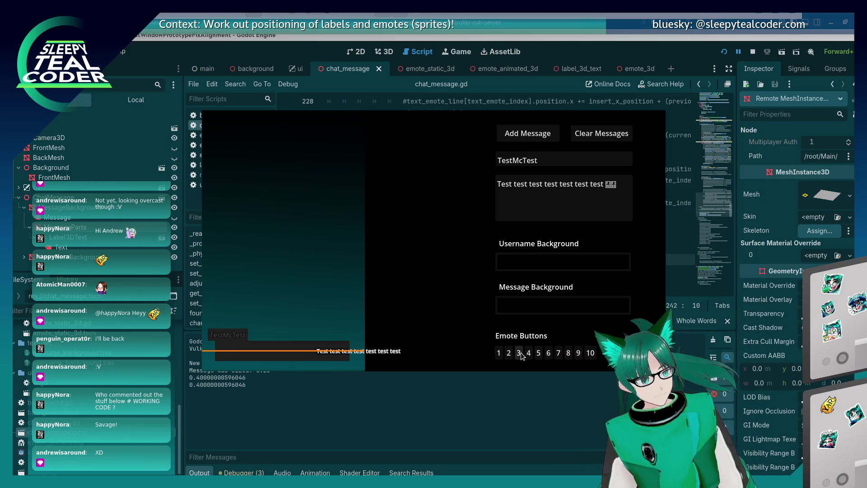
pyautogui.click(616, 193)
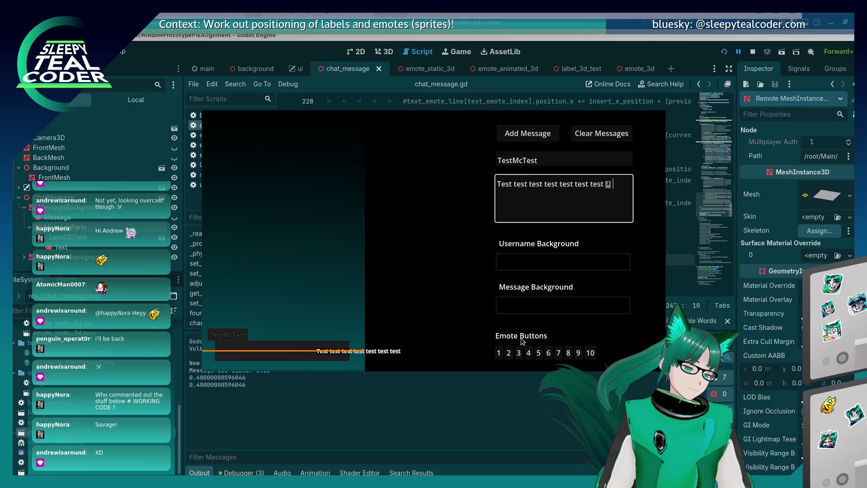
pyautogui.click(562, 275)
pyautogui.click(626, 198)
pyautogui.write('Ta')
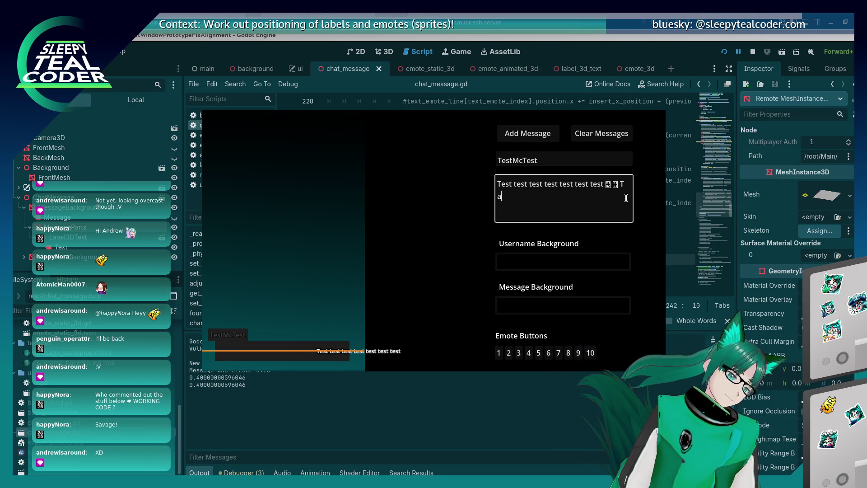
pyautogui.write('rrrrrrrrr')
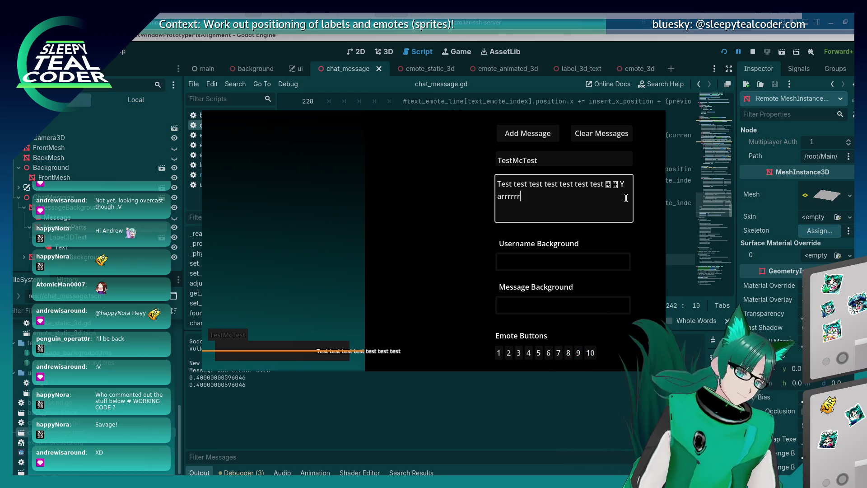
# Add trailing emotes, remove an extra one, and post the message into the 3D chat
pyautogui.click(568, 353)
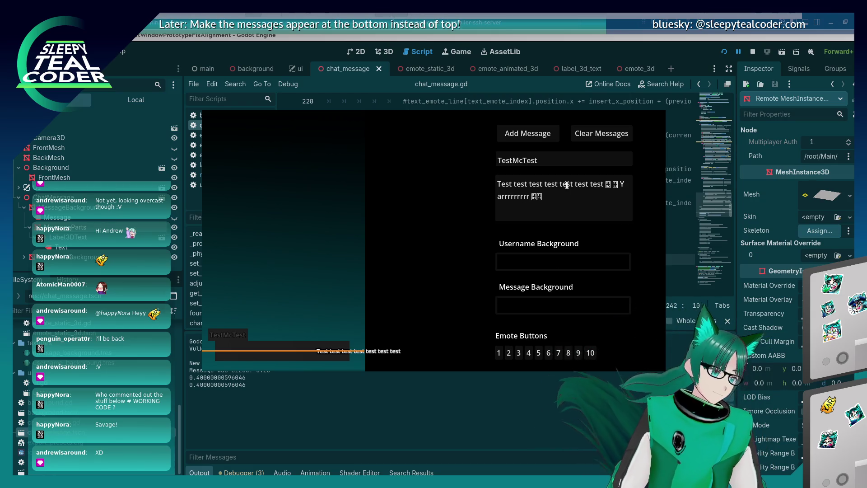
pyautogui.click(562, 210)
pyautogui.press('BackSpace')
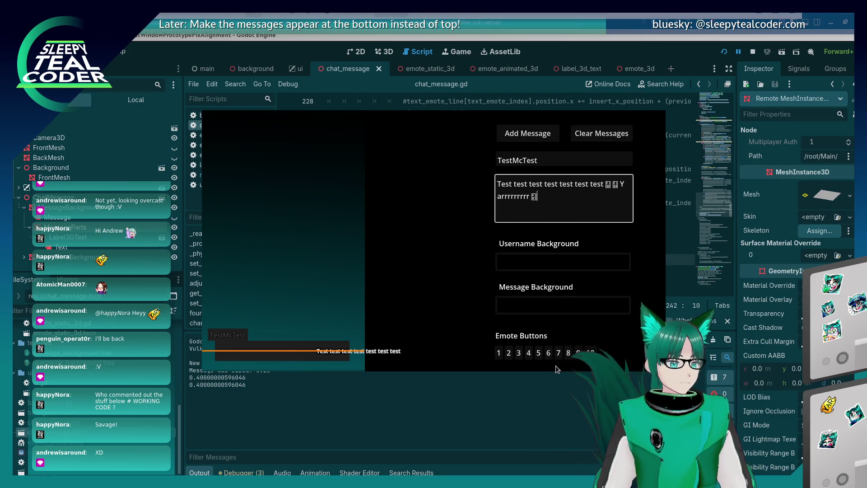
pyautogui.click(564, 356)
pyautogui.click(536, 137)
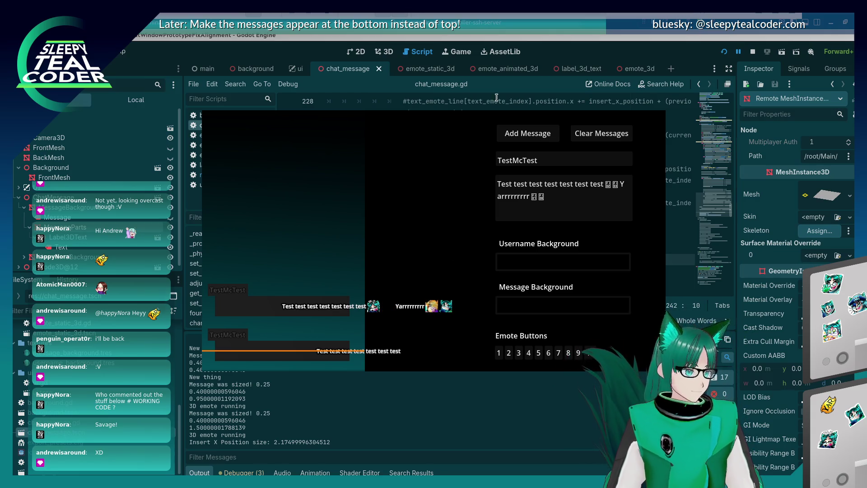
pyautogui.click(544, 52)
# Scroll through chat_message.gd lines 180–248 to review the text and emote spacing code
pyautogui.scroll(5, 448, 229)
pyautogui.scroll(-3, 448, 229)
pyautogui.scroll(8, 447, 229)
pyautogui.scroll(-5, 442, 235)
pyautogui.scroll(3, 435, 252)
pyautogui.scroll(9, 435, 252)
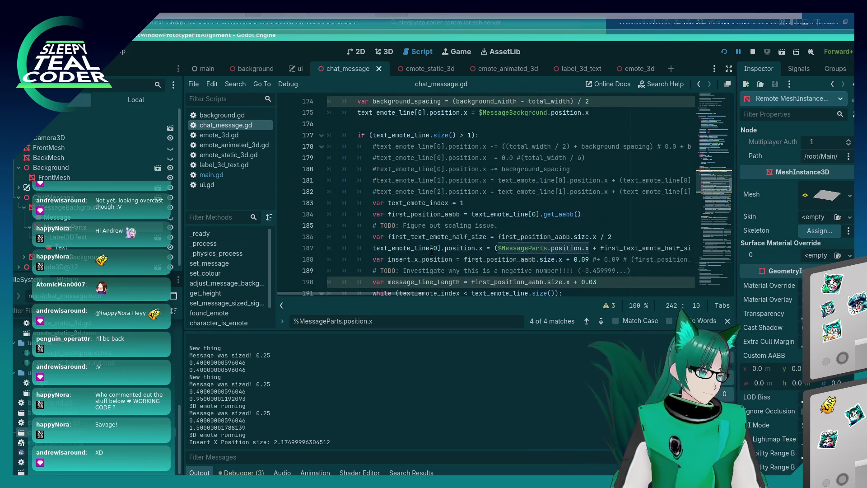
pyautogui.scroll(-8, 433, 243)
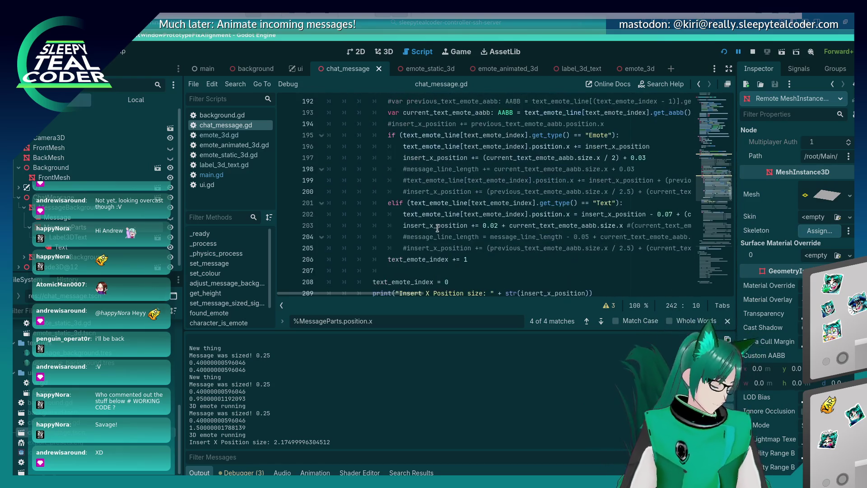
pyautogui.scroll(-10, 436, 232)
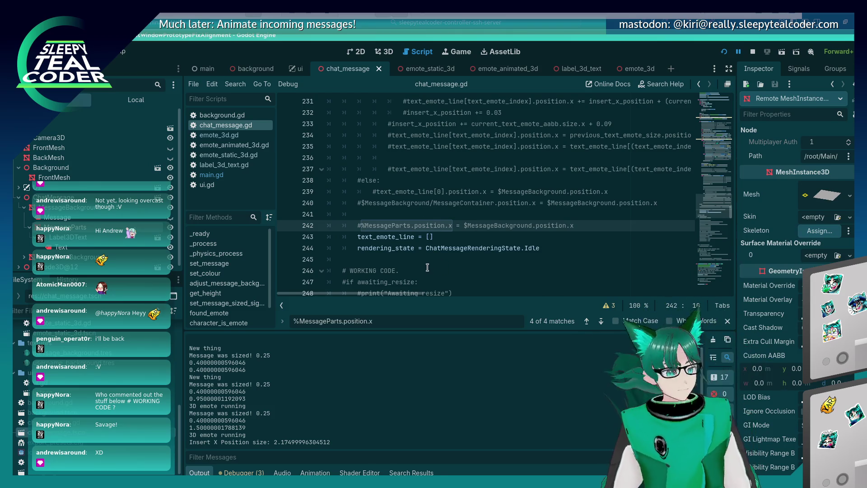
pyautogui.scroll(9, 425, 254)
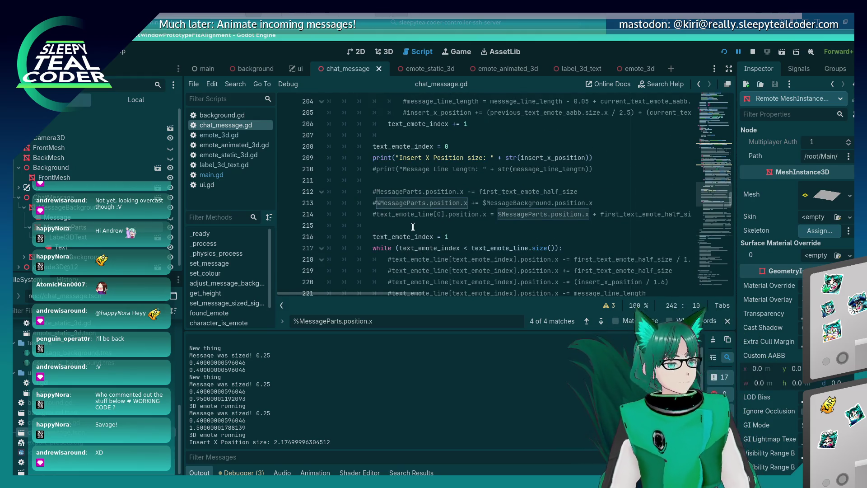
pyautogui.scroll(4, 396, 229)
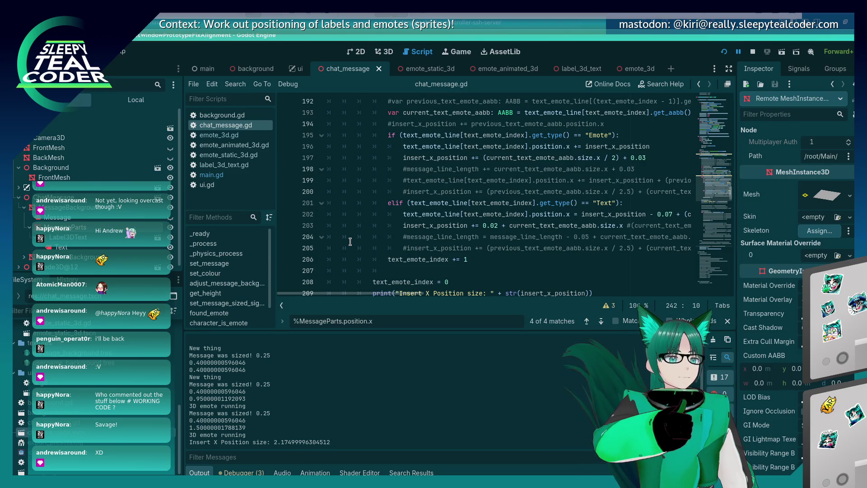
pyautogui.scroll(4, 350, 241)
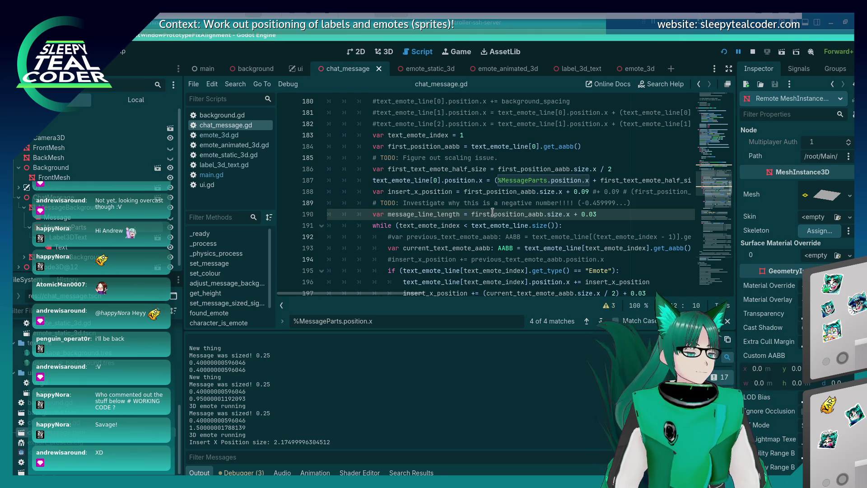
pyautogui.click(528, 214)
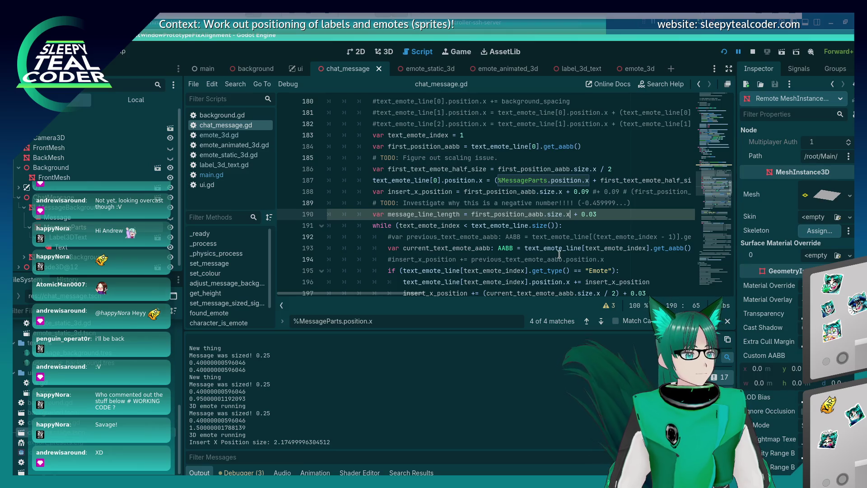
pyautogui.hotkey('ctrl', 's')
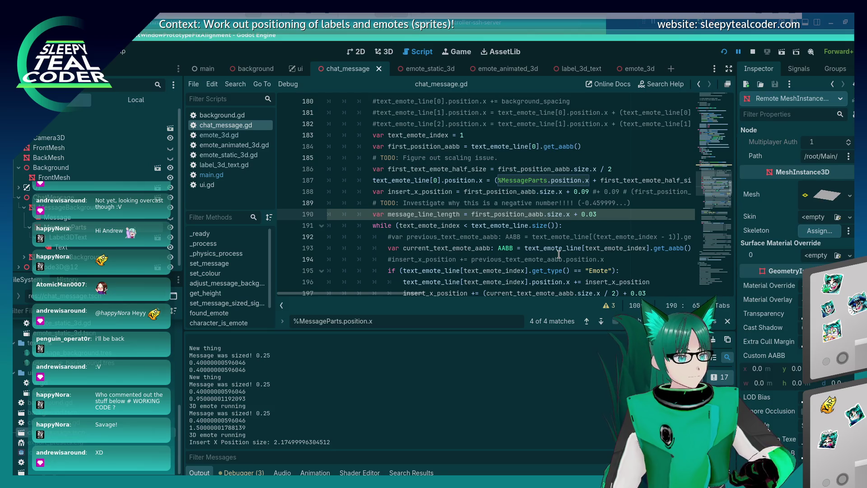
pyautogui.moveTo(551, 249)
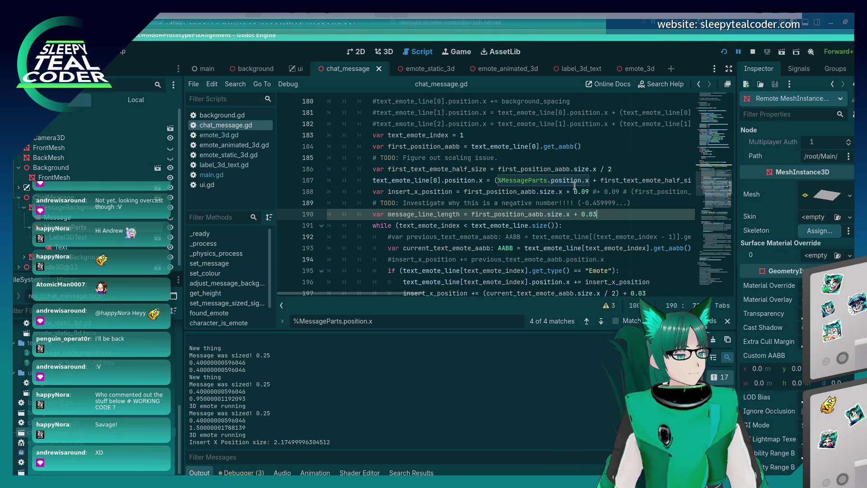
pyautogui.click(586, 231)
pyautogui.hotkey('ctrl', 's')
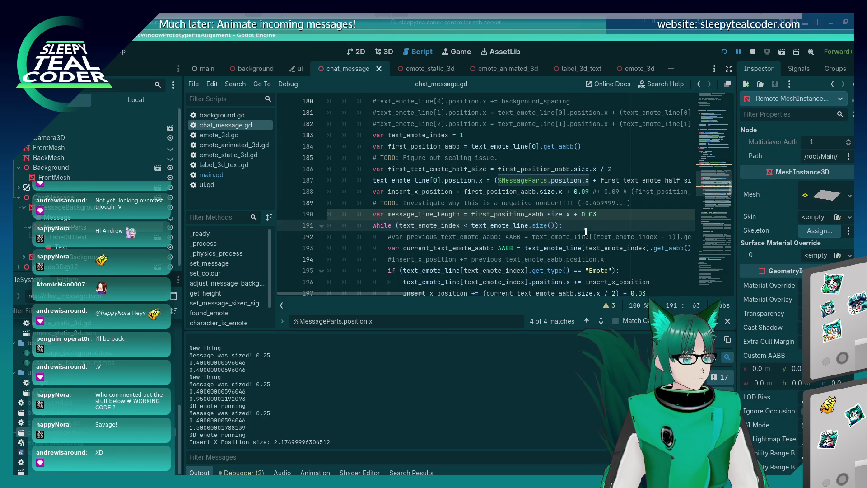
pyautogui.click(605, 215)
pyautogui.hotkey('ctrl', 's')
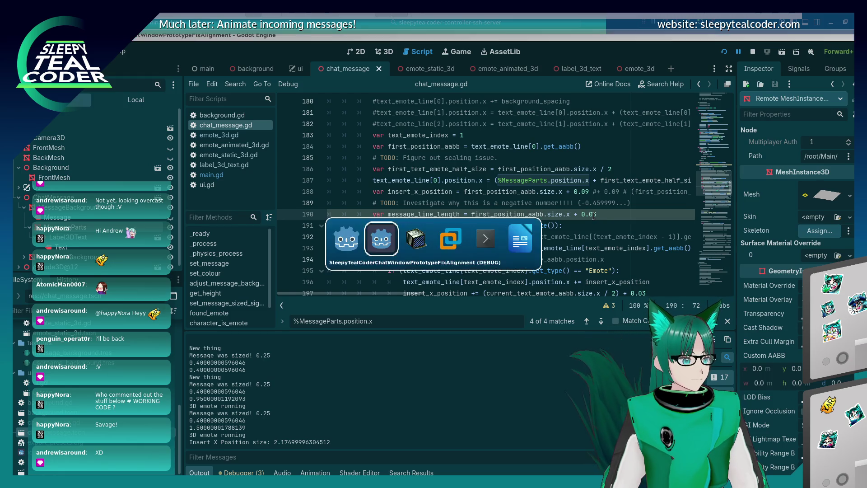
# Run the game and inspect the live MessageParts mesh instance in the Remote scene tree
pyautogui.press('F5')
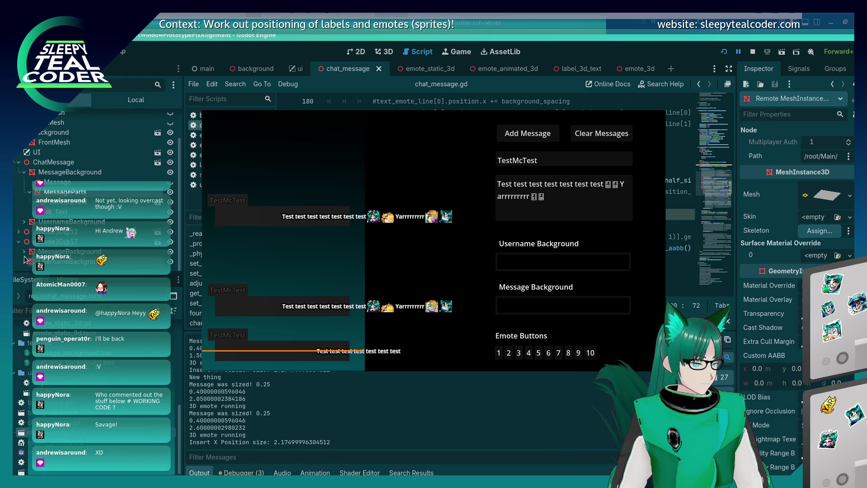
pyautogui.scroll(-1, 66, 244)
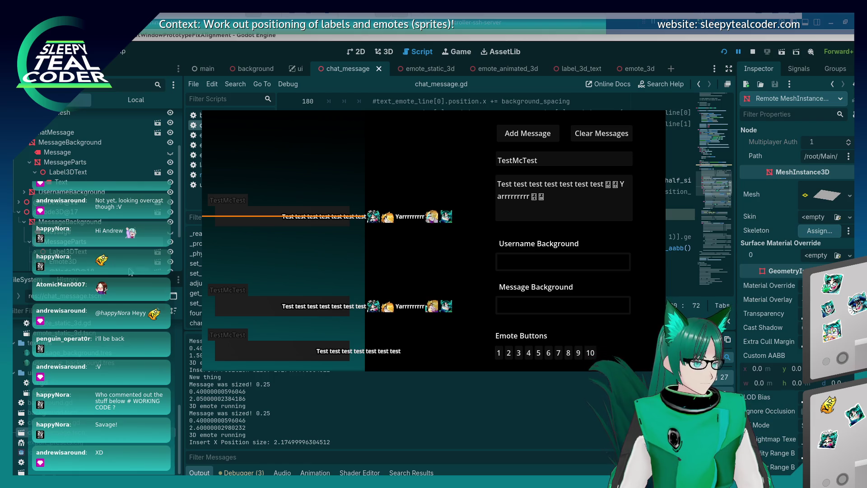
pyautogui.click(24, 206)
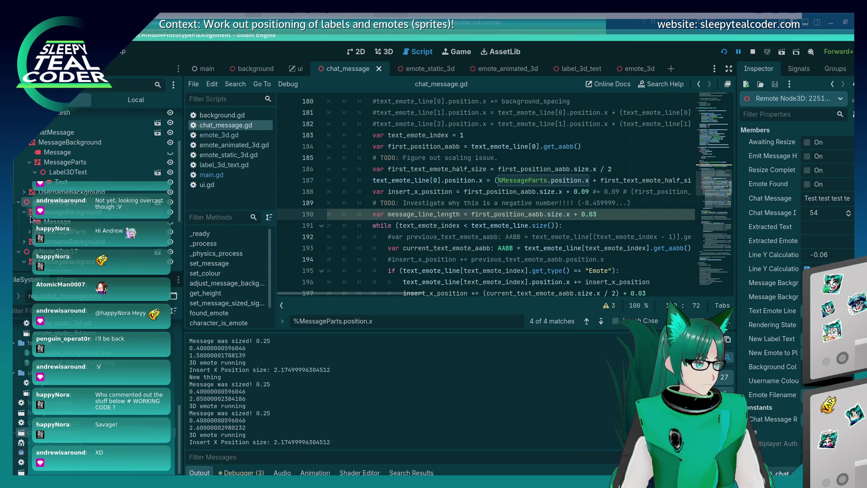
pyautogui.click(119, 237)
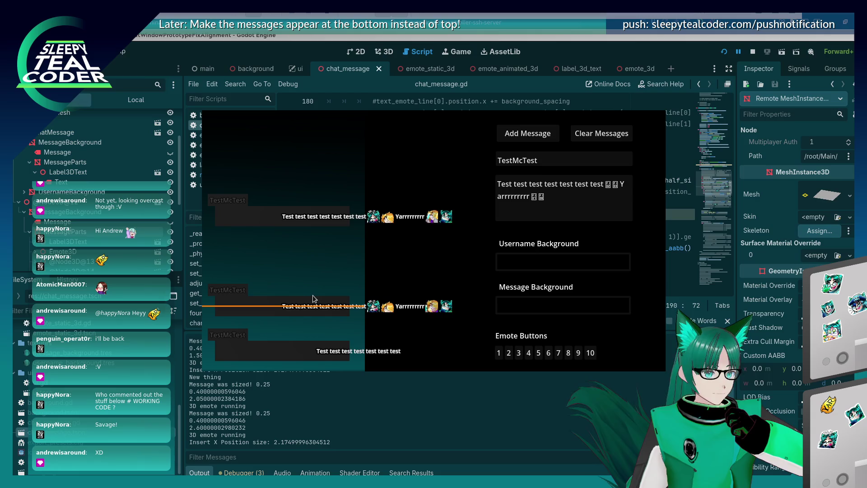
pyautogui.scroll(-5, 99, 190)
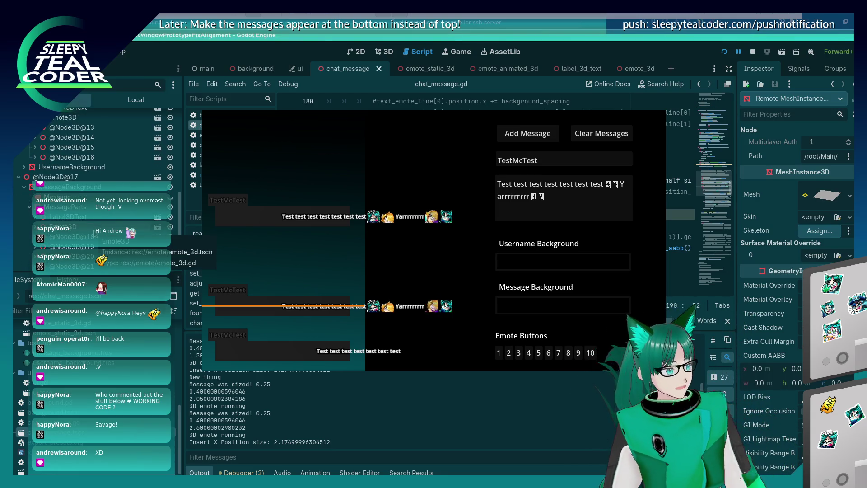
# Return to chat_message.gd and search the script for '.EMS.mesh'
pyautogui.click(548, 45)
pyautogui.scroll(-4, 442, 179)
pyautogui.scroll(-10, 442, 178)
pyautogui.click(442, 178)
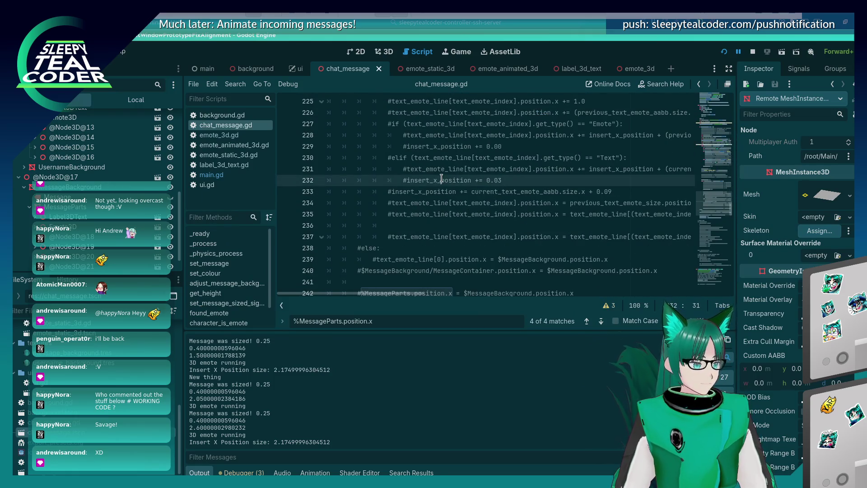
pyautogui.hotkey('ctrl', 'f')
pyautogui.write('.EMS')
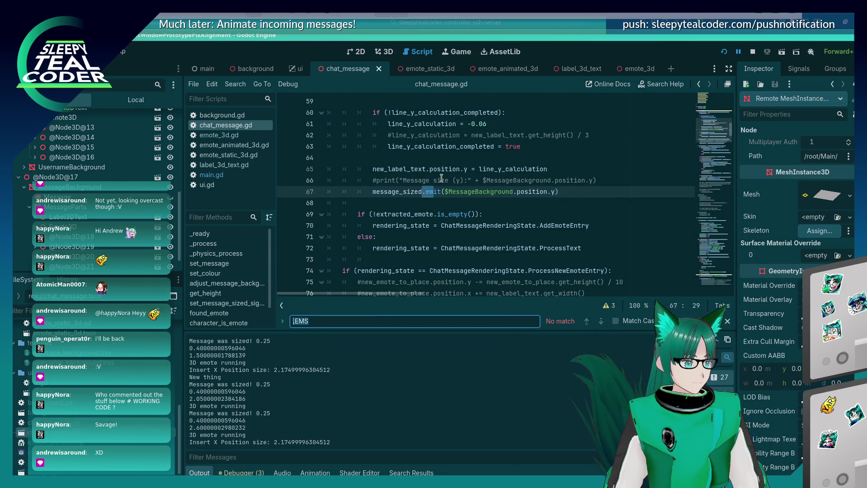
pyautogui.write('.mesh.size')
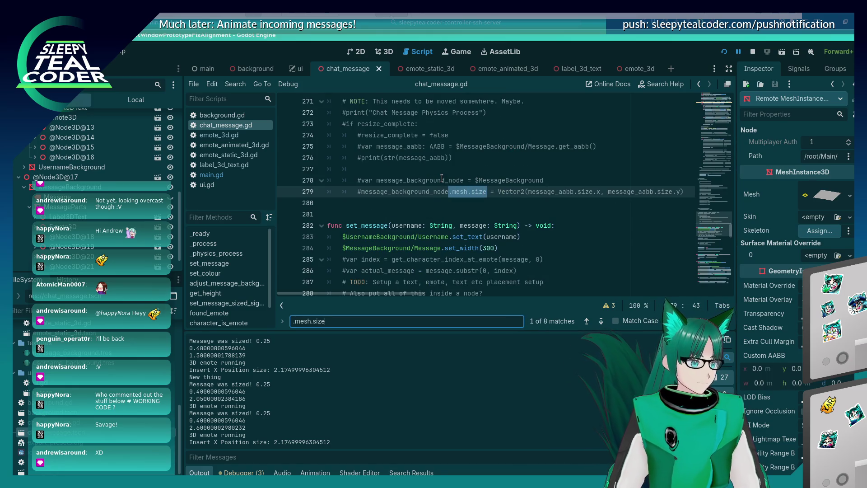
# Scroll chat_message.gd up to func _process at line 53 and place the caret after its declaration
pyautogui.scroll(18, 442, 179)
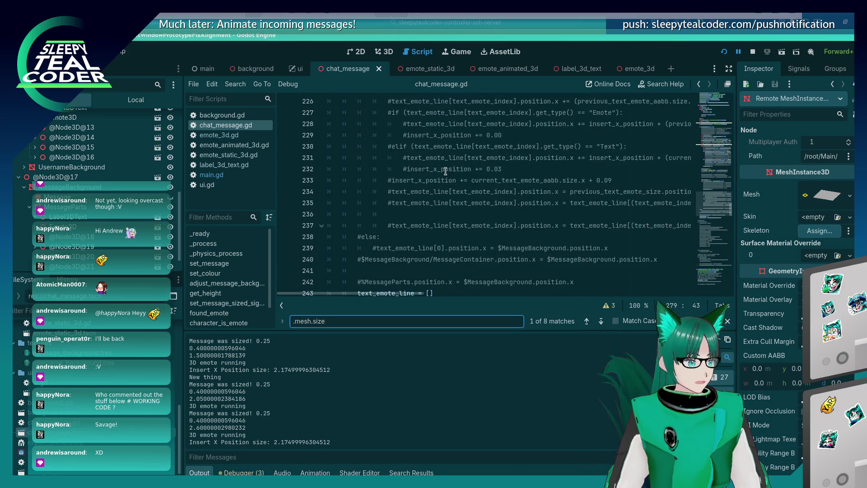
pyautogui.scroll(3, 445, 170)
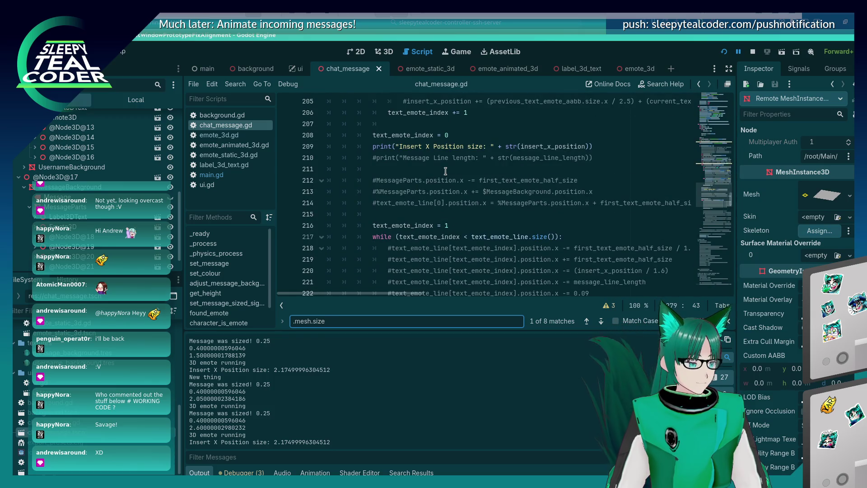
pyautogui.scroll(12, 445, 171)
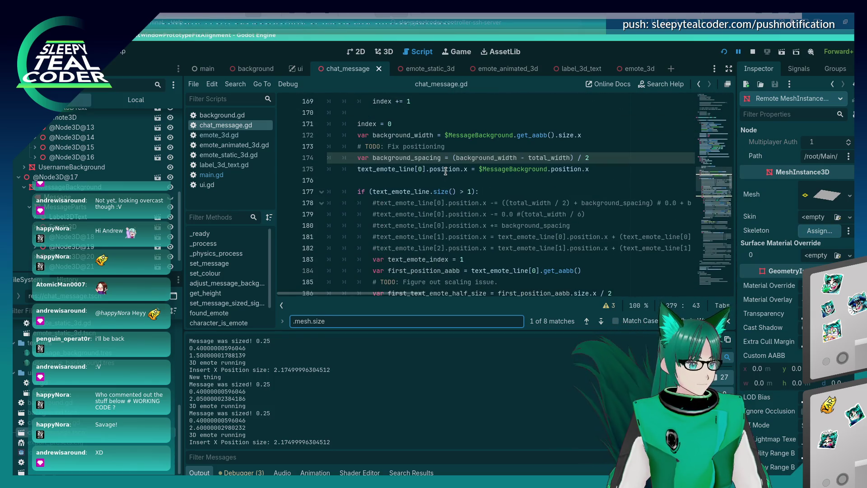
pyautogui.scroll(8, 446, 170)
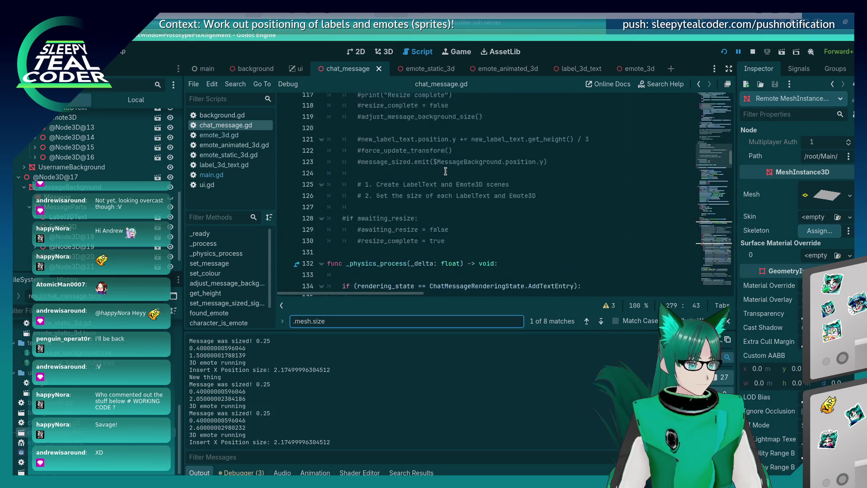
pyautogui.scroll(-20, 445, 171)
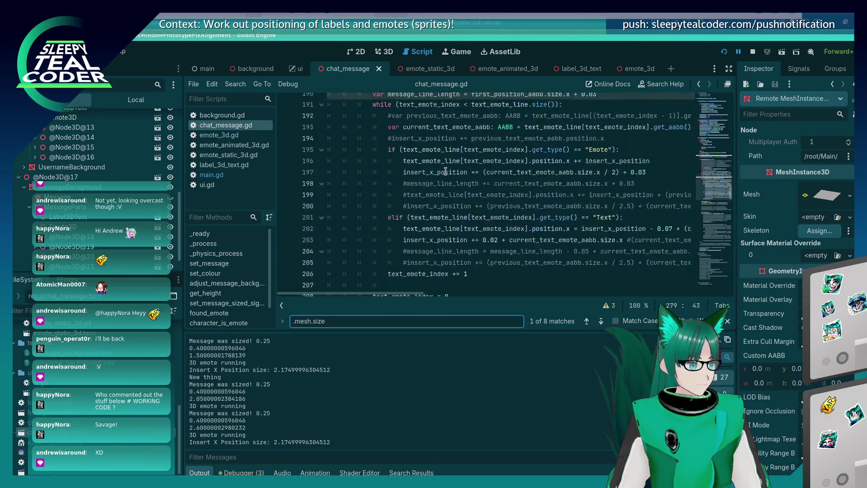
pyautogui.scroll(20, 445, 171)
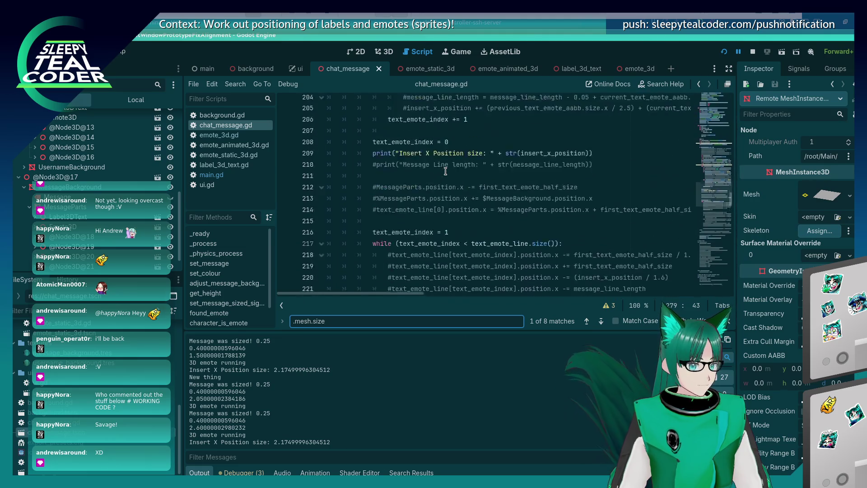
pyautogui.scroll(7, 446, 171)
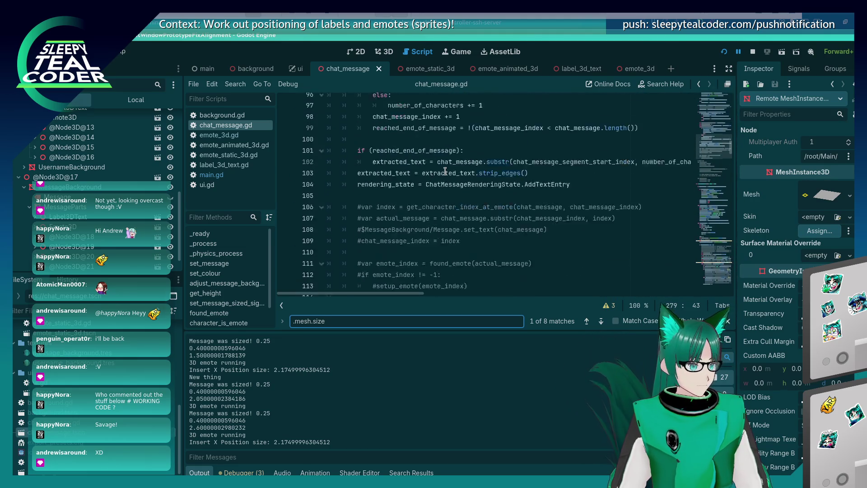
pyautogui.scroll(20, 446, 171)
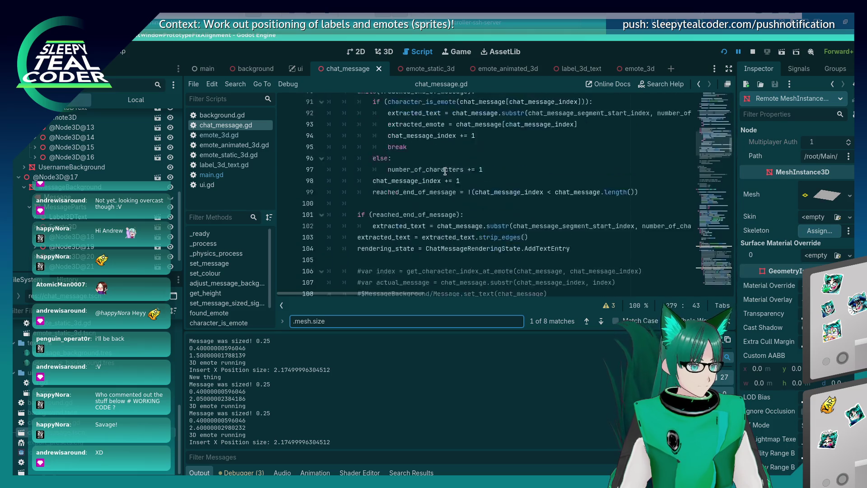
pyautogui.scroll(1, 445, 171)
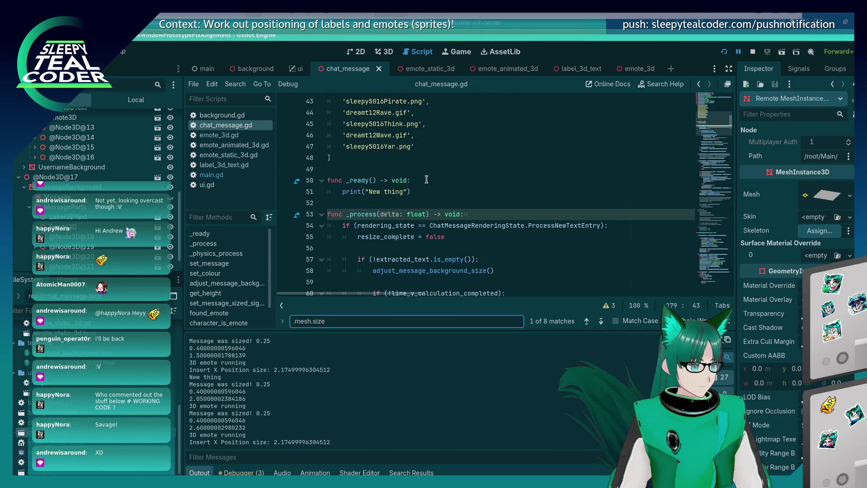
pyautogui.click(426, 180)
pyautogui.scroll(-3, 427, 180)
pyautogui.click(481, 115)
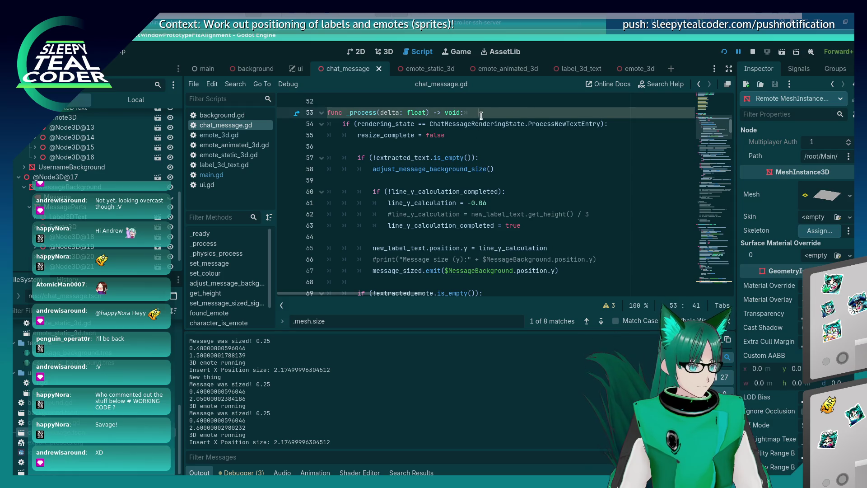
# Insert print($%MessageParts.mesh.size) as the first line of _process and check the running game
pyautogui.press('Return')
pyautogui.press('Return')
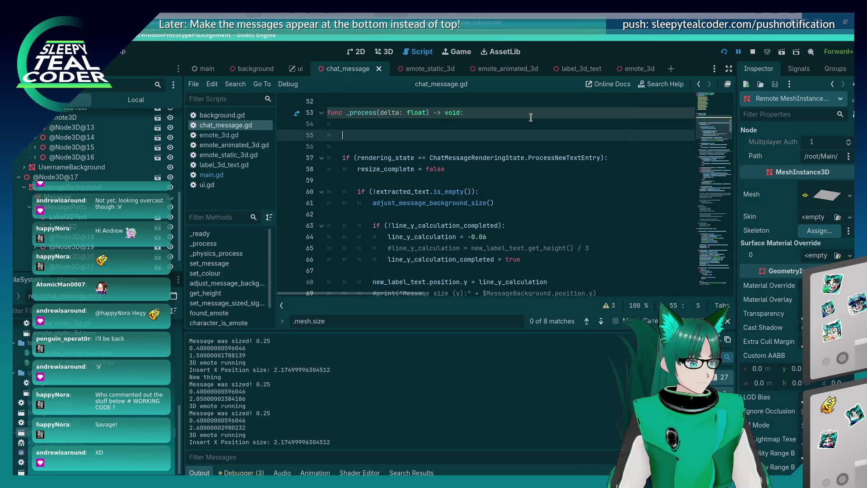
pyautogui.press('BackSpace')
pyautogui.press('BackSpace')
pyautogui.press('Tab')
pyautogui.press('Tab')
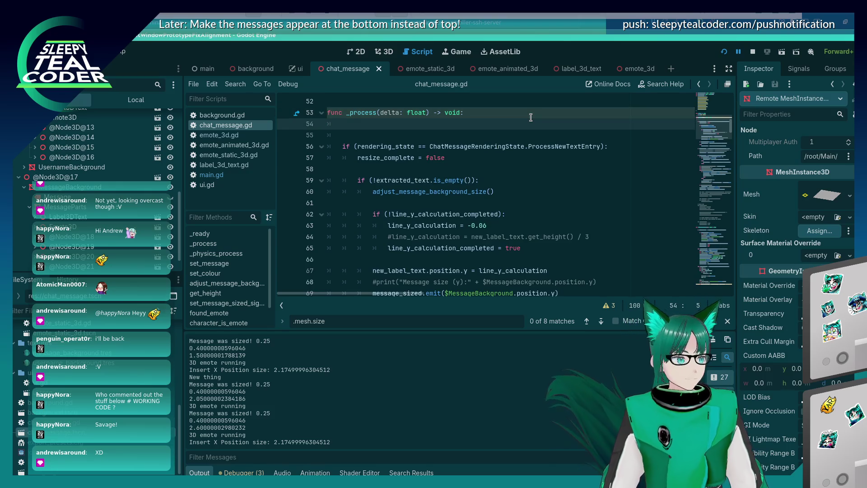
pyautogui.write('print')
pyautogui.write('($')
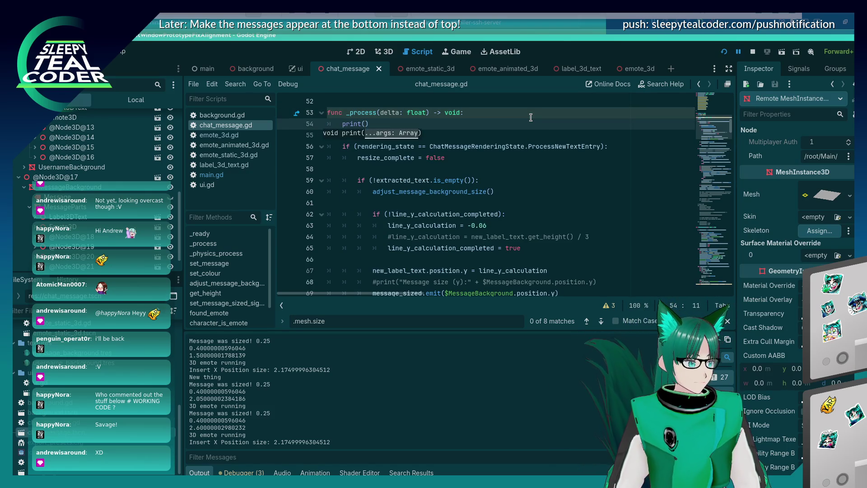
pyautogui.write('%Messa')
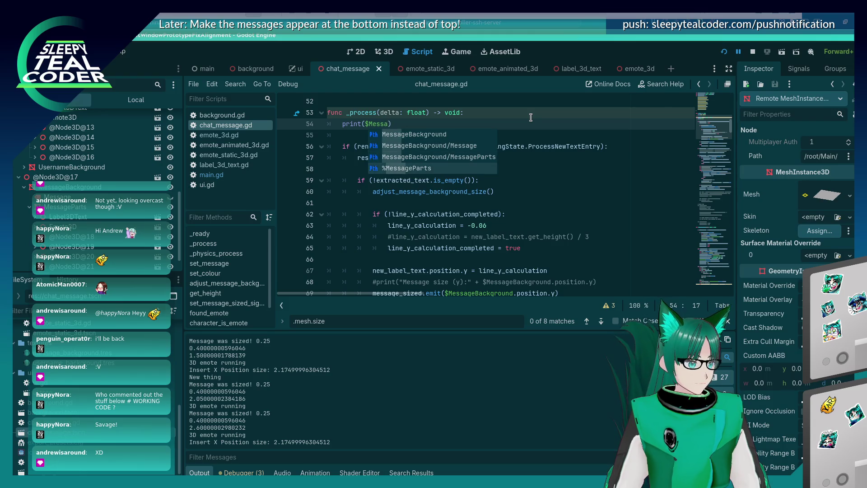
pyautogui.press('Return')
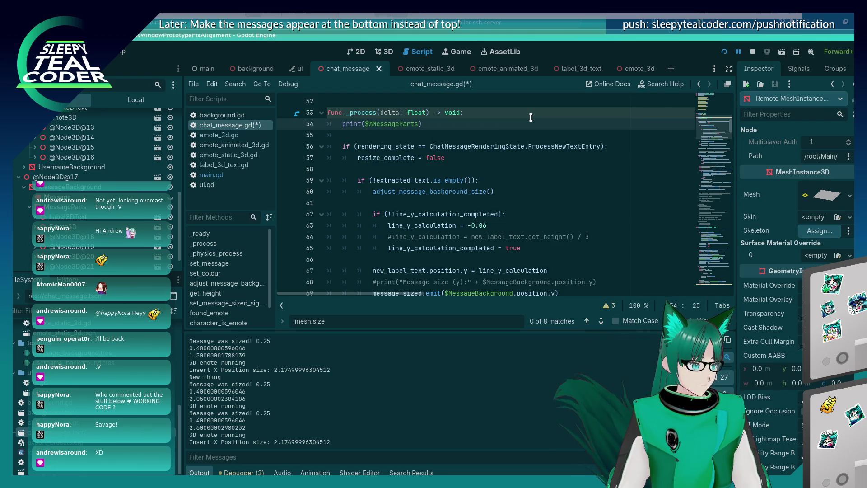
pyautogui.write('.')
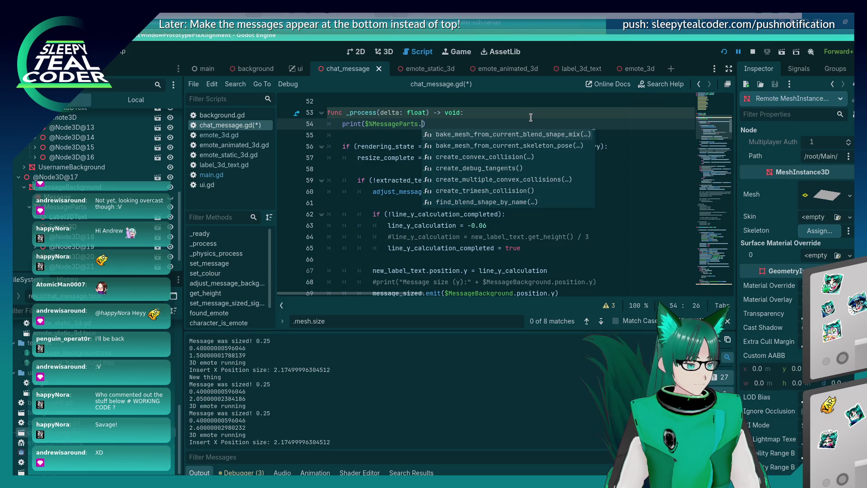
pyautogui.write('mesh.s')
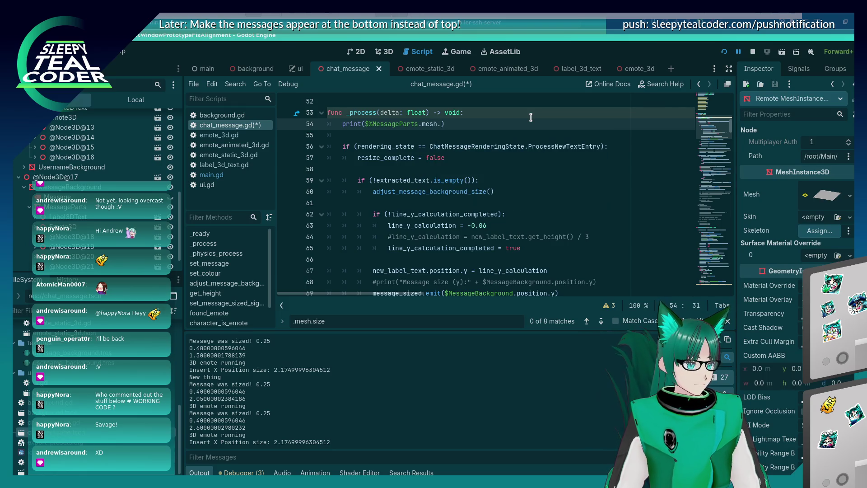
pyautogui.write('i')
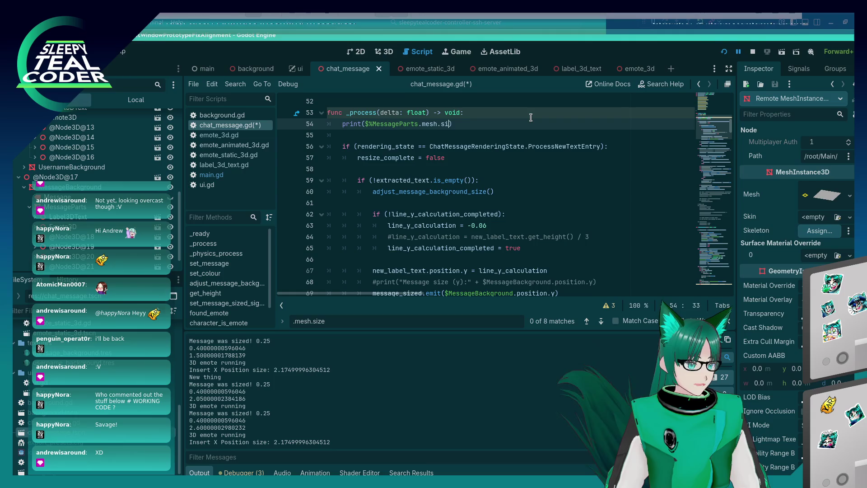
pyautogui.write('ze.x')
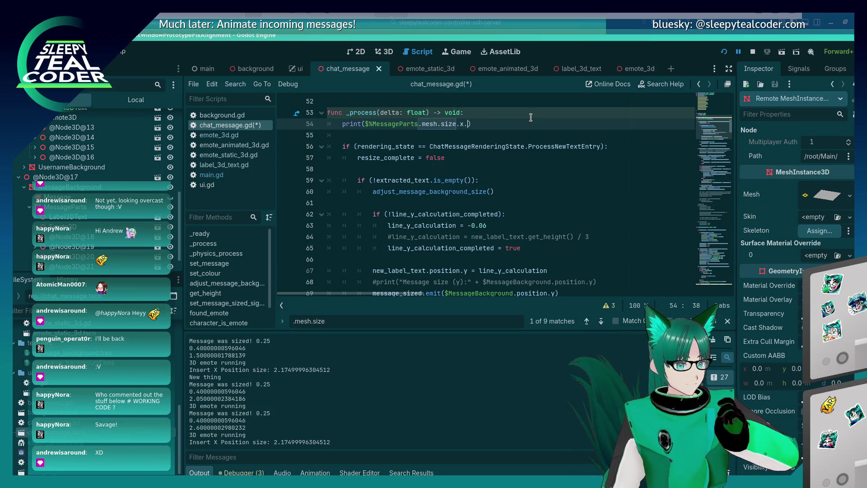
pyautogui.hotkey('alt', 'Tab')
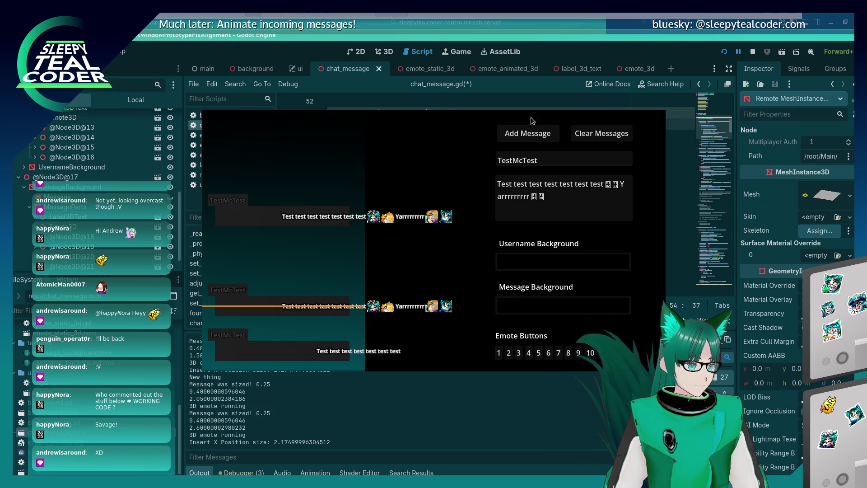
pyautogui.hotkey('alt', 'Tab')
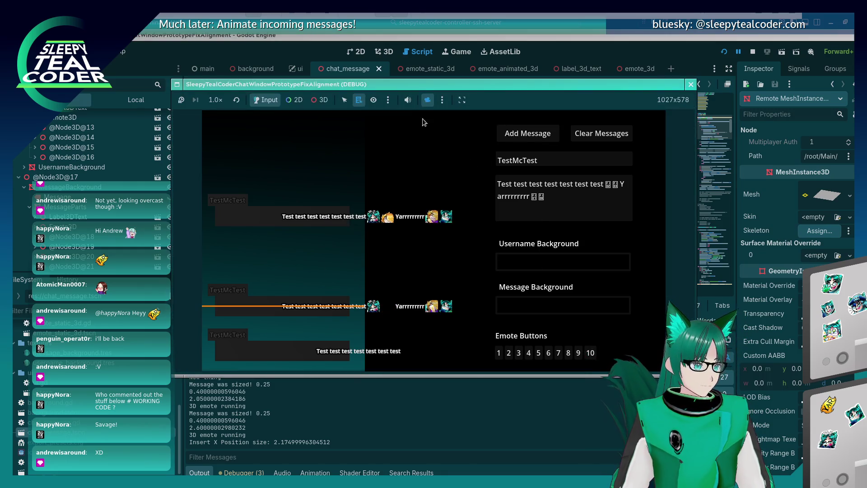
pyautogui.click(319, 100)
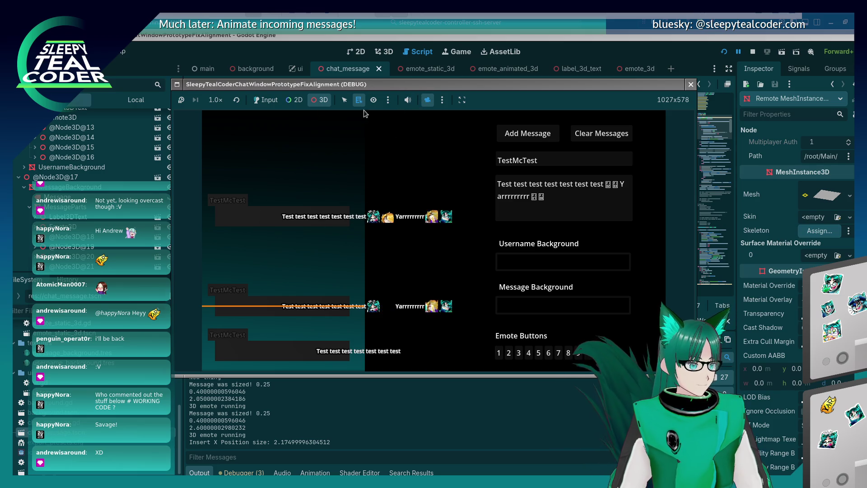
pyautogui.moveTo(316, 194)
pyautogui.mouseDown()
pyautogui.moveTo(328, 226)
pyautogui.moveTo(321, 271)
pyautogui.moveTo(280, 239)
pyautogui.moveTo(284, 267)
pyautogui.moveTo(348, 258)
pyautogui.moveTo(343, 243)
pyautogui.moveTo(466, 222)
pyautogui.moveTo(484, 209)
pyautogui.moveTo(447, 229)
pyautogui.moveTo(457, 234)
pyautogui.moveTo(434, 288)
pyautogui.mouseUp()
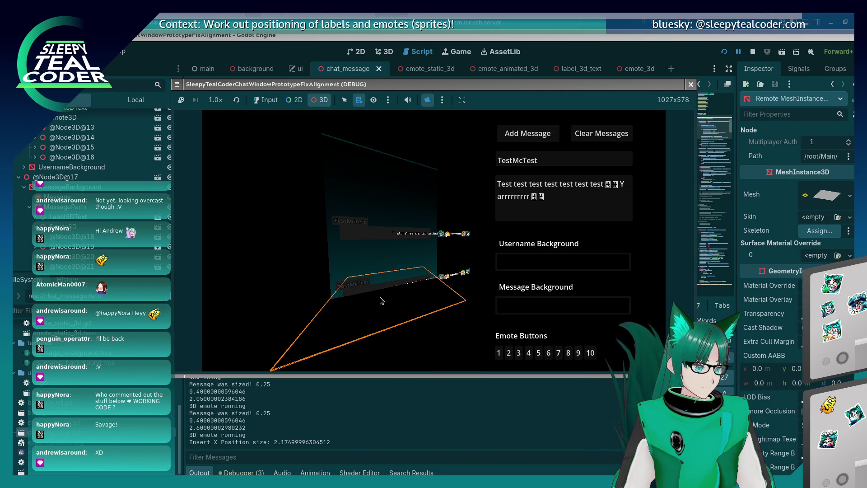
pyautogui.click(838, 198)
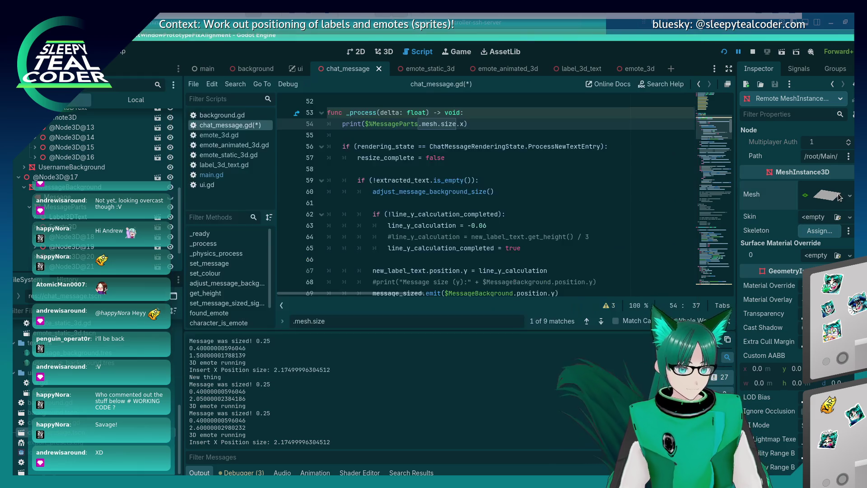
pyautogui.click(835, 198)
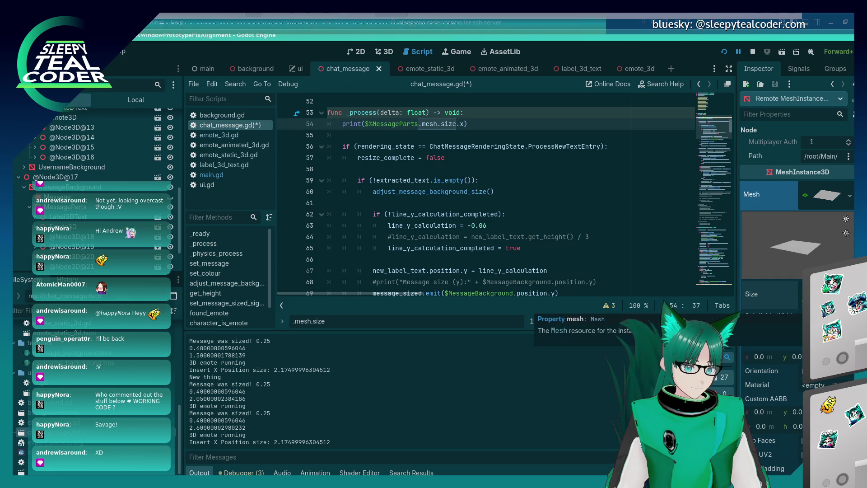
pyautogui.hotkey('alt', 'Tab')
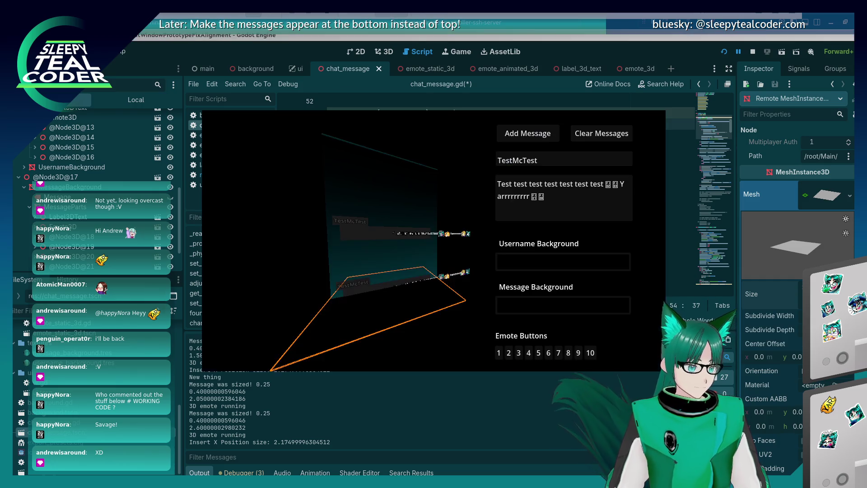
pyautogui.hotkey('alt', 'Tab')
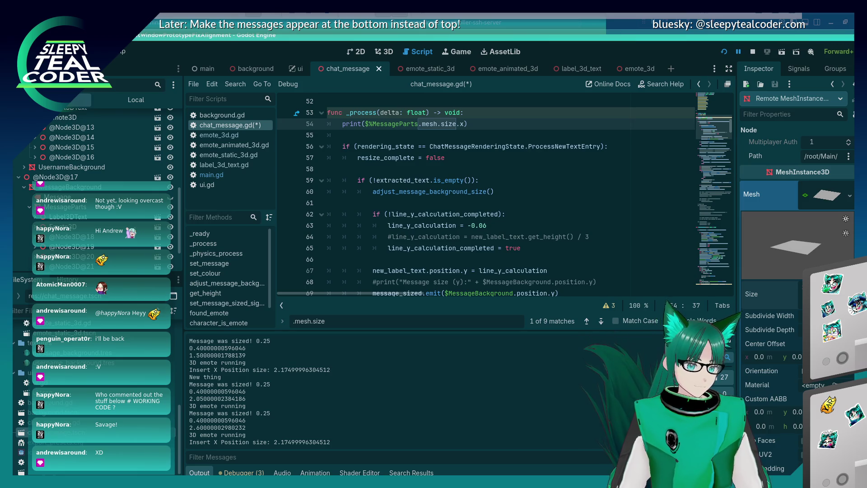
pyautogui.hotkey('alt', 'Tab')
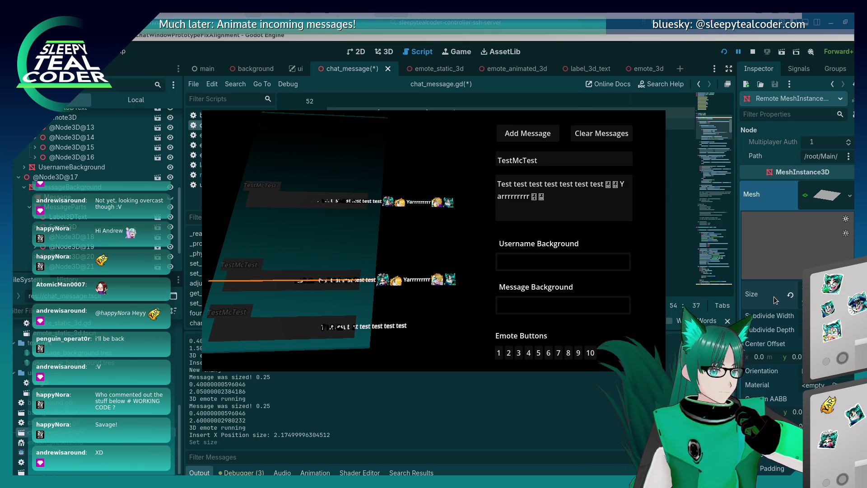
pyautogui.click(834, 193)
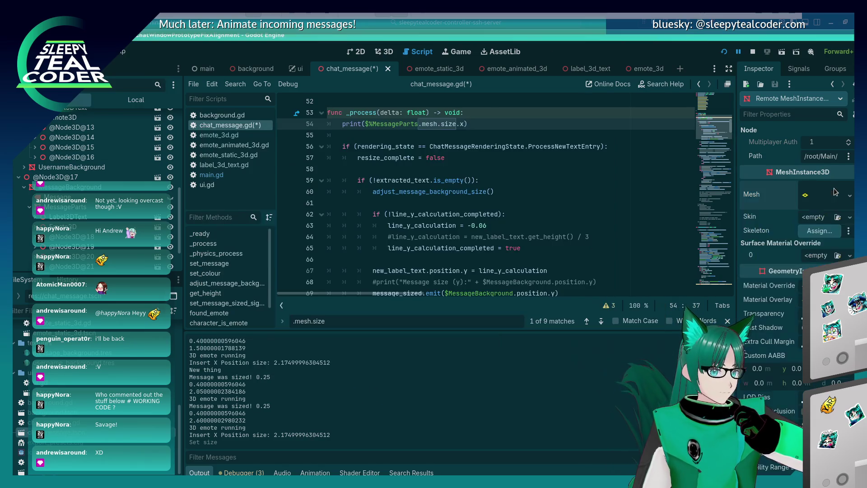
pyautogui.scroll(-5, 764, 311)
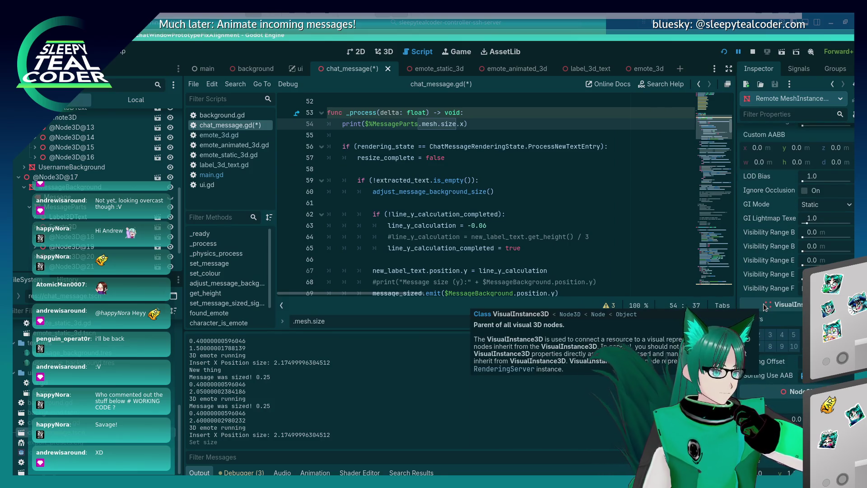
pyautogui.scroll(-2, 763, 305)
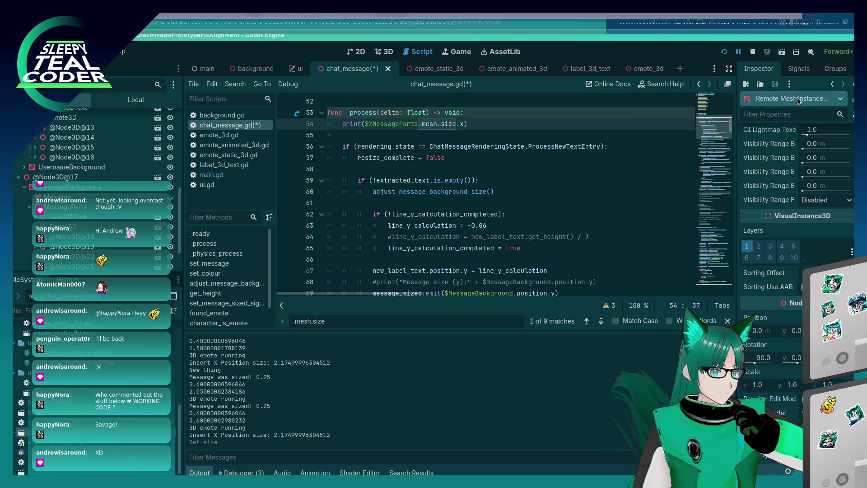
pyautogui.click(67, 210)
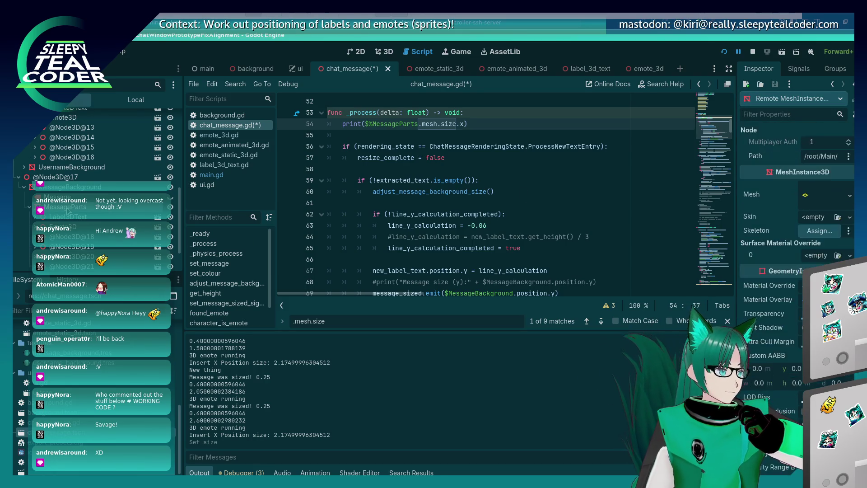
pyautogui.click(836, 196)
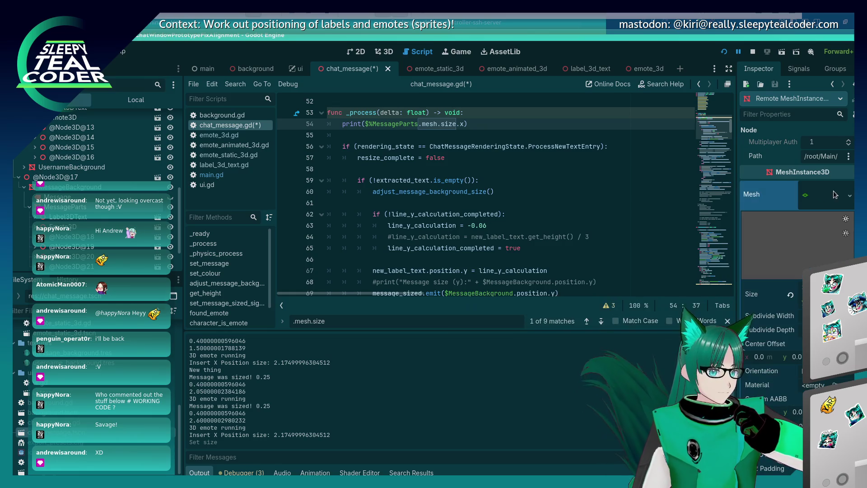
pyautogui.click(835, 195)
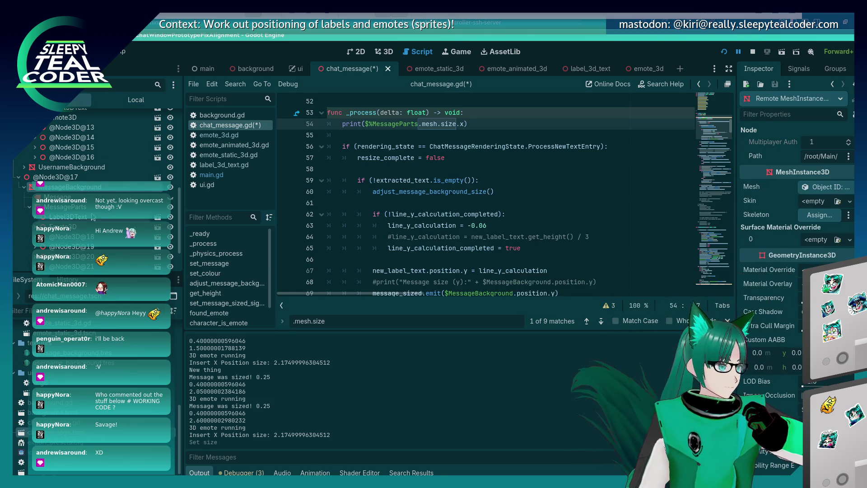
pyautogui.scroll(-10, 748, 332)
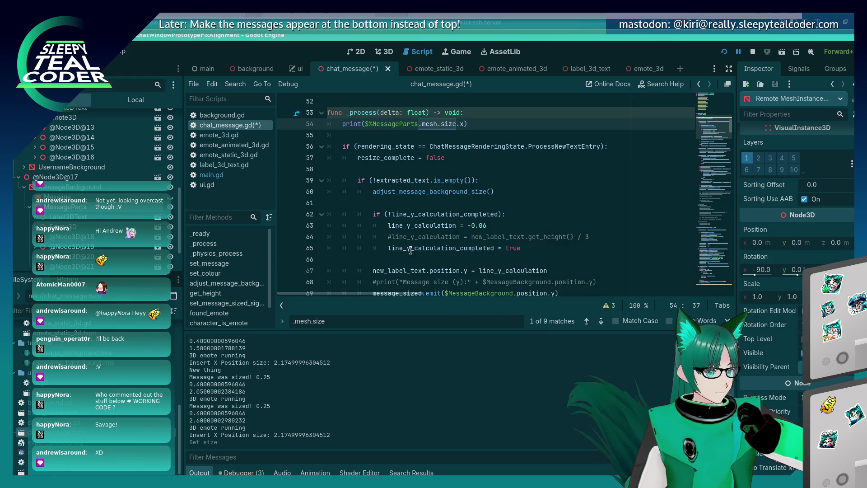
pyautogui.scroll(-5, 410, 251)
pyautogui.scroll(2, 410, 251)
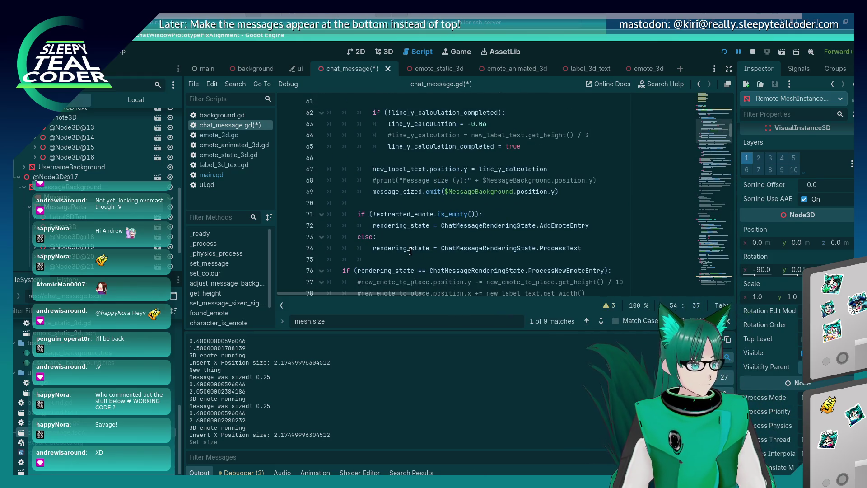
pyautogui.hotkey('alt', 'Tab')
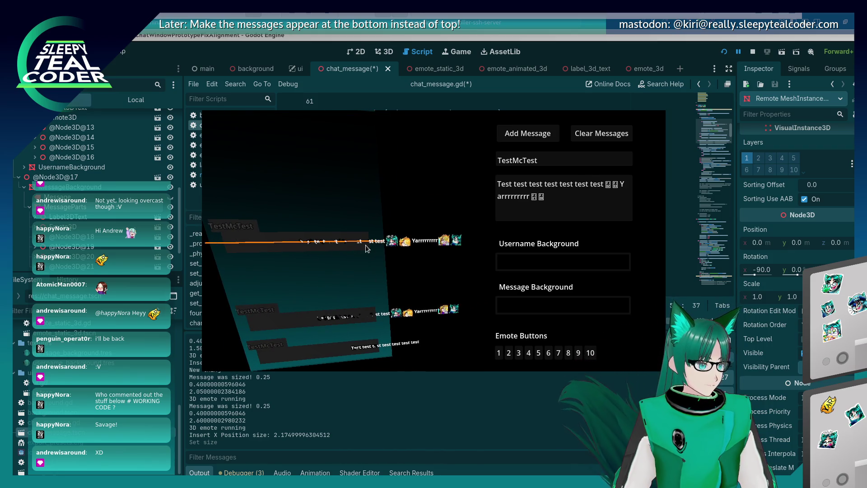
pyautogui.hotkey('alt', 'Tab')
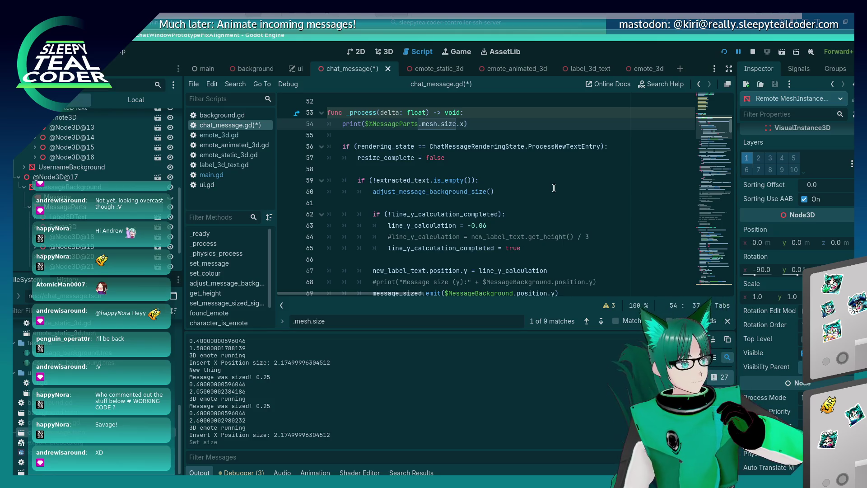
# Save the script and comment out the mesh size print on line 54, checking the running game
pyautogui.hotkey('ctrl', 's')
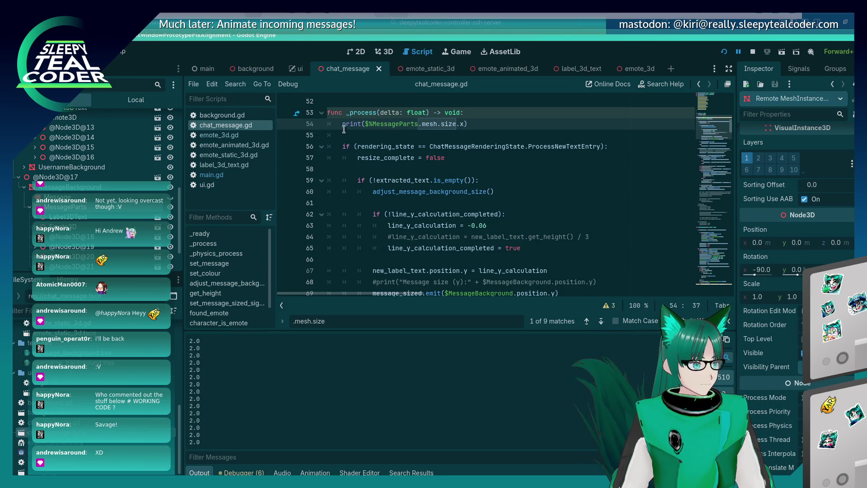
pyautogui.click(344, 124)
pyautogui.hotkey('alt', 'Tab')
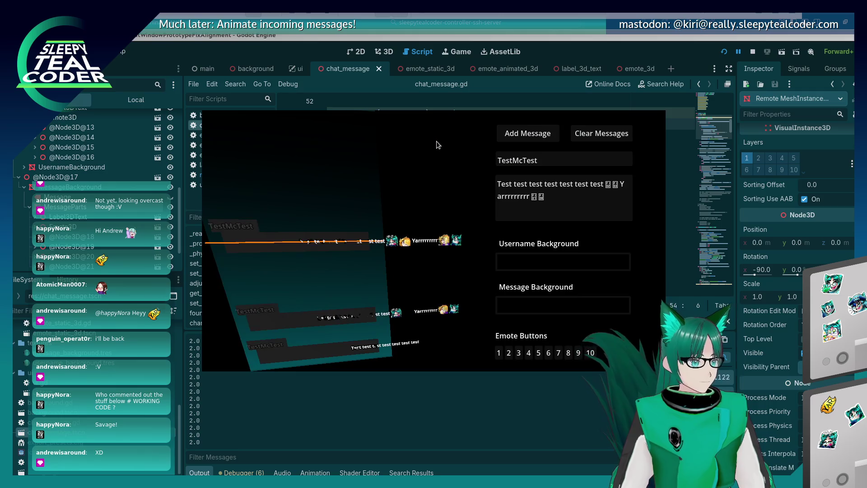
pyautogui.hotkey('alt', 'Tab')
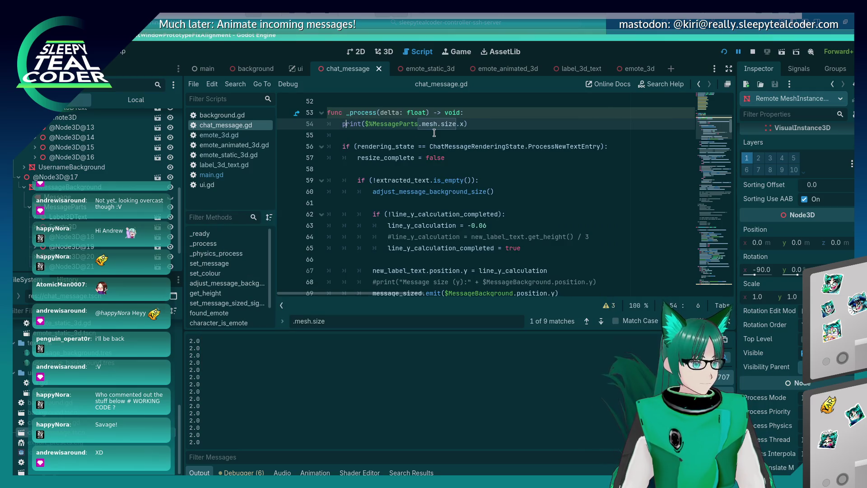
pyautogui.hotkey('ctrl', 'k')
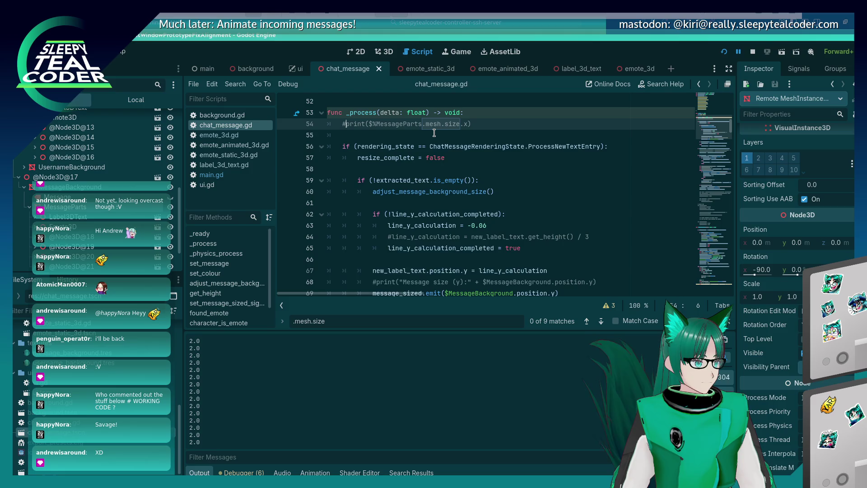
pyautogui.hotkey('alt', 'Tab')
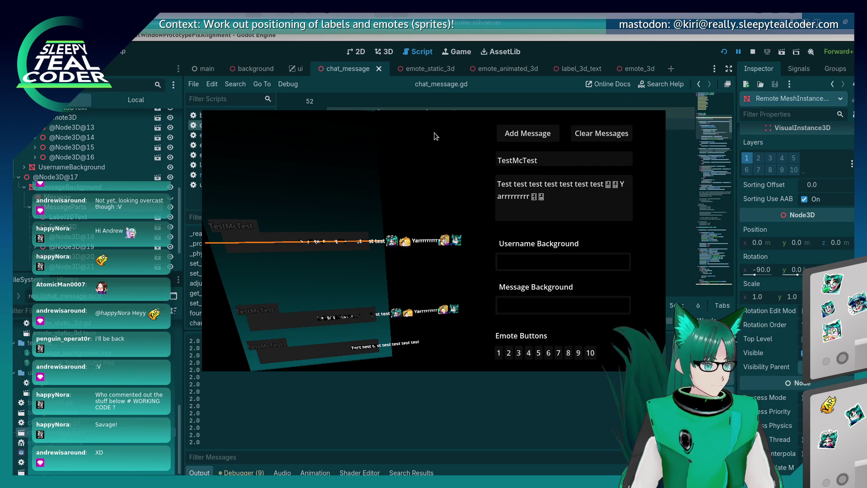
pyautogui.hotkey('alt', 'Tab')
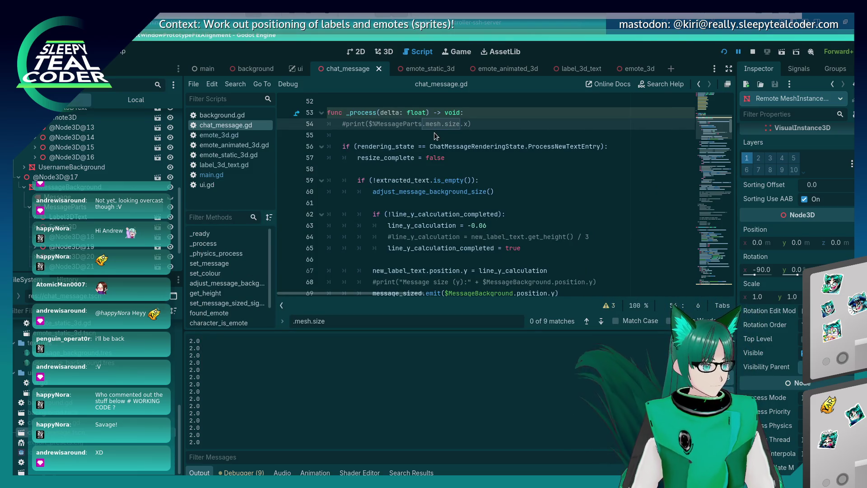
# Try a print(str(delta)) line at the top of _process, then delete it
pyautogui.press('Up')
pyautogui.press('End')
pyautogui.press('Return')
pyautogui.write('print(str(delta')
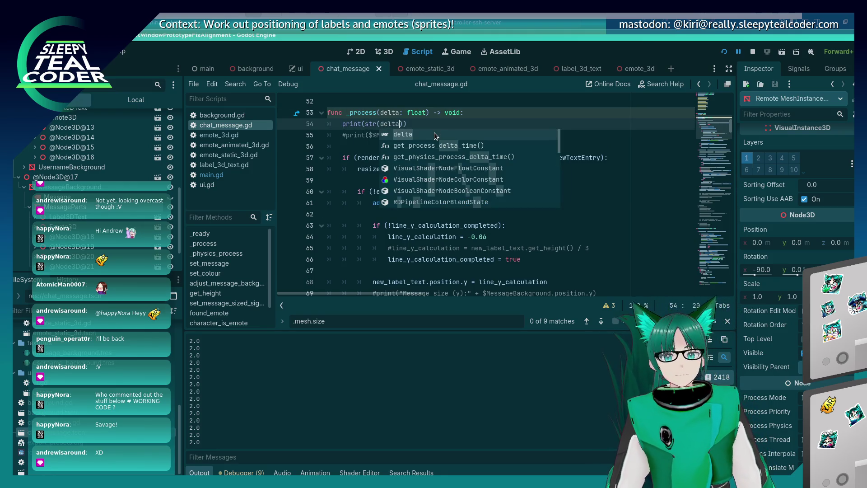
pyautogui.click(424, 124)
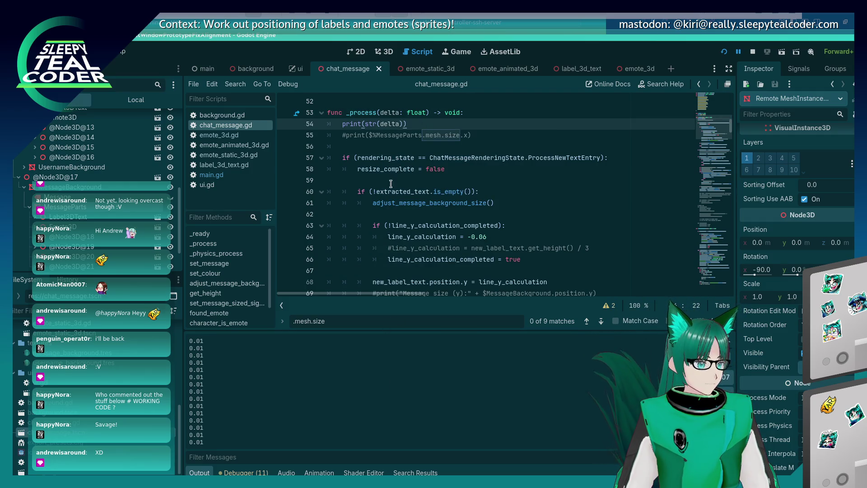
pyautogui.hotkey('shift', 'Home')
pyautogui.hotkey('shift', 'Home')
pyautogui.press('BackSpace')
pyautogui.press('BackSpace')
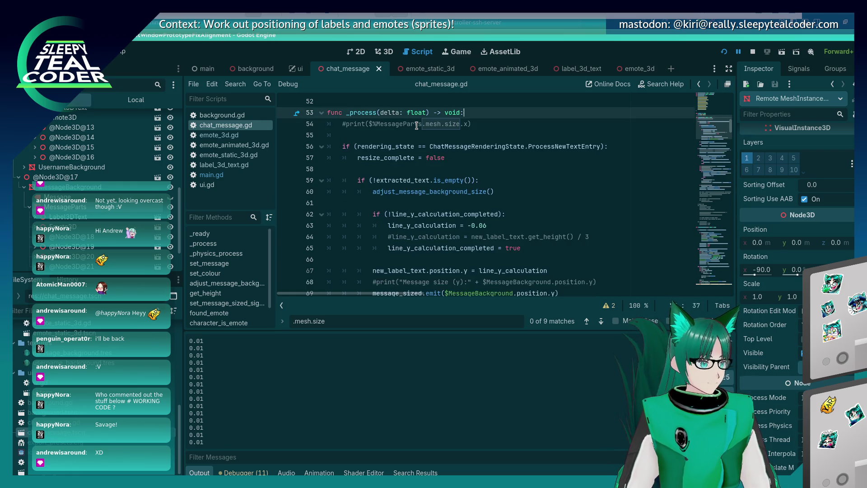
# Move the commented mesh size print from _process to the top of _physics_process
pyautogui.scroll(-14, 359, 176)
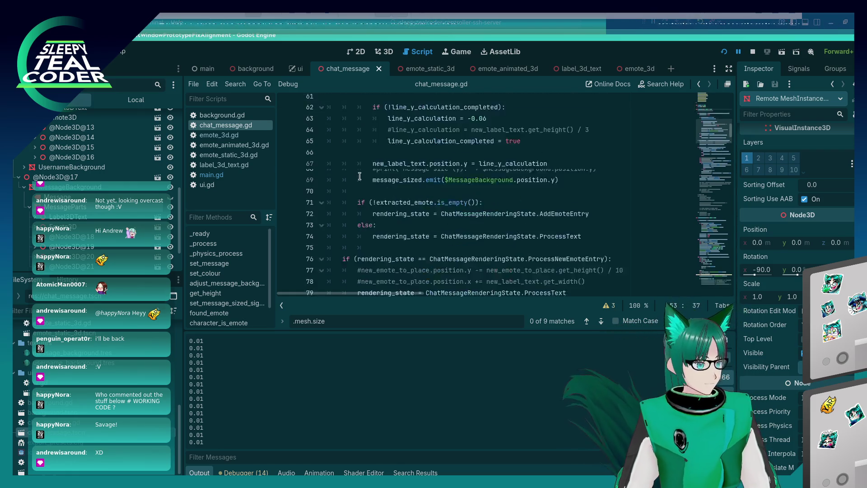
pyautogui.scroll(-12, 359, 176)
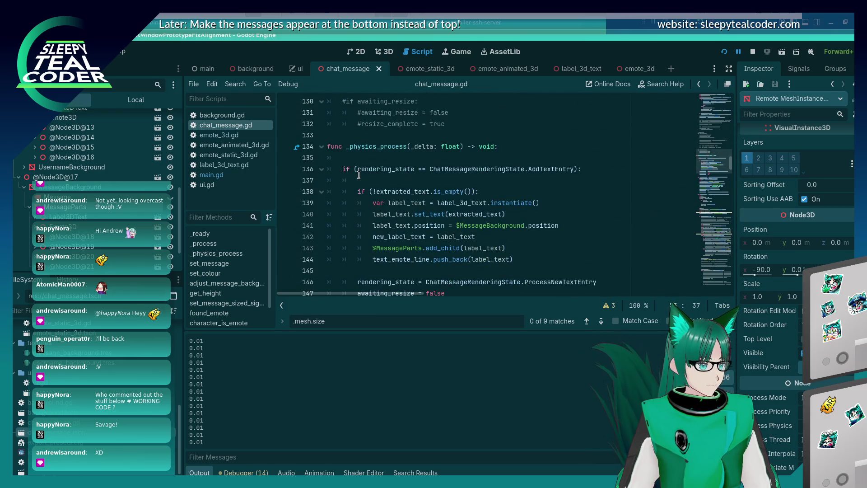
pyautogui.click(364, 158)
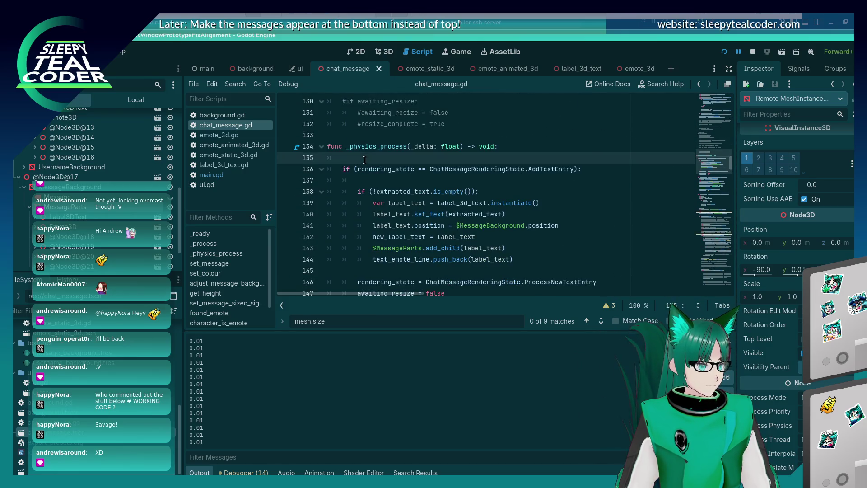
pyautogui.scroll(20, 364, 159)
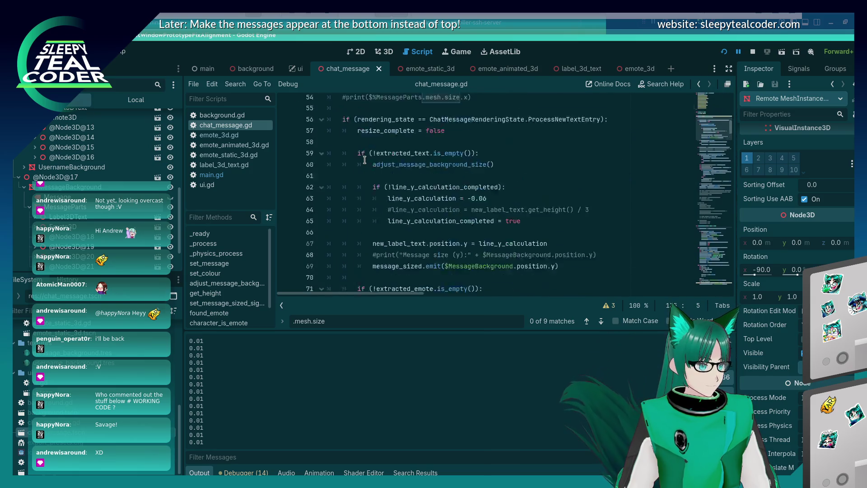
pyautogui.scroll(3, 365, 159)
pyautogui.click(514, 189)
pyautogui.hotkey('shift', 'Home')
pyautogui.press('BackSpace')
pyautogui.press('BackSpace')
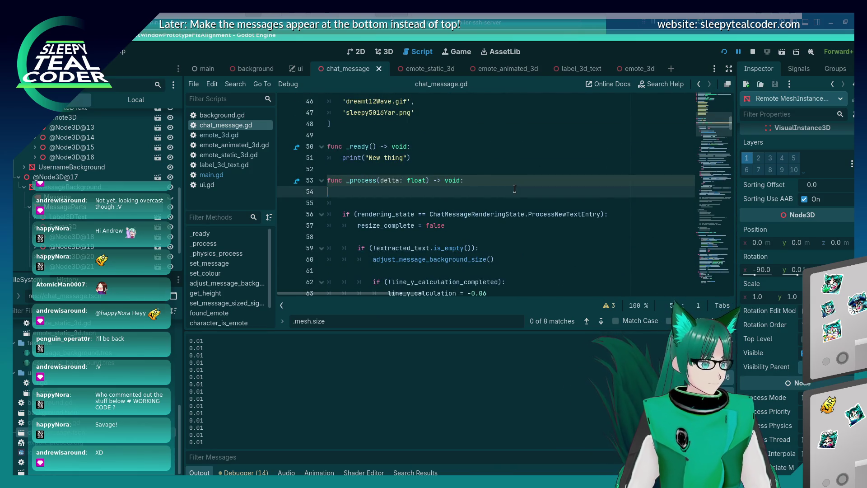
pyautogui.scroll(-20, 504, 185)
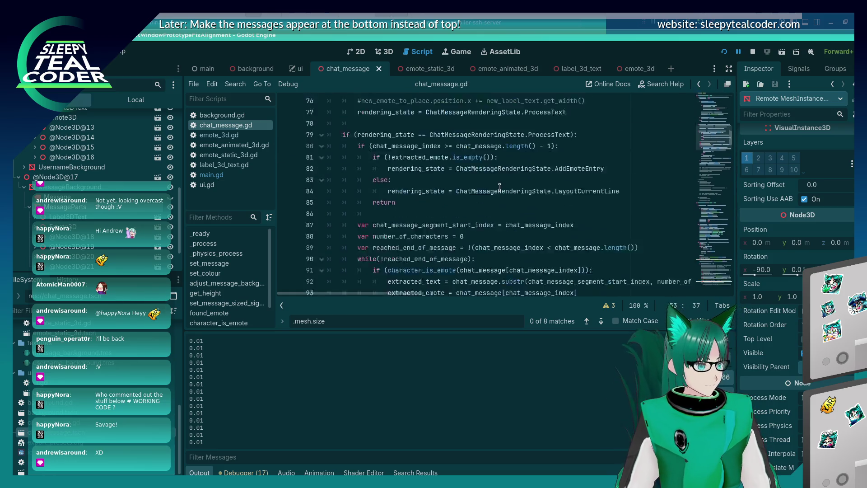
pyautogui.click(375, 174)
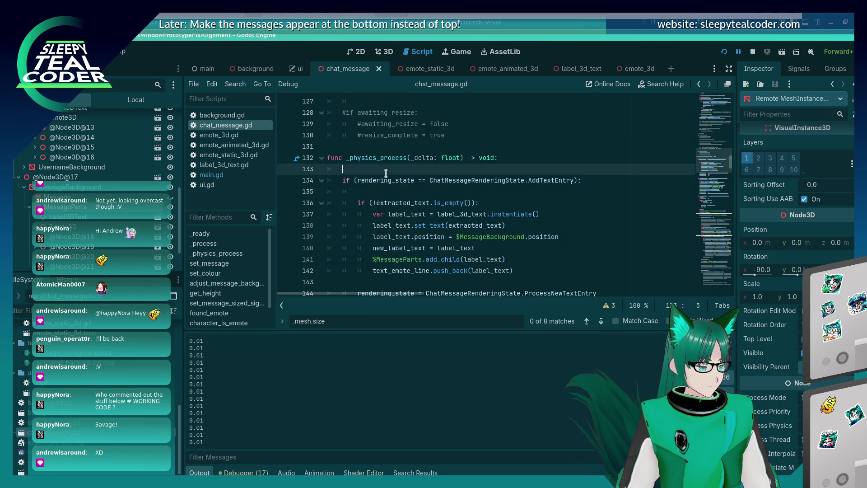
pyautogui.write('#print($%MessageParts.mesh.size.x)')
# Uncomment the mesh size print in _physics_process, save, and bring up the running chat scene
pyautogui.hotkey('ctrl', 's')
pyautogui.press('Delete')
pyautogui.hotkey('shift', 'Tab')
pyautogui.hotkey('ctrl', 's')
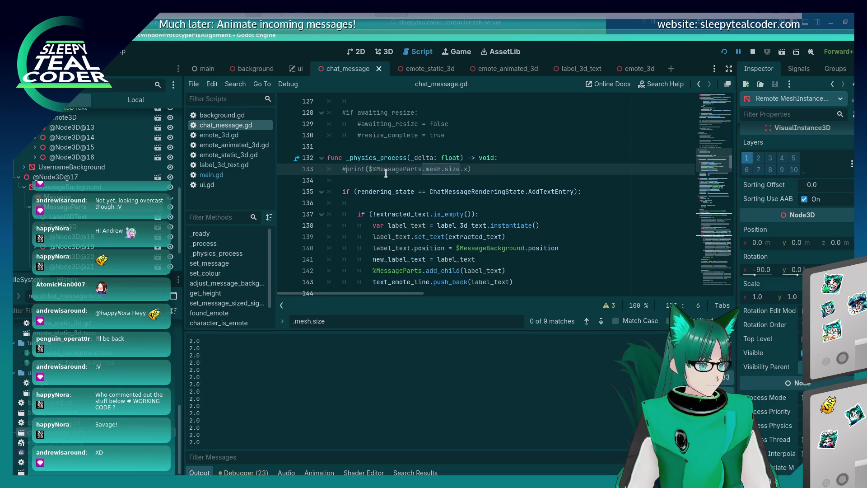
pyautogui.press('F5')
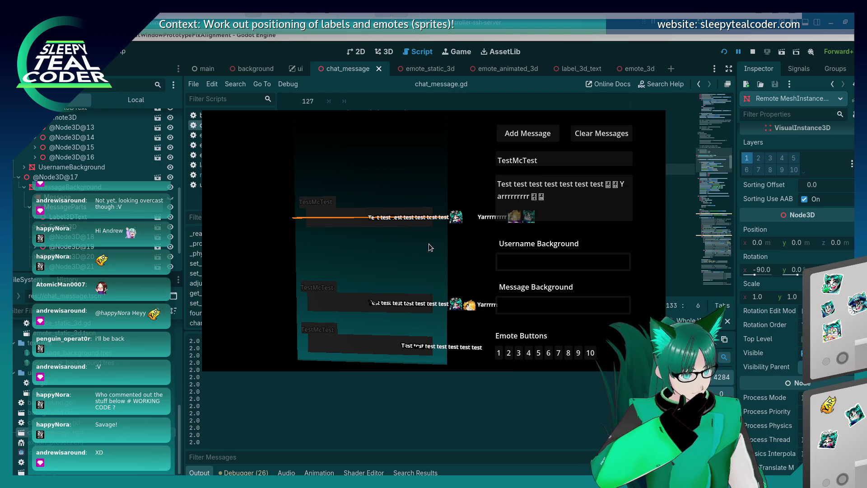
# Check the running game and expand the MessageParts mesh resource to inspect its size
pyautogui.hotkey('alt', 'Tab')
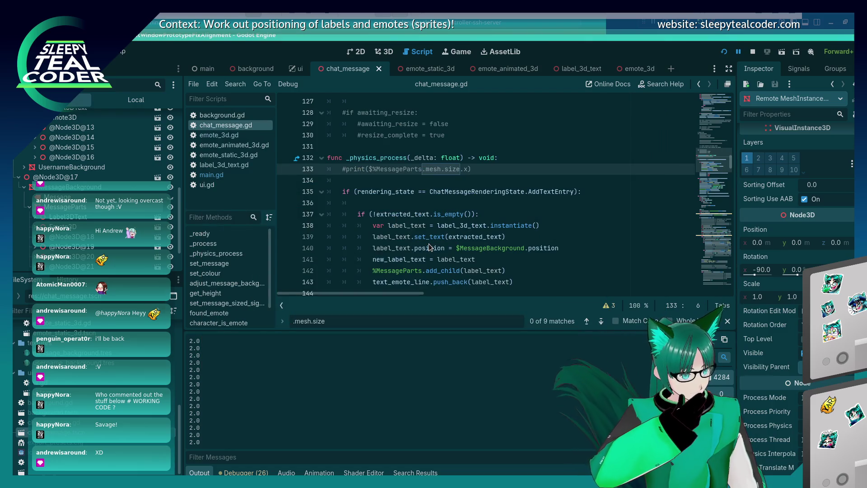
pyautogui.hotkey('alt', 'Tab')
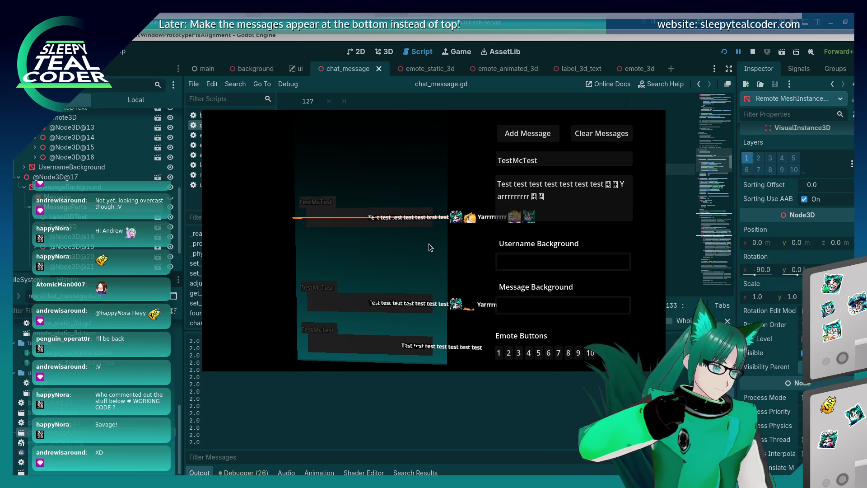
pyautogui.scroll(10, 765, 344)
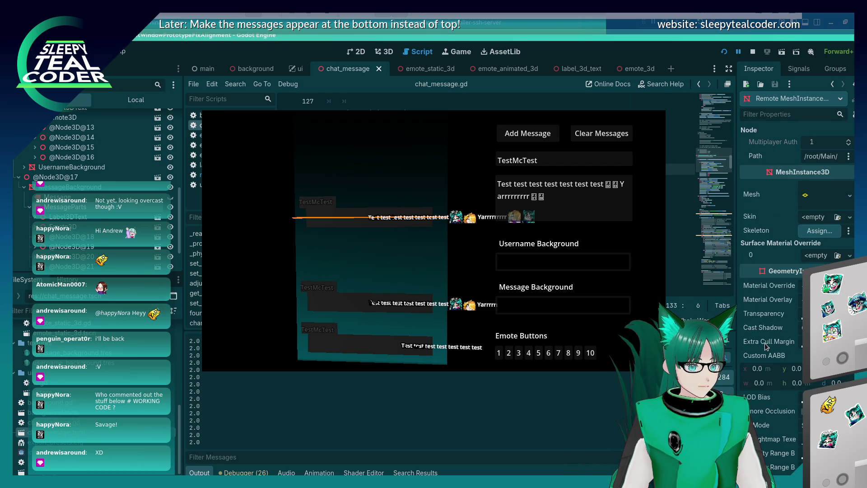
pyautogui.click(842, 189)
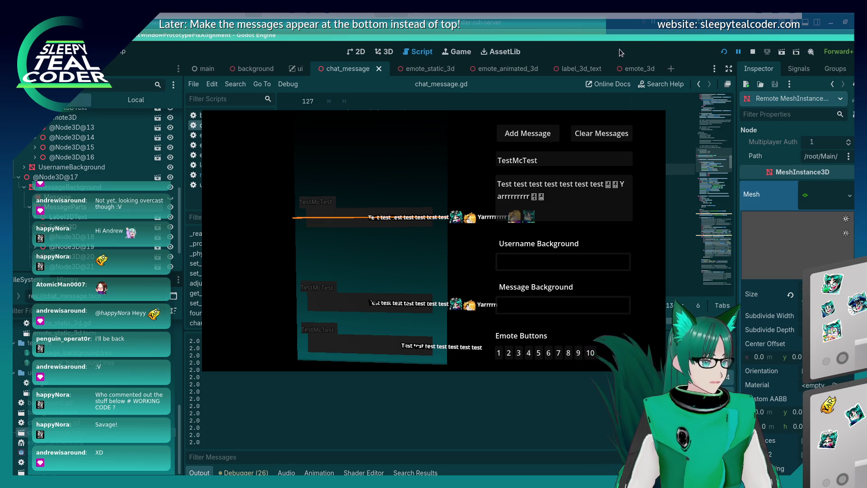
# Stop the project and clear the Mesh property of MessageParts in the Inspector
pyautogui.click(753, 51)
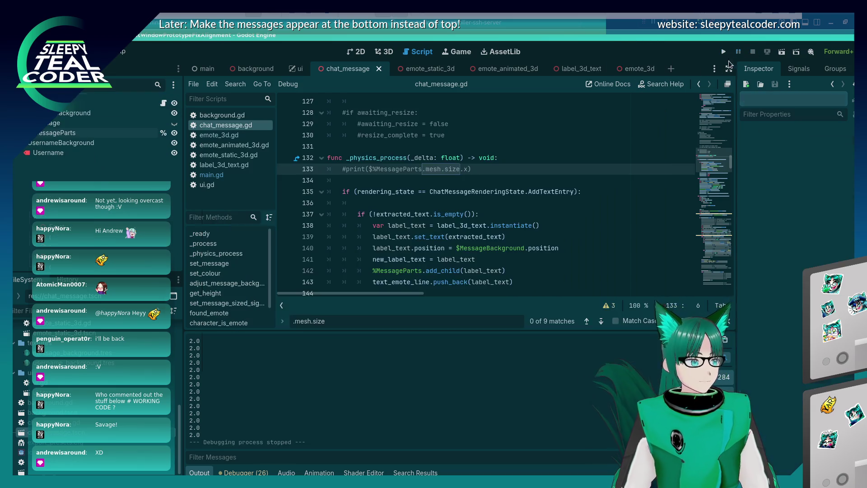
pyautogui.click(70, 134)
pyautogui.click(818, 247)
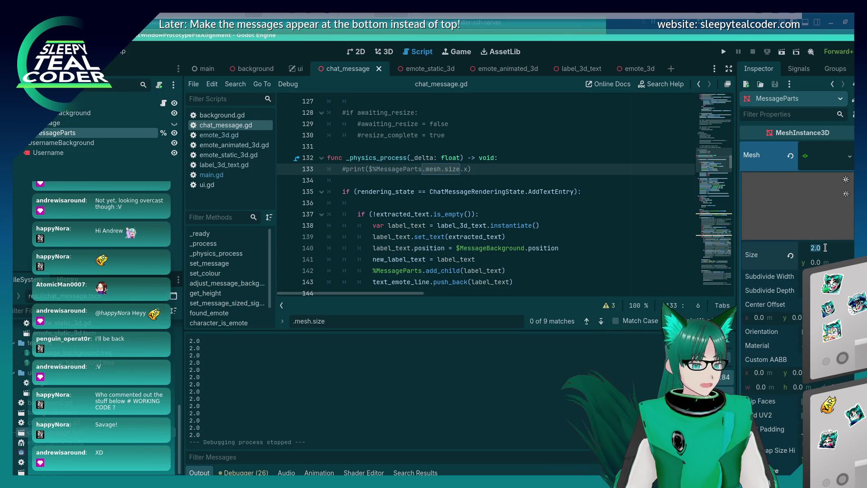
pyautogui.click(835, 162)
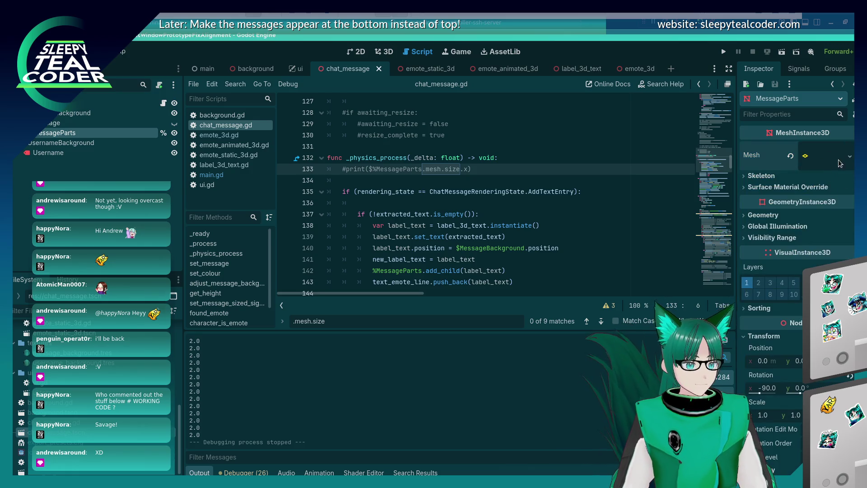
pyautogui.click(838, 165)
pyautogui.click(809, 374)
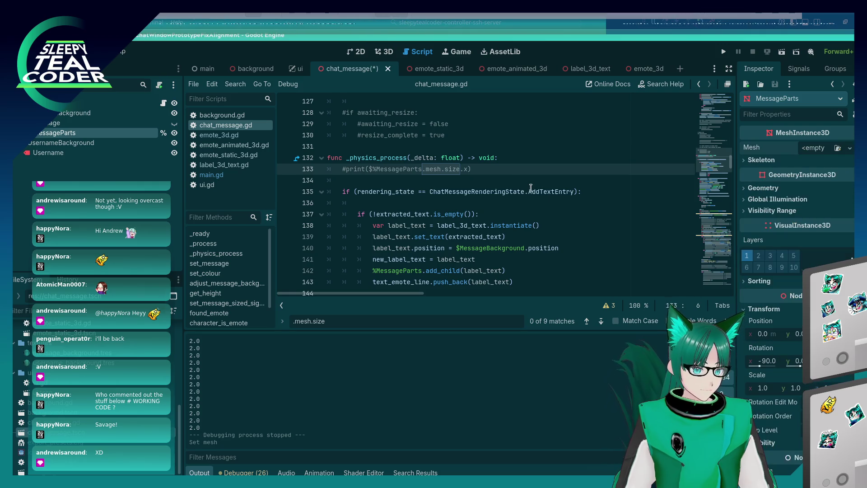
# Delete the commented-out print line from chat_message.gd, save, and relaunch the project
pyautogui.click(530, 192)
pyautogui.hotkey('ctrl', 's')
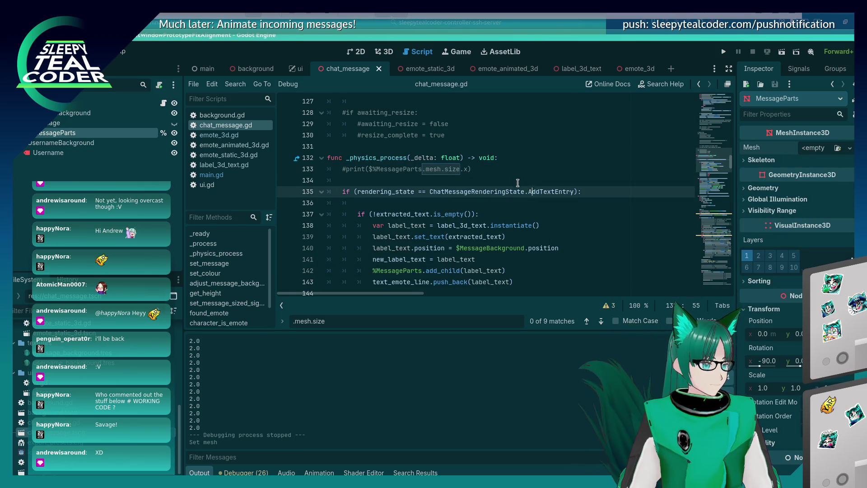
pyautogui.press('Up')
pyautogui.press('Up')
pyautogui.hotkey('shift', 'Home')
pyautogui.press('BackSpace')
pyautogui.press('BackSpace')
pyautogui.press('BackSpace')
pyautogui.press('Delete')
pyautogui.hotkey('ctrl', 's')
pyautogui.hotkey('alt', 'Tab')
pyautogui.hotkey('alt', 'Tab')
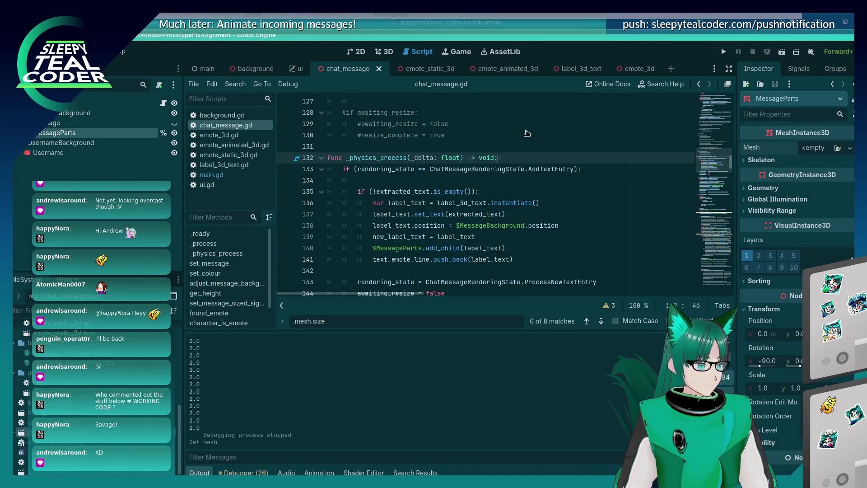
pyautogui.click(726, 52)
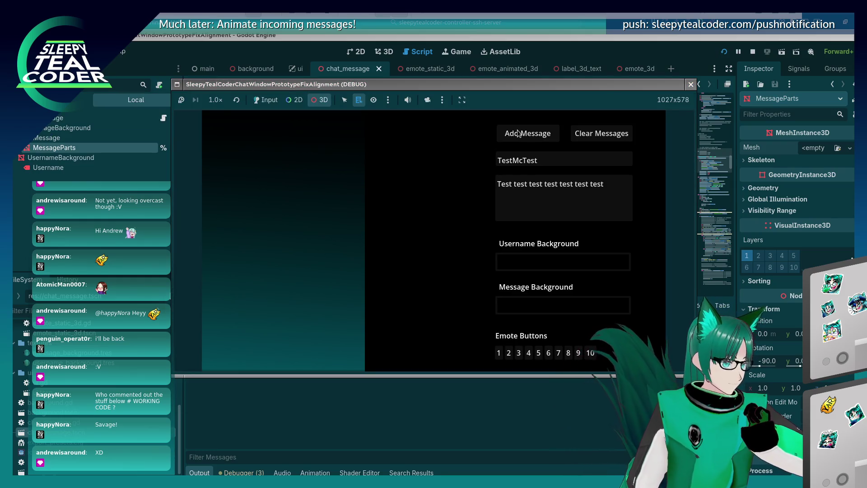
# Enable game input and compose a test message with two emotes followed by 'Yar'
pyautogui.click(251, 99)
pyautogui.click(618, 189)
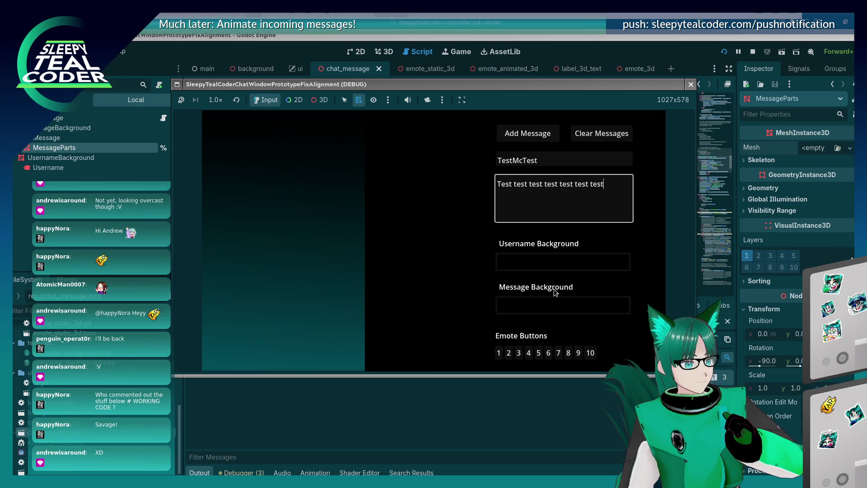
pyautogui.click(528, 353)
pyautogui.click(539, 353)
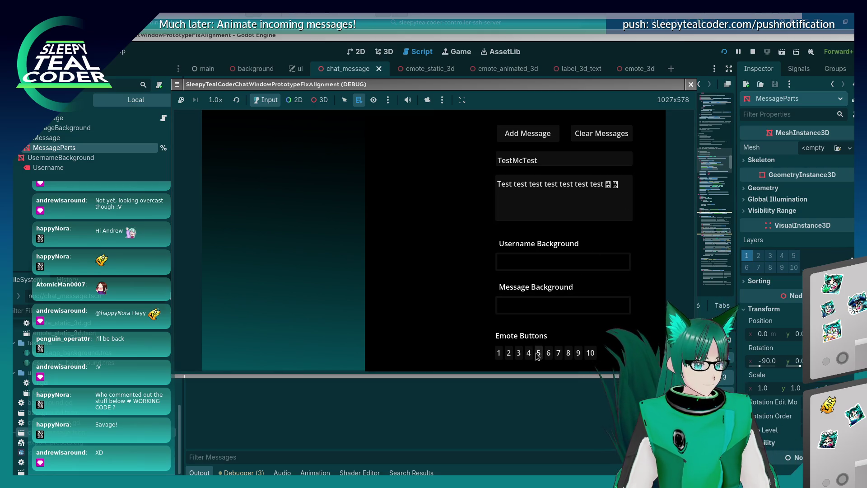
pyautogui.click(629, 206)
pyautogui.write('Yarrrr')
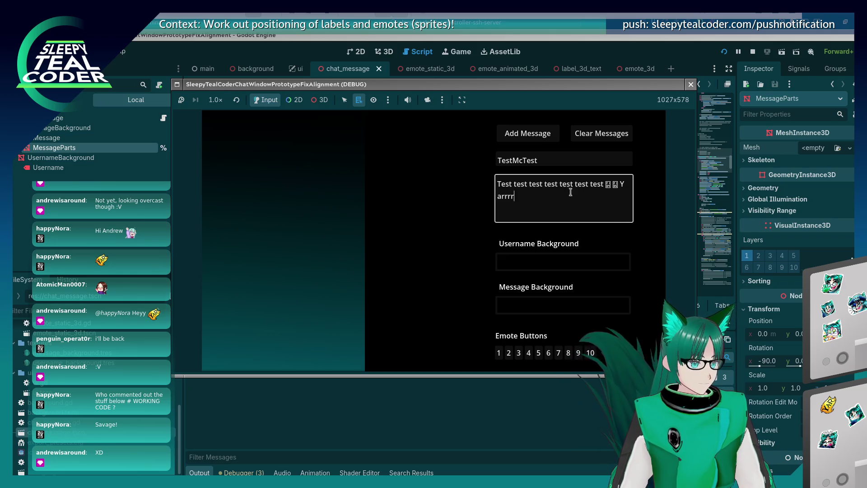
# Set the Message Background colour to purple
pyautogui.click(571, 261)
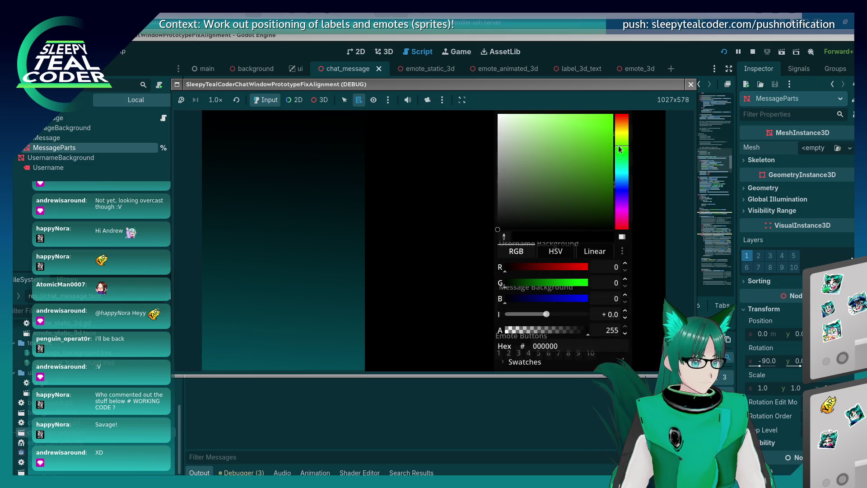
pyautogui.click(474, 275)
pyautogui.click(566, 303)
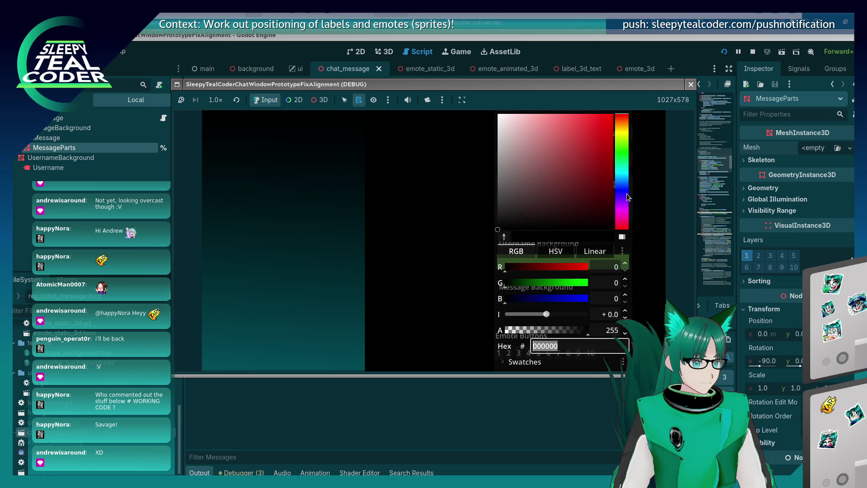
pyautogui.click(622, 207)
pyautogui.moveTo(582, 167)
pyautogui.mouseDown()
pyautogui.moveTo(565, 154)
pyautogui.moveTo(563, 165)
pyautogui.mouseUp()
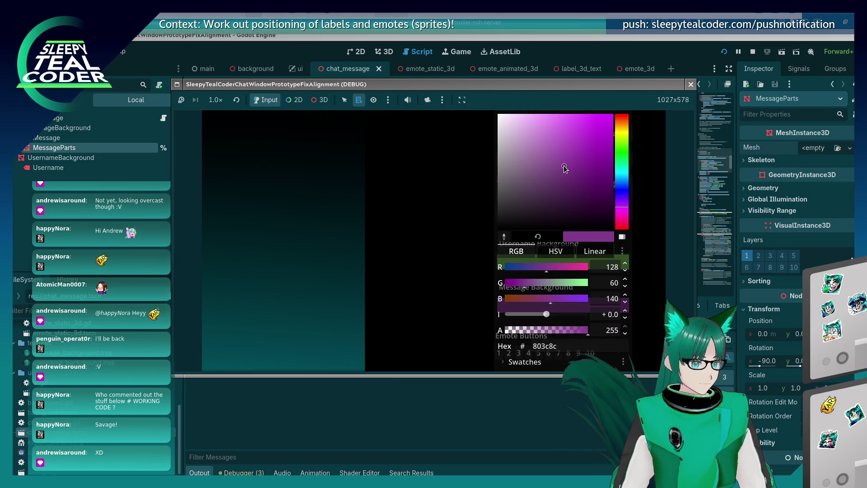
pyautogui.click(359, 202)
# Post the message, then post a second message containing emotes 10 and 9
pyautogui.click(529, 135)
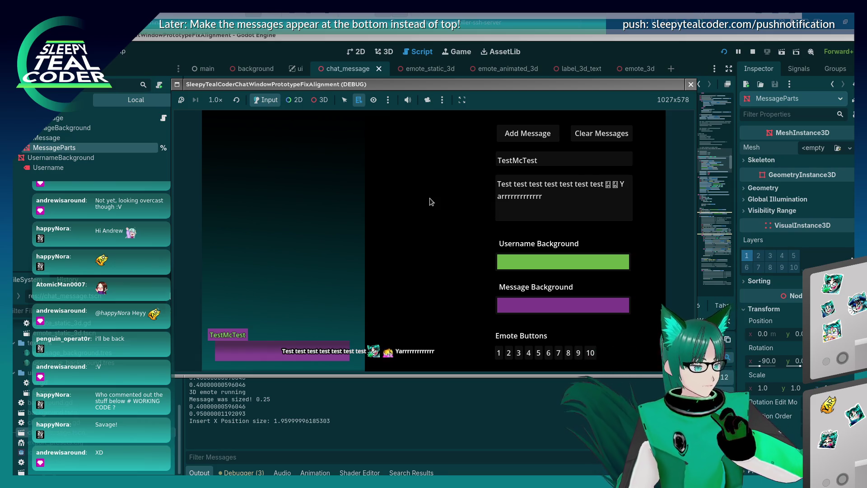
pyautogui.click(581, 200)
pyautogui.click(590, 356)
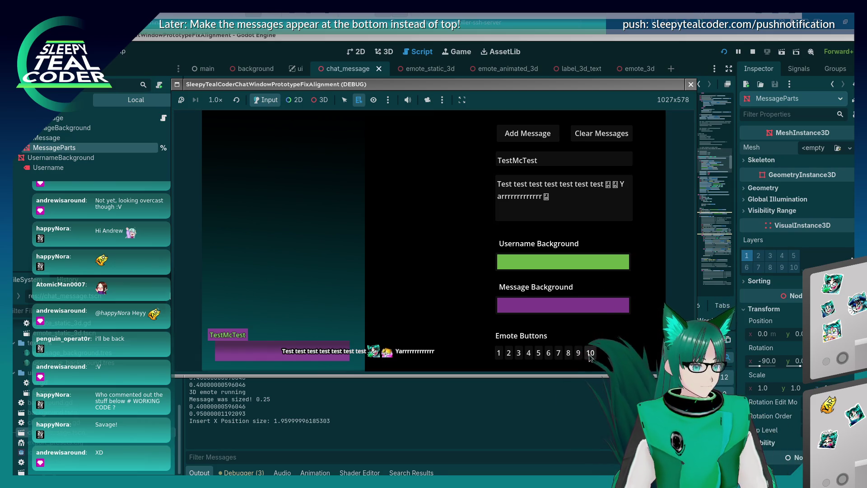
pyautogui.click(579, 209)
pyautogui.click(579, 353)
pyautogui.click(538, 135)
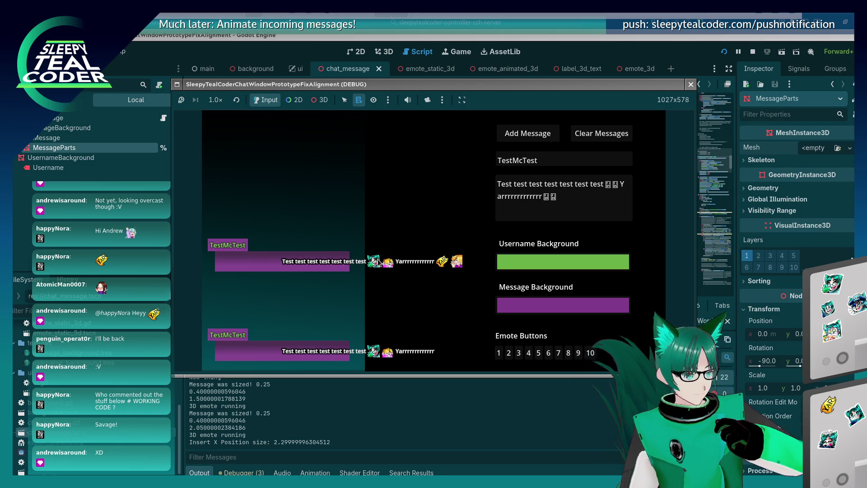
pyautogui.click(555, 43)
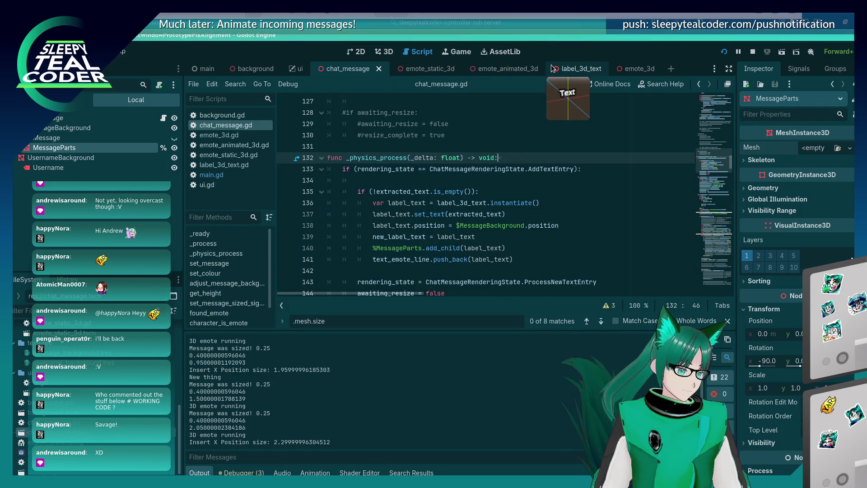
pyautogui.scroll(-2, 420, 185)
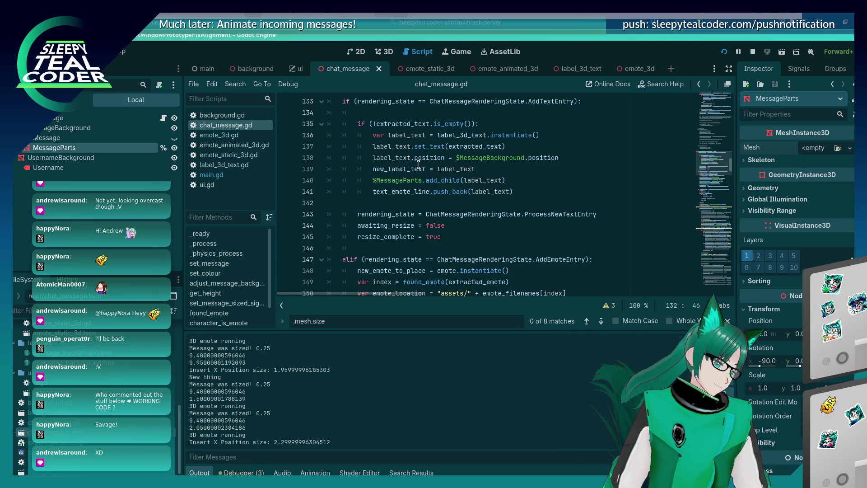
pyautogui.scroll(-2, 418, 166)
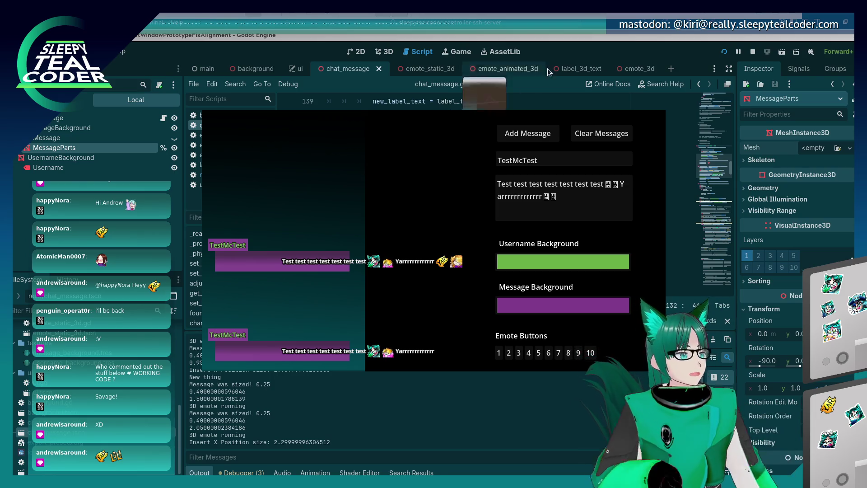
# Scroll chat_message.gd down to the text_emote_line positioning loop around line 217
pyautogui.click(535, 80)
pyautogui.scroll(-5, 509, 168)
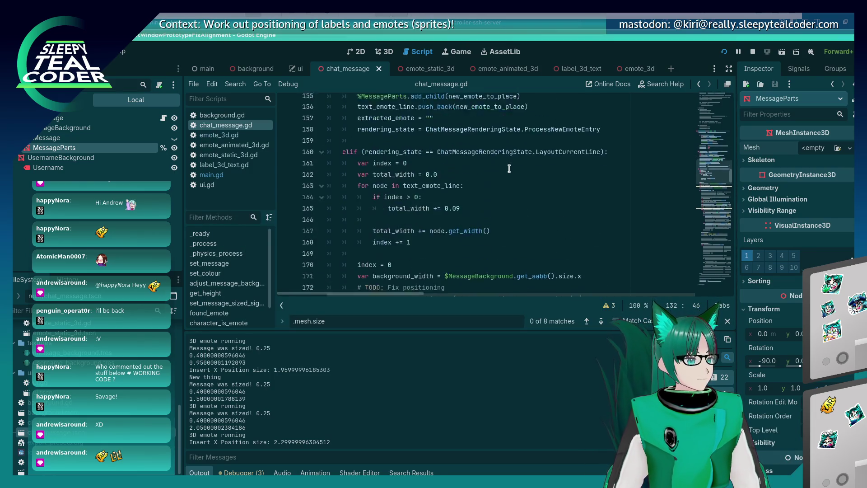
pyautogui.scroll(-10, 509, 168)
pyautogui.hotkey('alt', 'Tab')
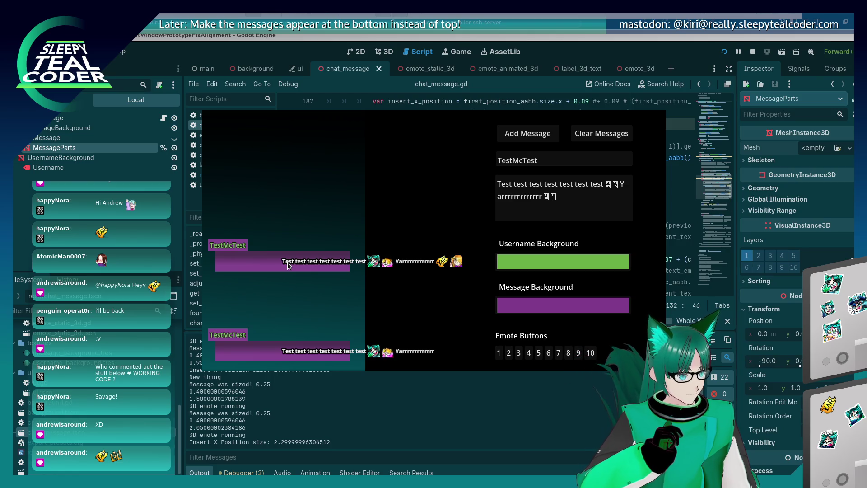
pyautogui.click(555, 54)
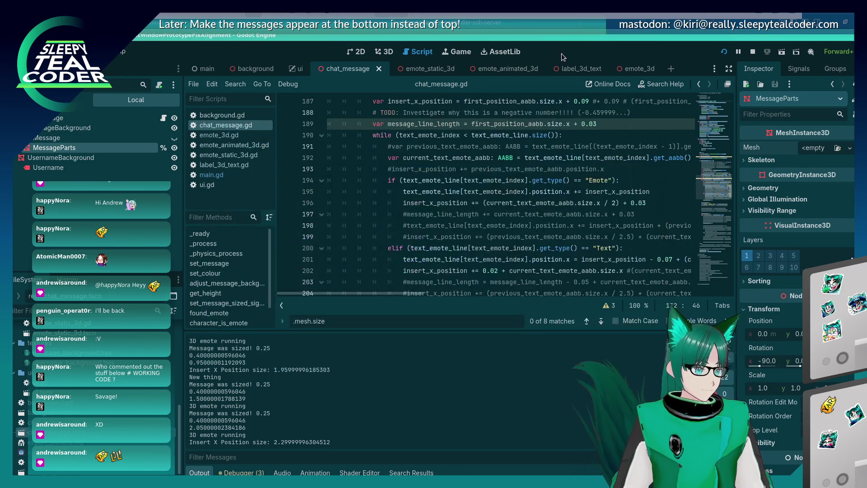
pyautogui.click(493, 185)
pyautogui.scroll(-6, 585, 260)
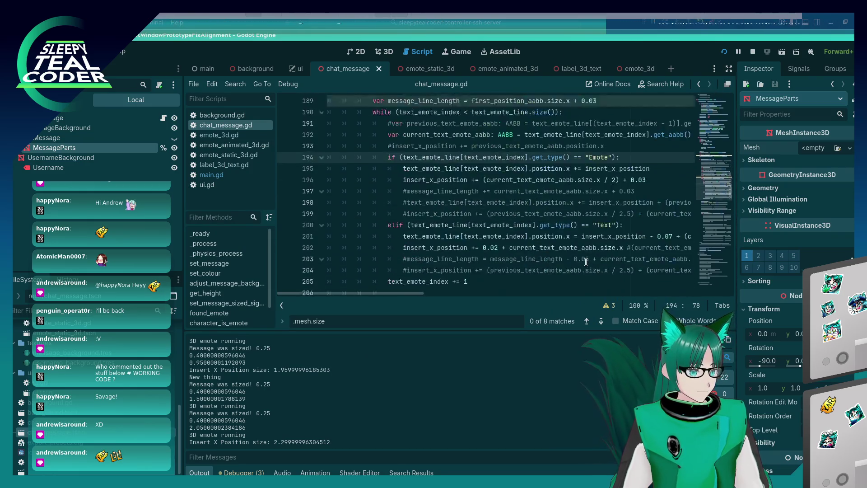
pyautogui.scroll(-1, 569, 258)
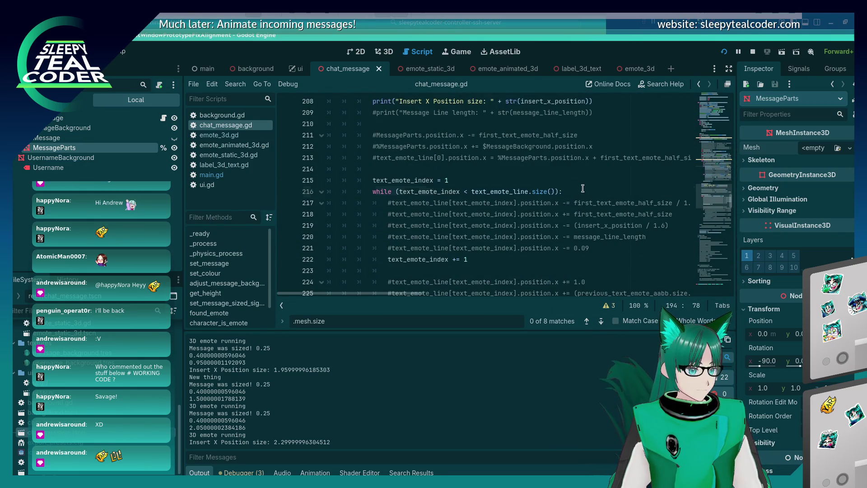
# Duplicate the commented position.x line 217 and uncomment the copy
pyautogui.click(559, 203)
pyautogui.hotkey('shift', 'Home')
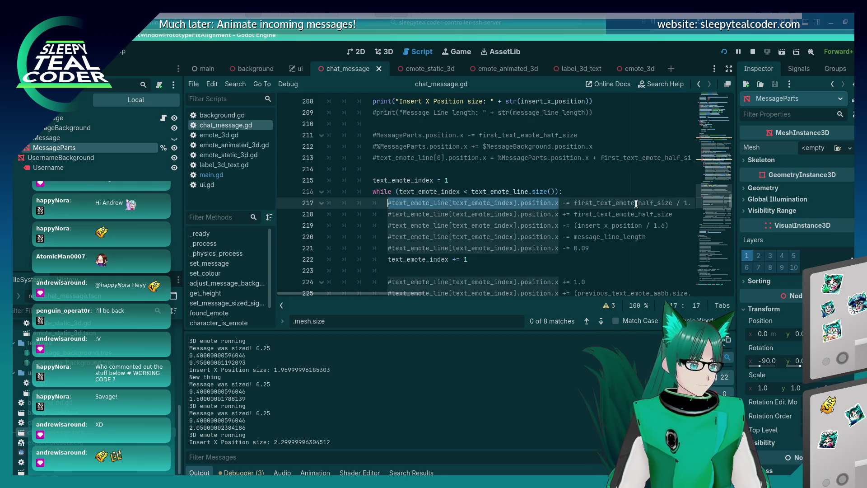
pyautogui.hotkey('ctrl', 'c')
pyautogui.press('Up')
pyautogui.press('End')
pyautogui.press('Return')
pyautogui.hotkey('ctrl', 'v')
pyautogui.hotkey('ctrl', 'k')
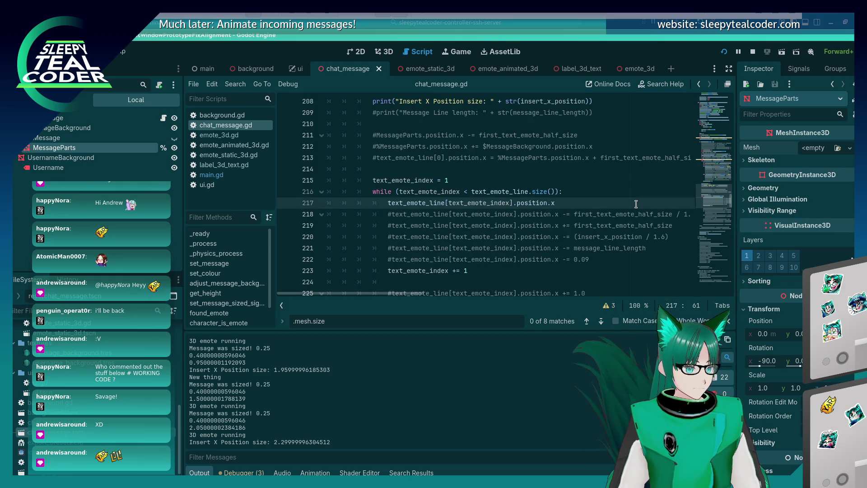
# Complete the line as position.x -= first_text_emote_half_size and test-run the scene
pyautogui.hotkey('ctrl', 'space')
pyautogui.write('first')
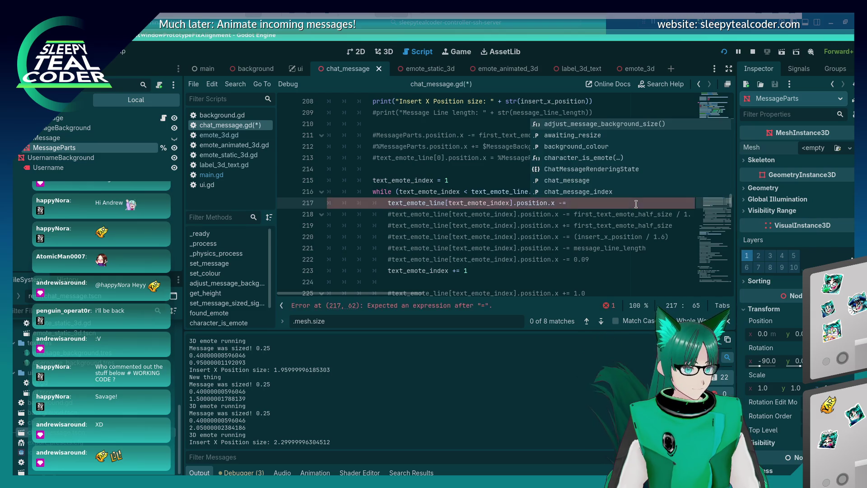
pyautogui.press('Down')
pyautogui.press('Return')
pyautogui.press('F5')
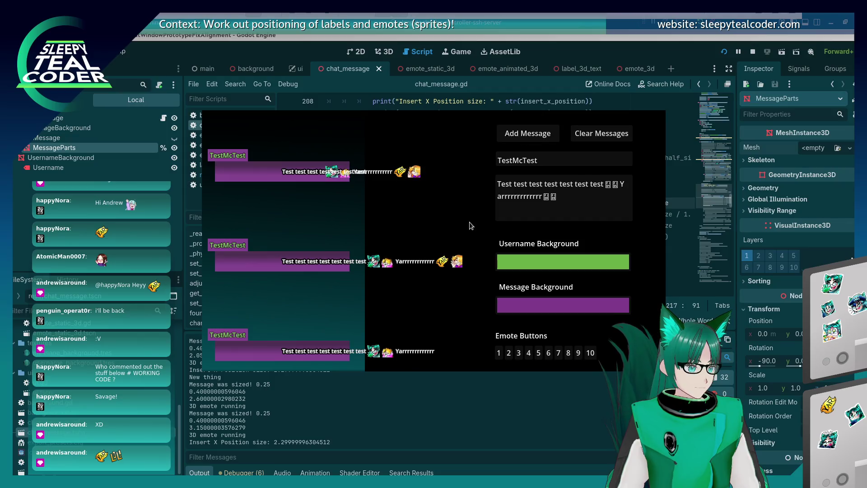
pyautogui.press('F8')
pyautogui.click(470, 180)
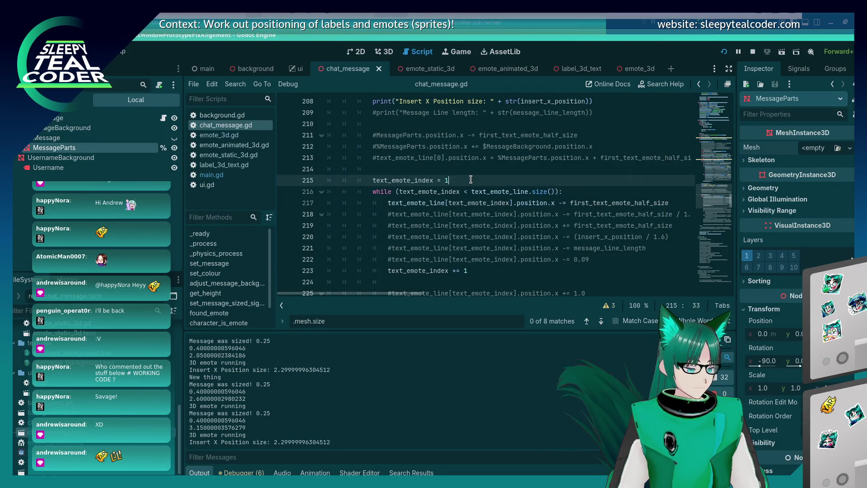
pyautogui.press('F5')
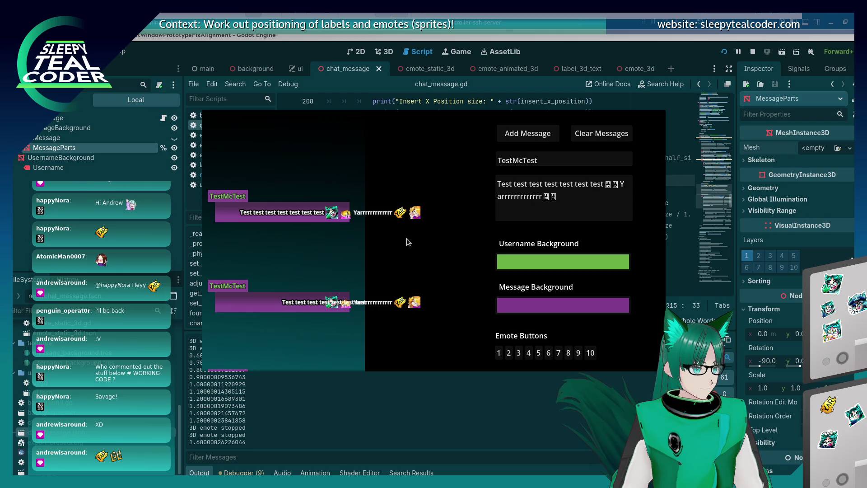
pyautogui.hotkey('alt', 'Tab')
# Change the shift to (first_text_emote_half_size * 2), rerun, and add another test message
pyautogui.click(575, 203)
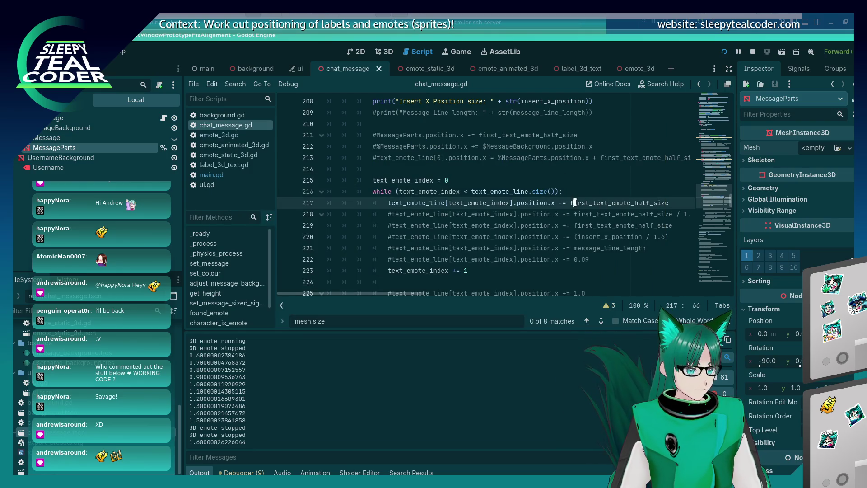
pyautogui.write('(')
pyautogui.press('End')
pyautogui.write('2)')
pyautogui.press('F5')
pyautogui.click(527, 131)
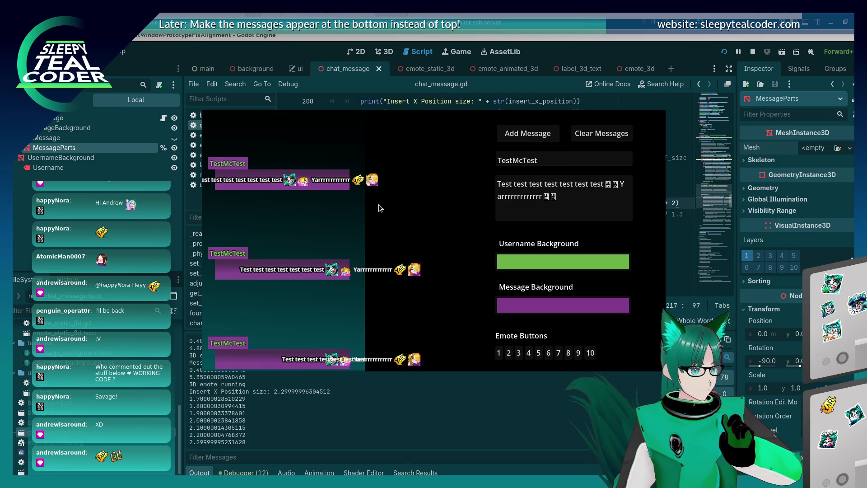
pyautogui.hotkey('alt', 'Tab')
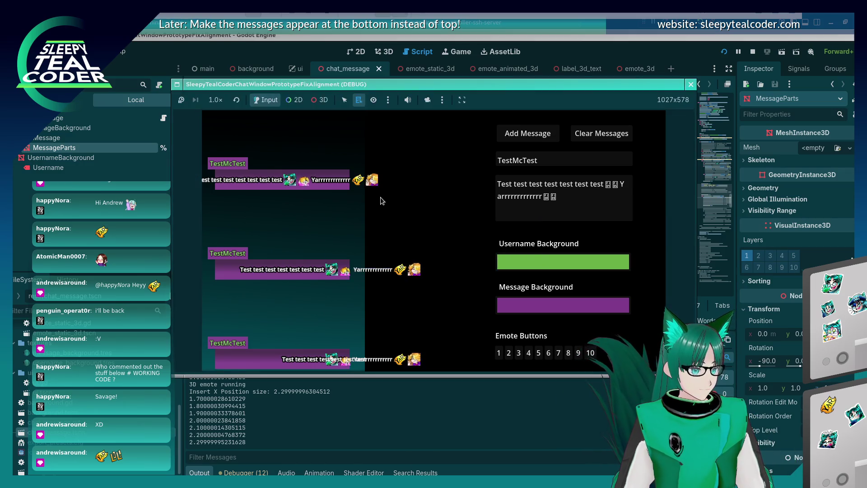
# Take over the game camera in 3D mode, pan toward the username labels, then return to the flat view
pyautogui.click(427, 100)
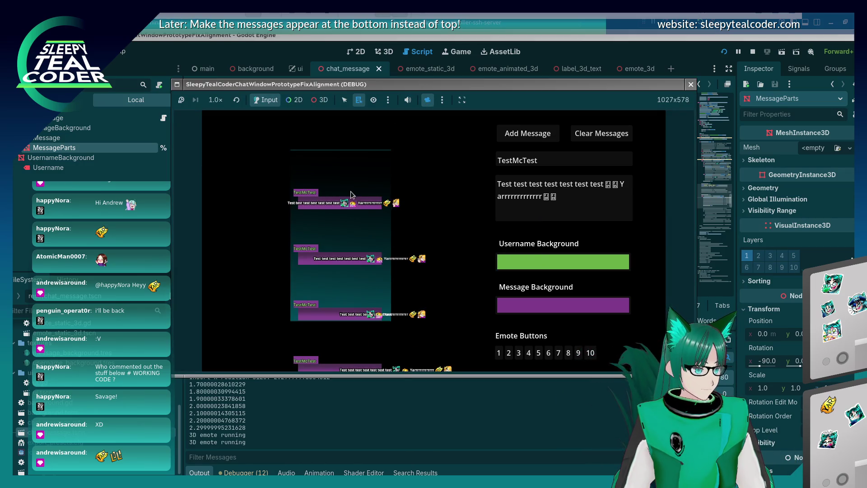
pyautogui.click(323, 100)
pyautogui.scroll(5, 280, 199)
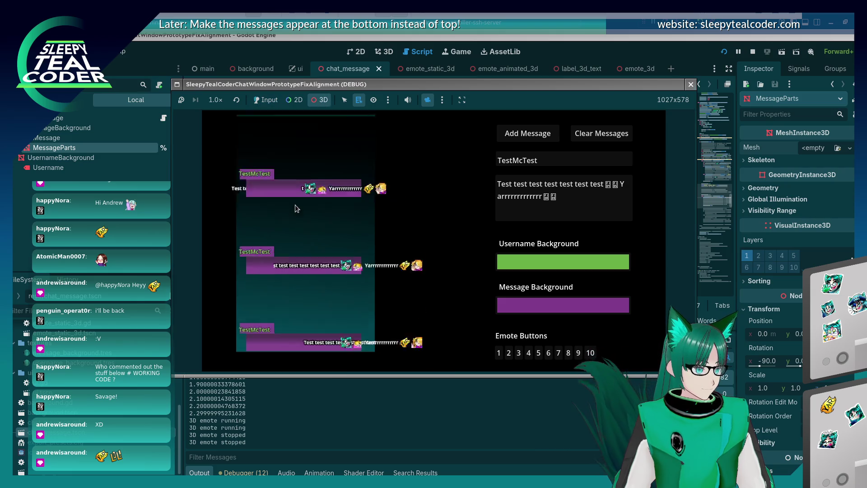
pyautogui.moveTo(279, 200)
pyautogui.mouseDown()
pyautogui.moveTo(376, 203)
pyautogui.moveTo(337, 204)
pyautogui.mouseUp()
pyautogui.scroll(-3, 337, 201)
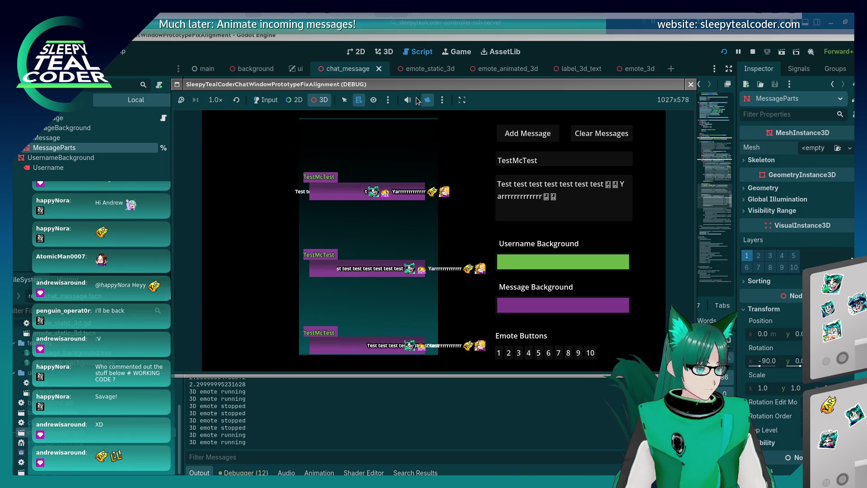
pyautogui.click(388, 100)
pyautogui.click(442, 100)
pyautogui.click(443, 100)
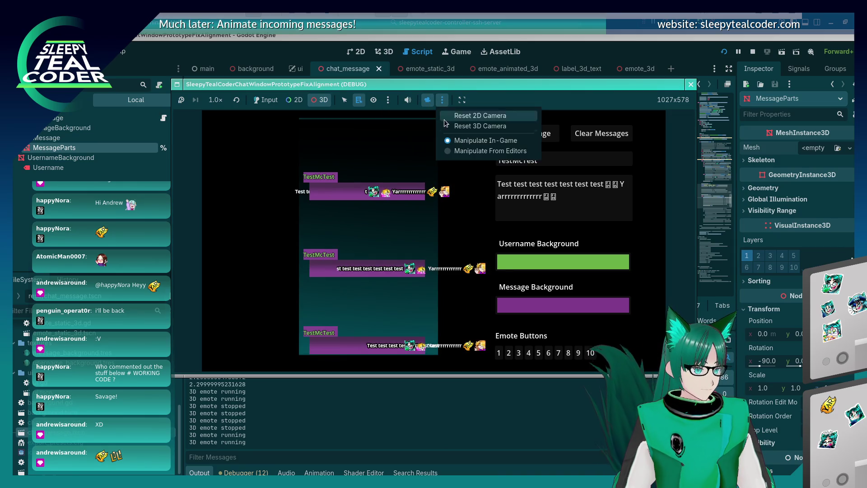
pyautogui.click(442, 127)
# Orbit to inspect message depth, reset to a flat front view, then pan and tilt the message bars
pyautogui.scroll(3, 316, 221)
pyautogui.moveTo(316, 221)
pyautogui.mouseDown()
pyautogui.moveTo(340, 225)
pyautogui.moveTo(331, 234)
pyautogui.mouseUp()
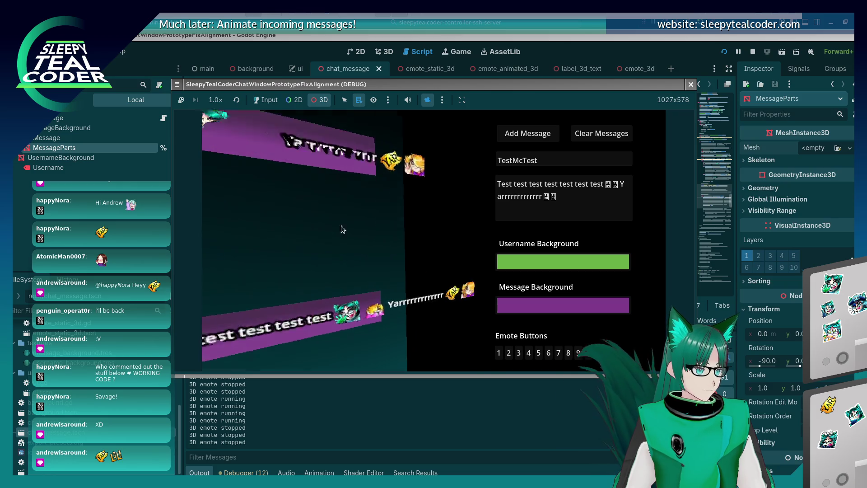
pyautogui.scroll(-2, 332, 234)
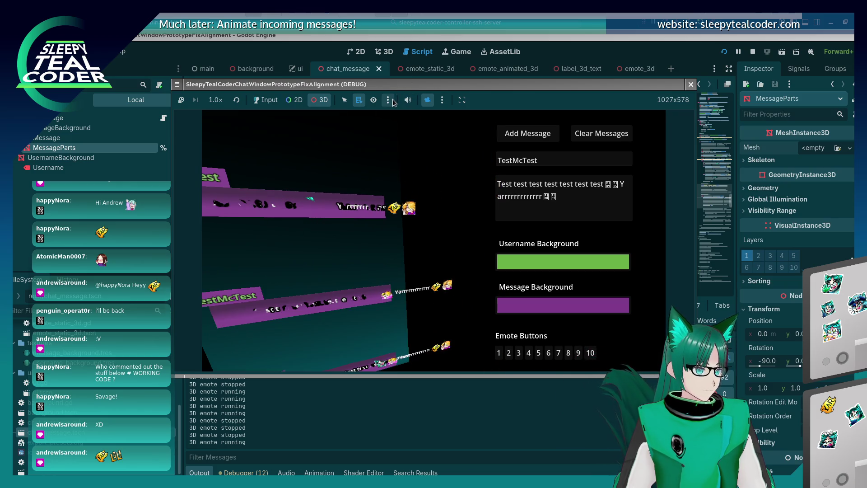
pyautogui.click(388, 100)
pyautogui.click(439, 102)
pyautogui.click(452, 126)
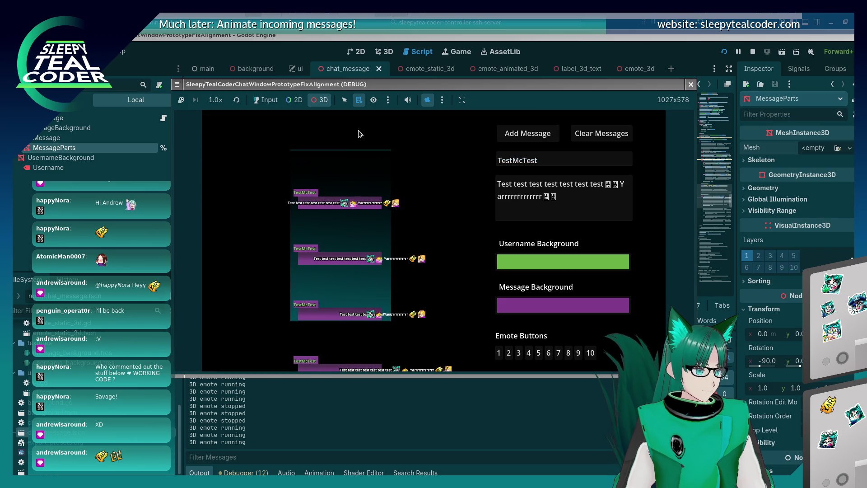
pyautogui.moveTo(332, 183); pyautogui.dragTo(403, 193)
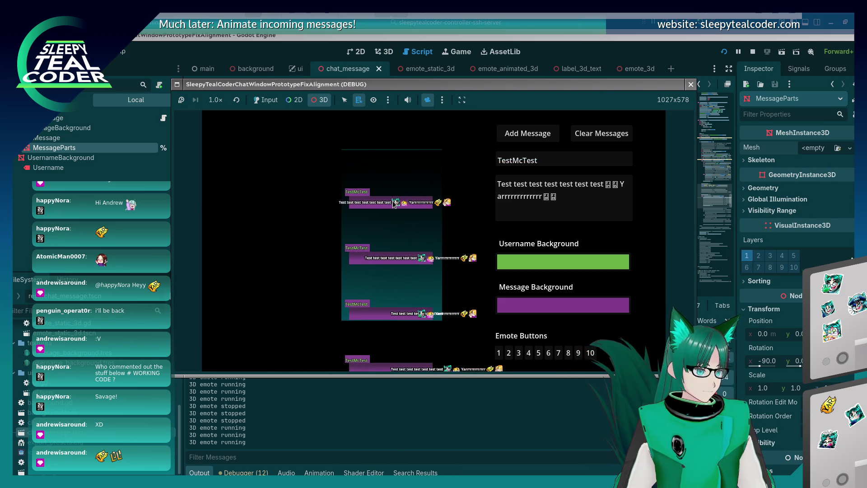
pyautogui.scroll(2, 380, 194)
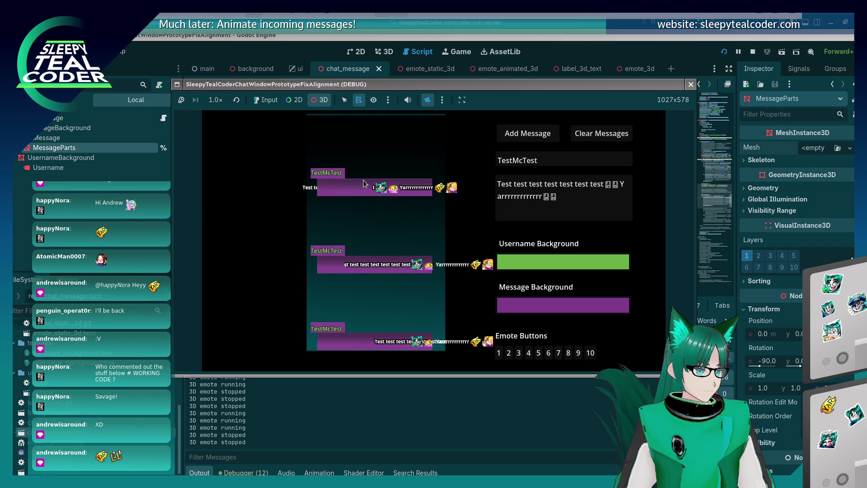
pyautogui.scroll(2, 364, 184)
pyautogui.moveTo(365, 183)
pyautogui.mouseDown()
pyautogui.moveTo(372, 201)
pyautogui.moveTo(368, 189)
pyautogui.mouseUp()
# Hand the camera back to the game, then re-enable 3D mode and camera override
pyautogui.click(267, 100)
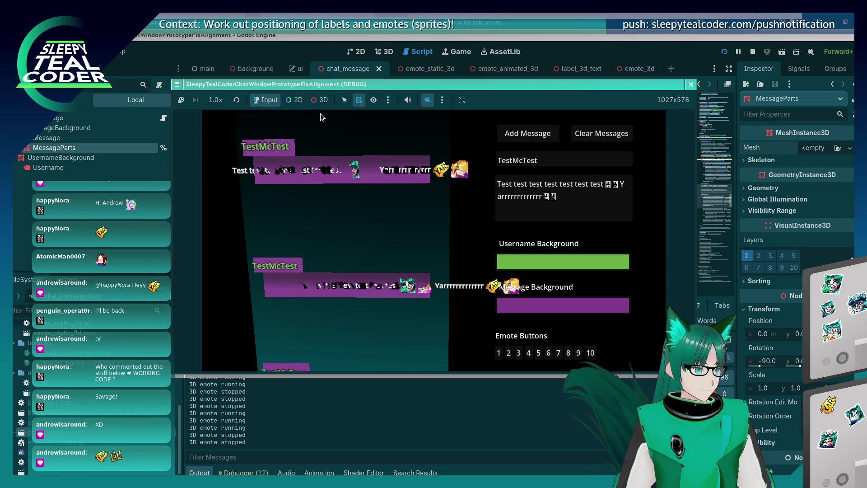
pyautogui.click(429, 99)
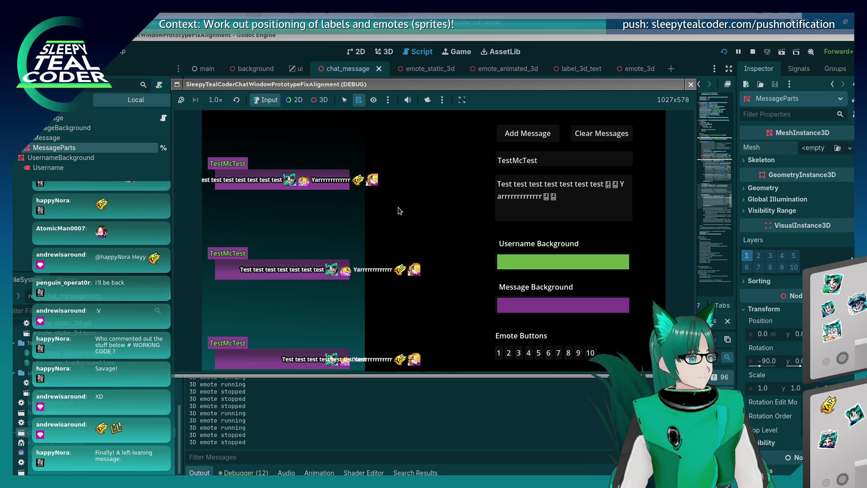
pyautogui.scroll(5, 401, 205)
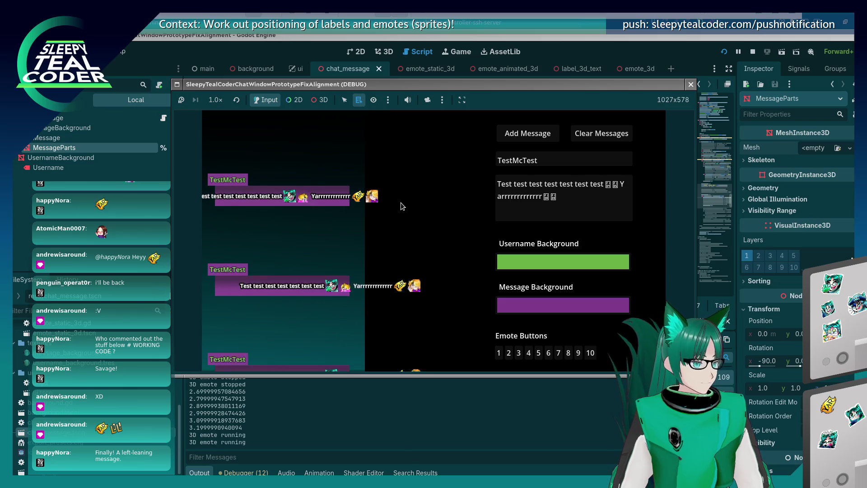
pyautogui.click(323, 100)
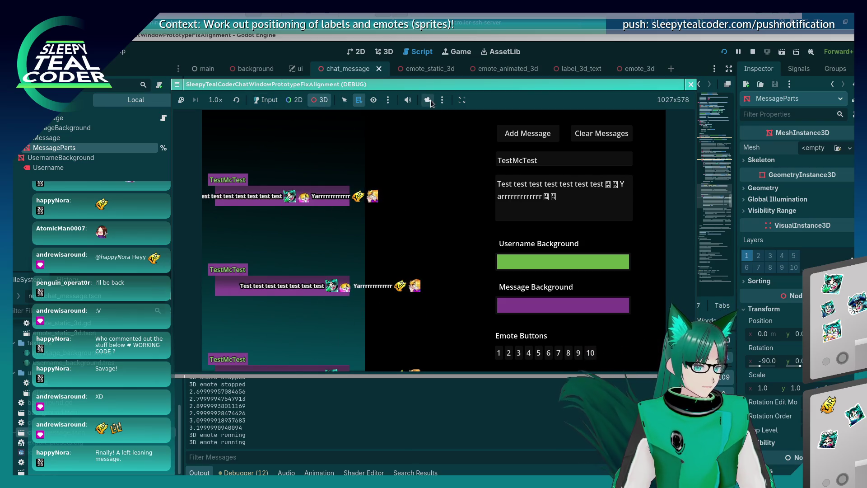
pyautogui.click(428, 100)
pyautogui.scroll(5, 324, 190)
# Tilt the message bars, reset and pan the camera, then list the nodes under the first message's text
pyautogui.moveTo(324, 190)
pyautogui.mouseDown()
pyautogui.moveTo(340, 192)
pyautogui.moveTo(318, 187)
pyautogui.moveTo(304, 196)
pyautogui.mouseUp()
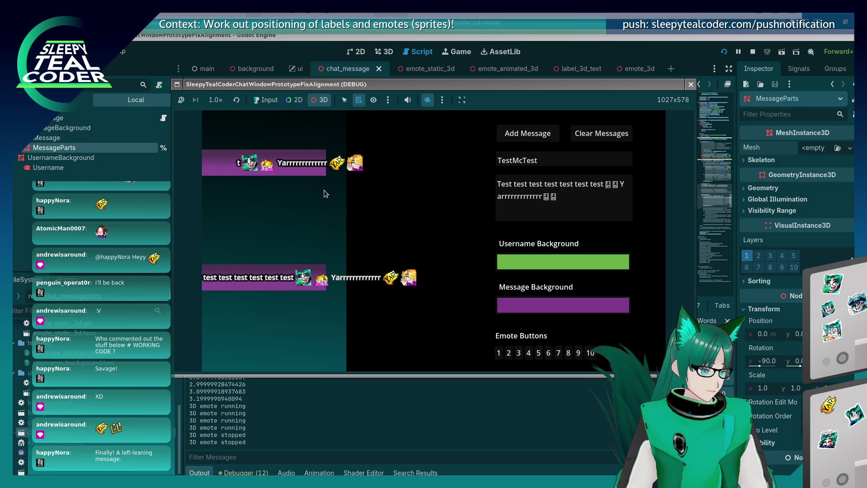
pyautogui.scroll(-5, 368, 203)
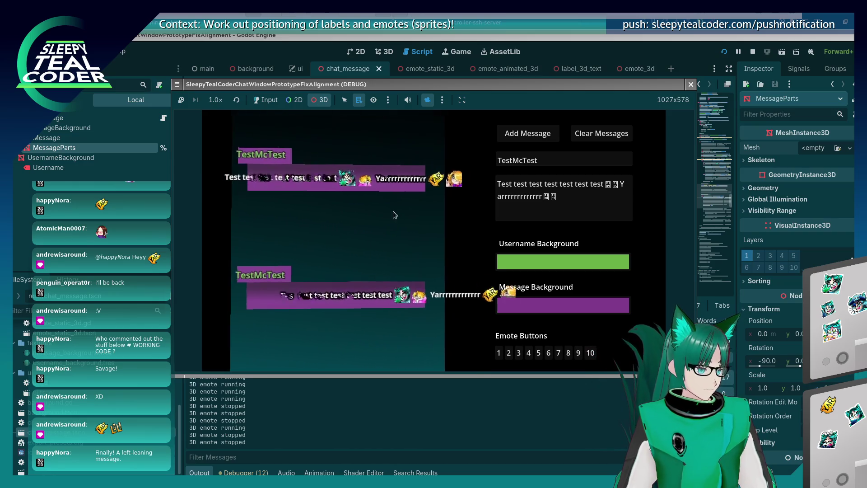
pyautogui.scroll(3, 366, 201)
pyautogui.scroll(-3, 365, 201)
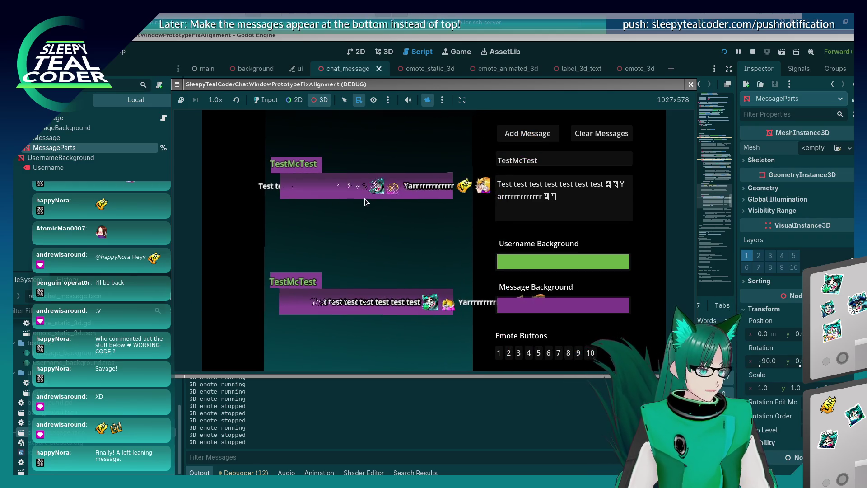
pyautogui.click(442, 100)
pyautogui.click(452, 126)
pyautogui.scroll(3, 316, 203)
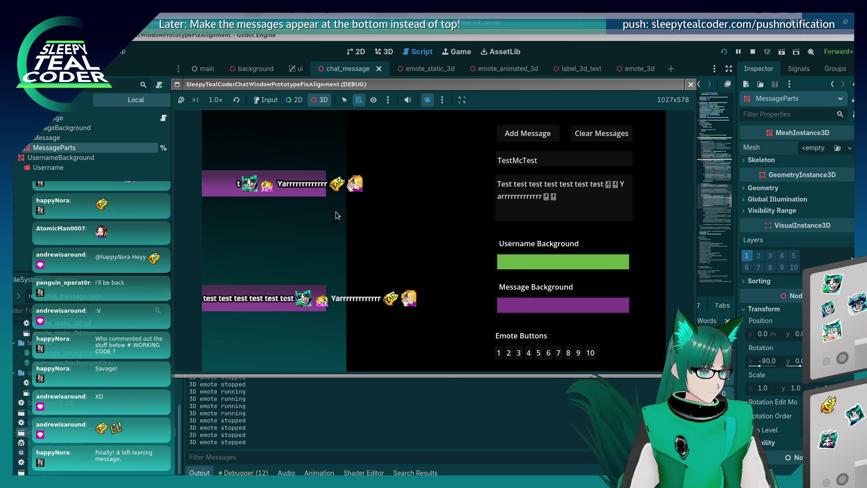
pyautogui.moveTo(275, 223); pyautogui.dragTo(356, 219)
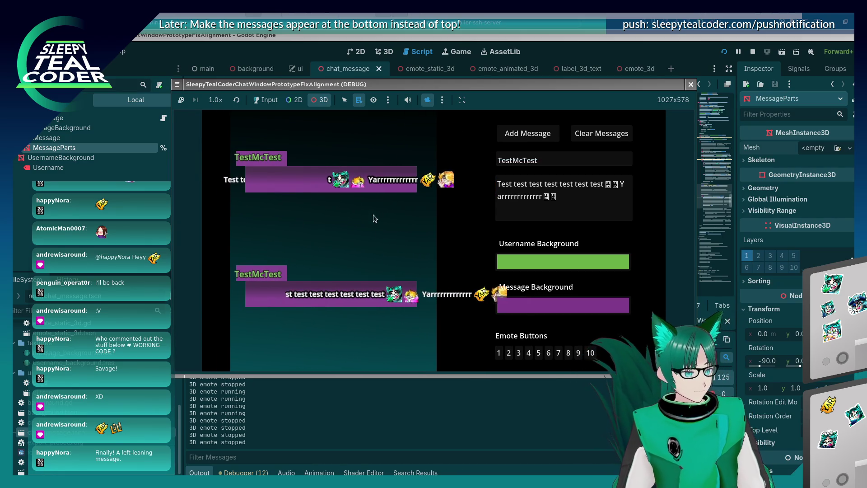
pyautogui.rightClick(229, 182)
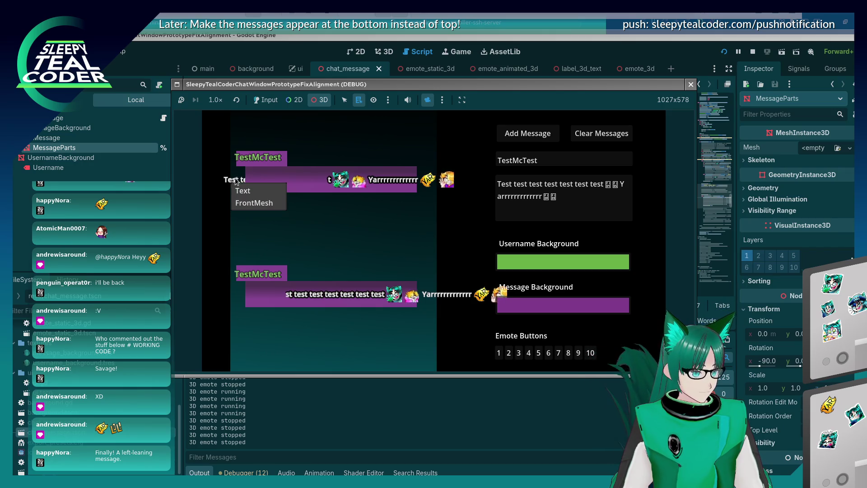
pyautogui.click(256, 186)
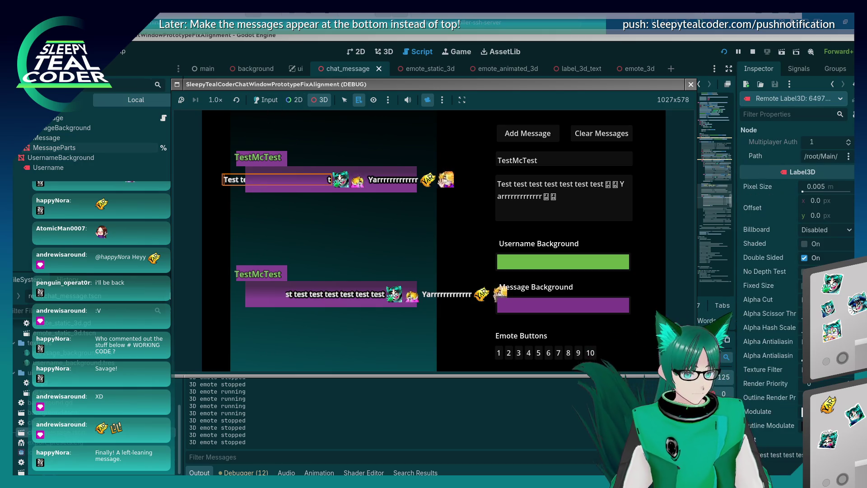
pyautogui.scroll(-10, 820, 383)
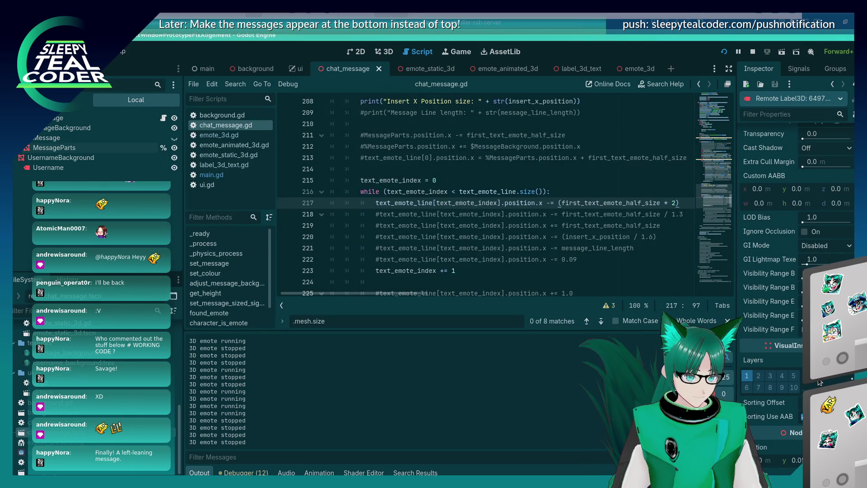
pyautogui.scroll(-5, 819, 383)
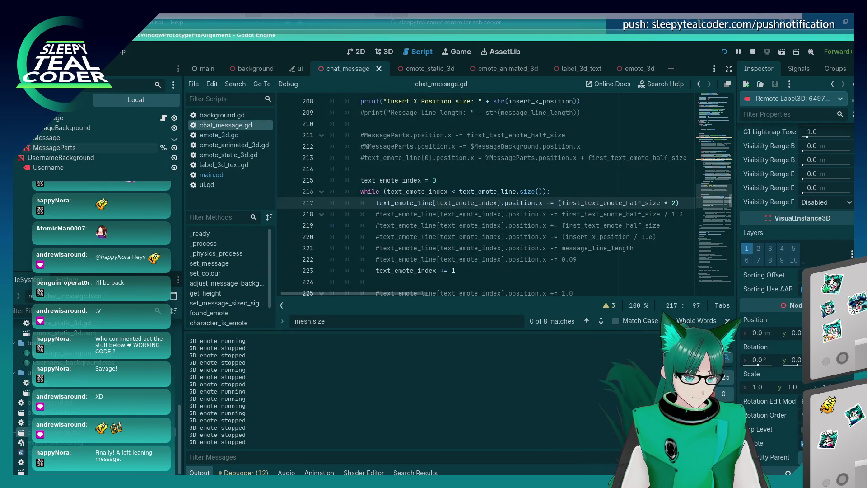
pyautogui.scroll(3, 795, 203)
pyautogui.scroll(-5, 510, 204)
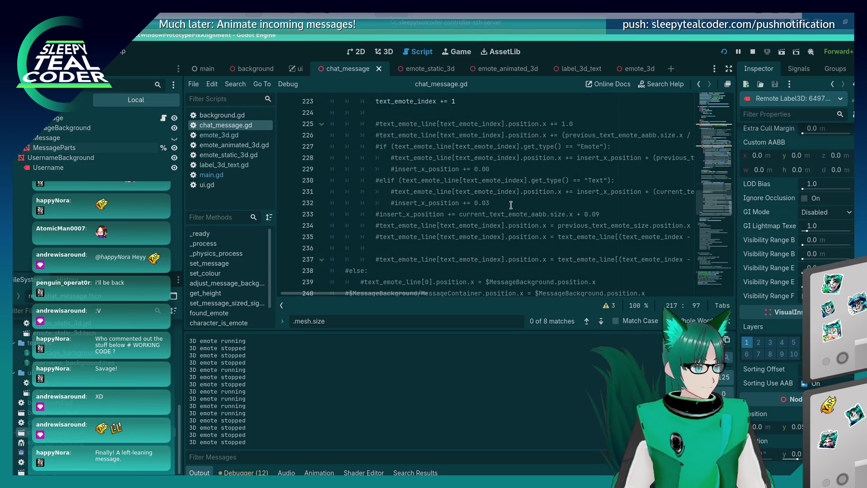
pyautogui.scroll(4, 511, 205)
pyautogui.scroll(-12, 510, 204)
pyautogui.scroll(-20, 510, 204)
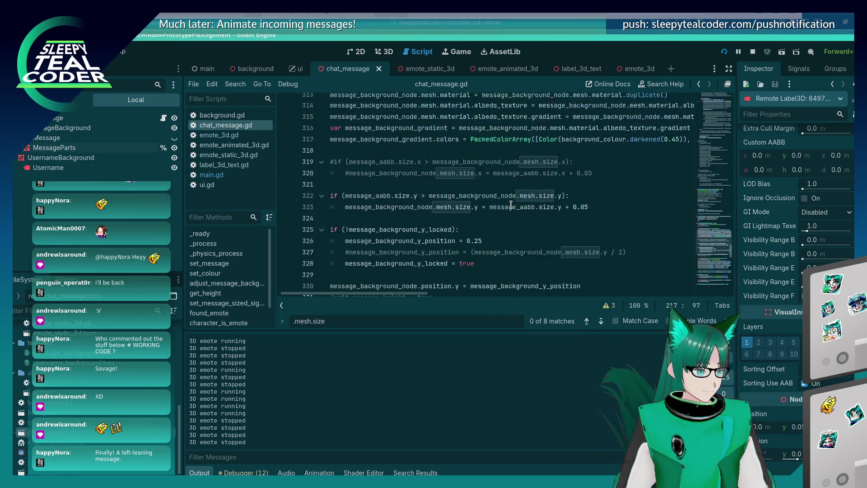
pyautogui.scroll(-20, 511, 204)
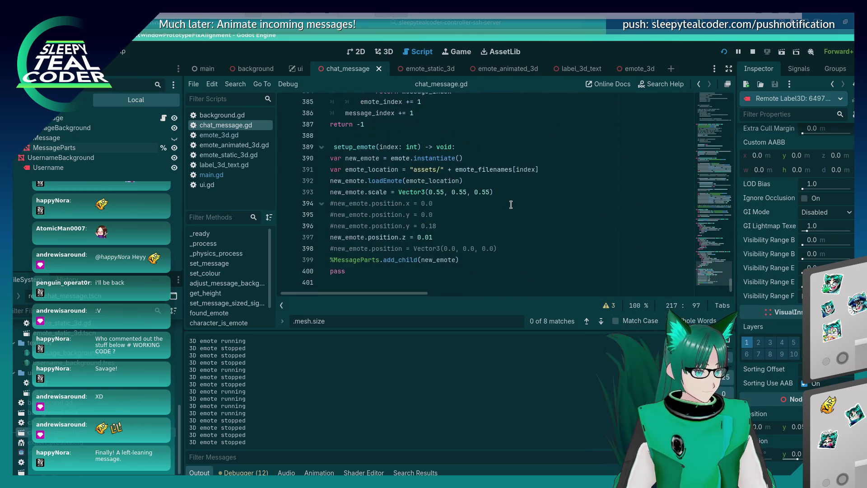
pyautogui.click(491, 213)
pyautogui.click(413, 237)
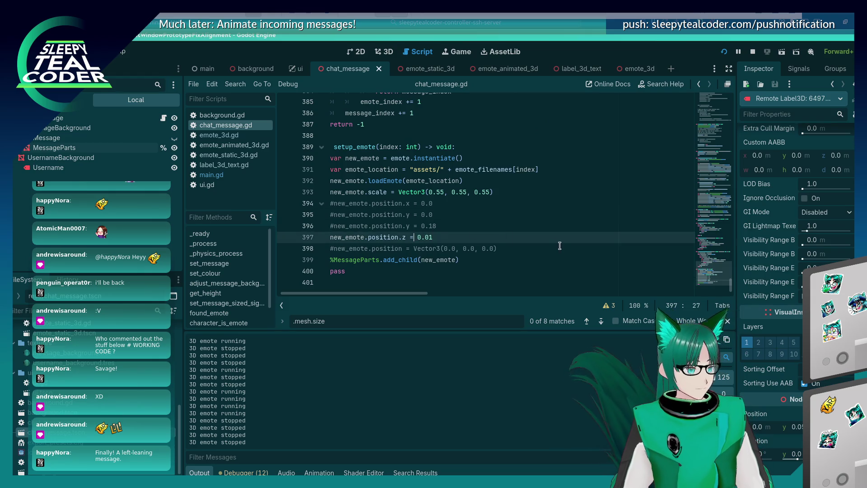
pyautogui.click(572, 228)
pyautogui.hotkey('ctrl', 'f')
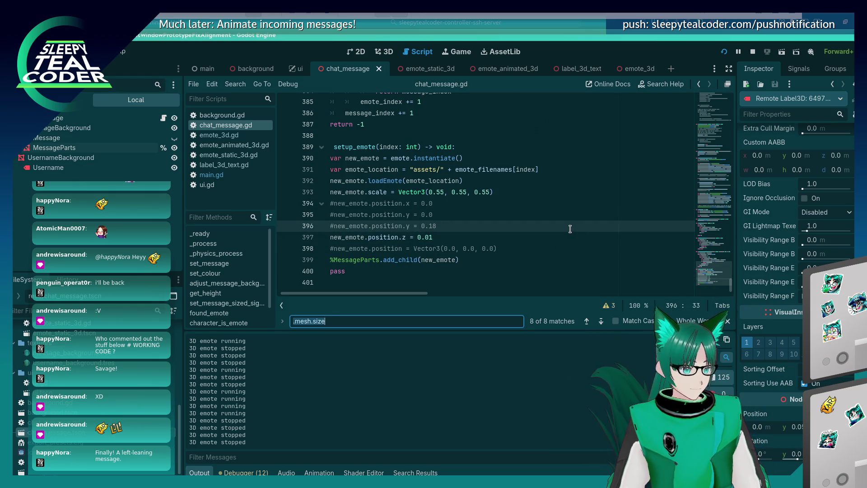
pyautogui.write('.position.z')
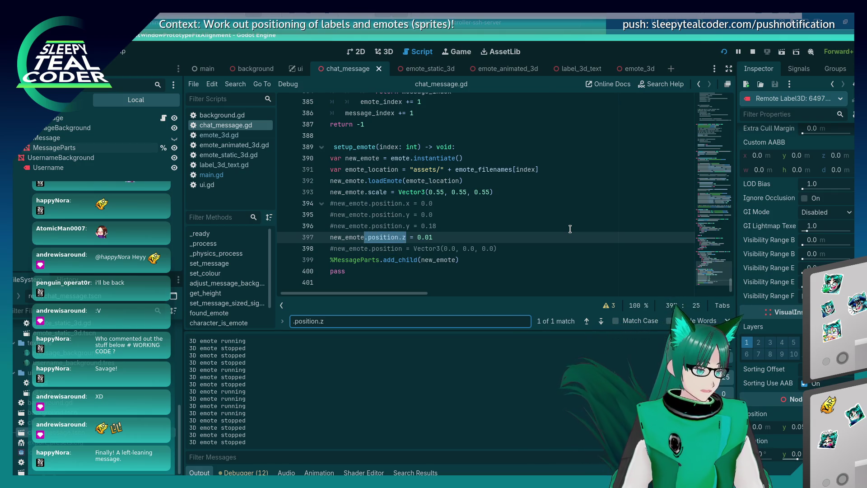
pyautogui.press('Escape')
pyautogui.press('pageup')
pyautogui.press('pageup')
pyautogui.press('pageup')
pyautogui.press('pageup')
pyautogui.press('pageup')
pyautogui.press('pageup')
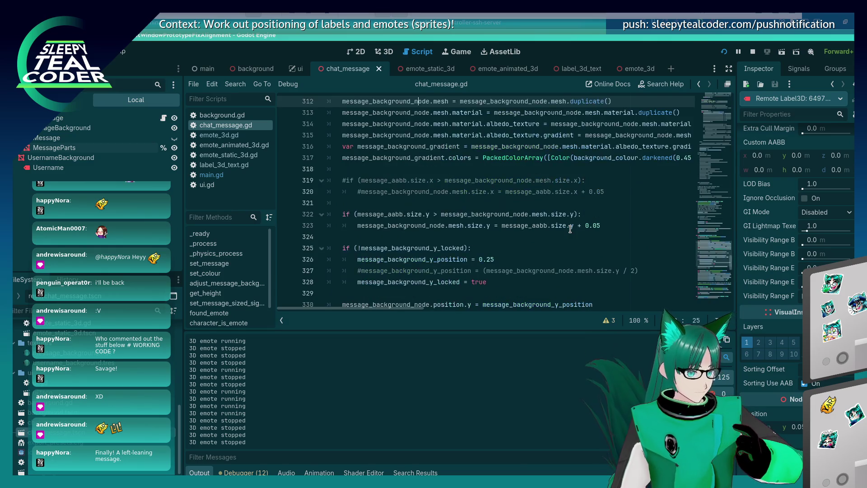
pyautogui.press('pageup')
pyautogui.press('pageup')
pyautogui.press('pageup')
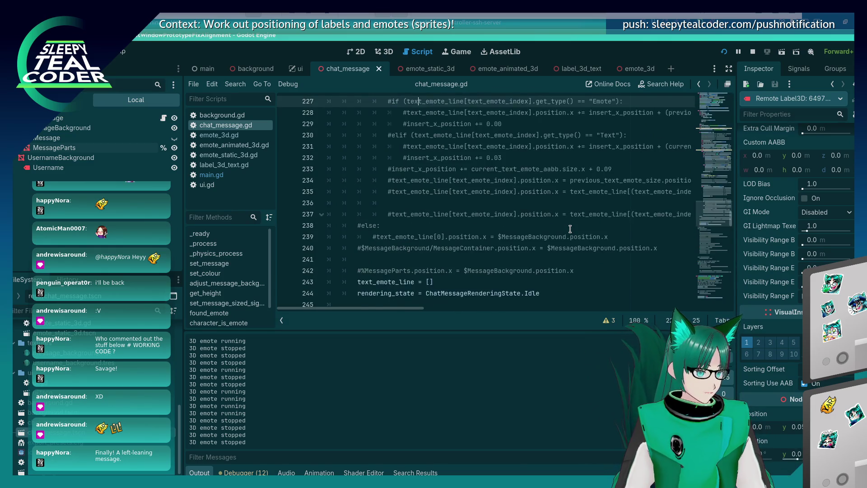
pyautogui.press('pageup')
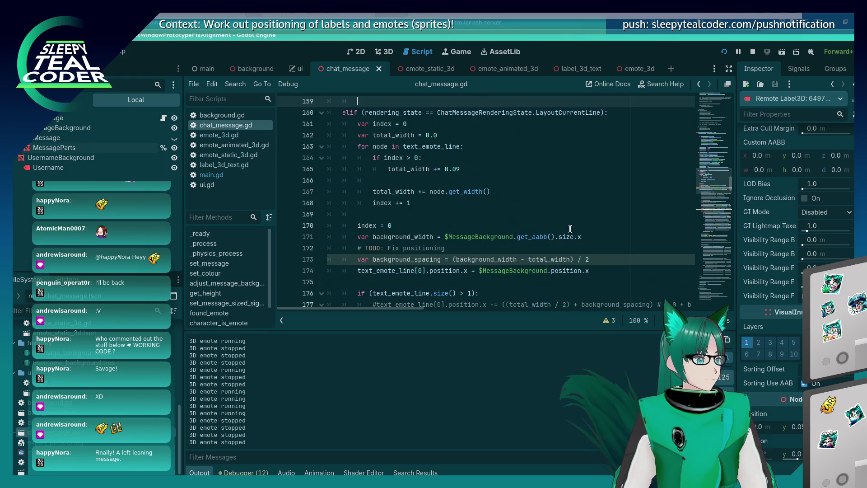
pyautogui.press('pageup')
pyautogui.press('pageup')
pyautogui.press('pageup')
pyautogui.press('pageup')
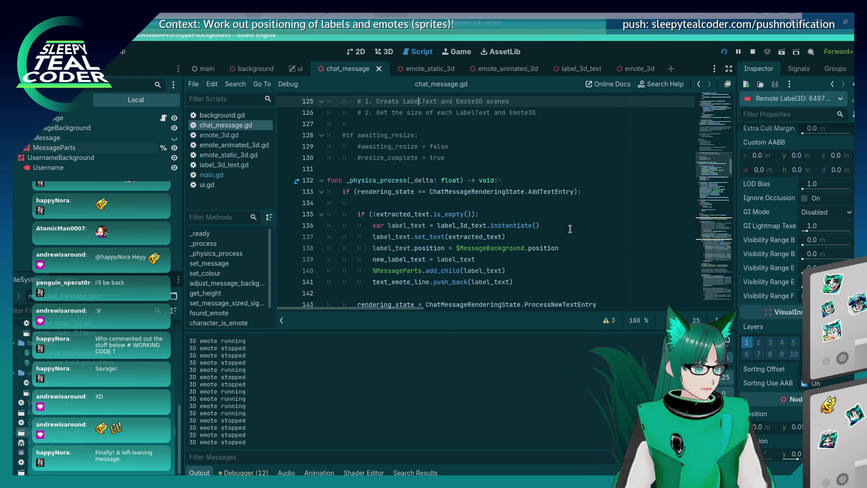
pyautogui.press('pageup')
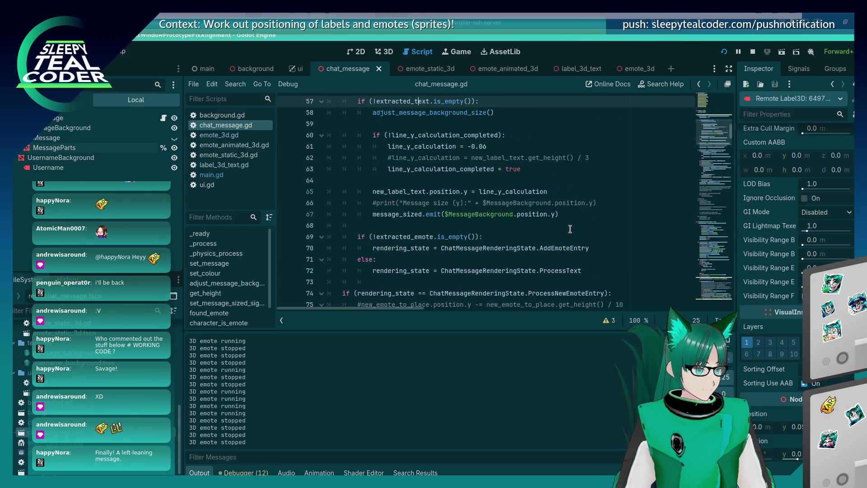
pyautogui.scroll(6, 570, 229)
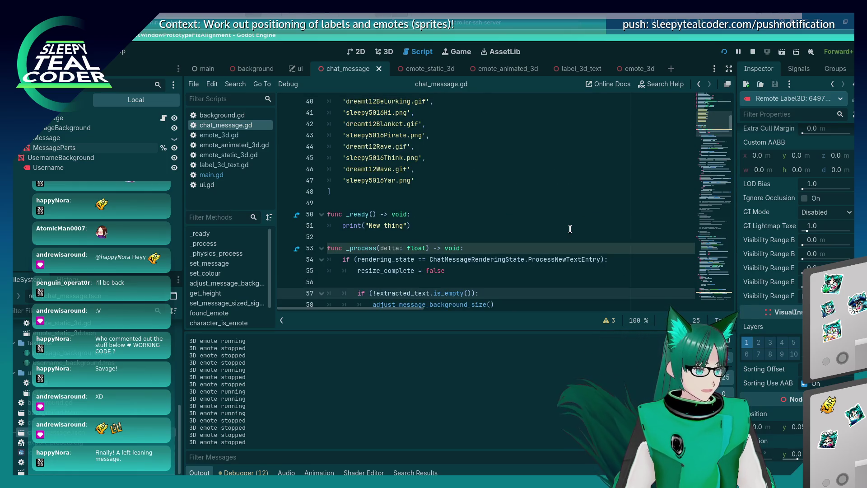
pyautogui.scroll(-15, 506, 205)
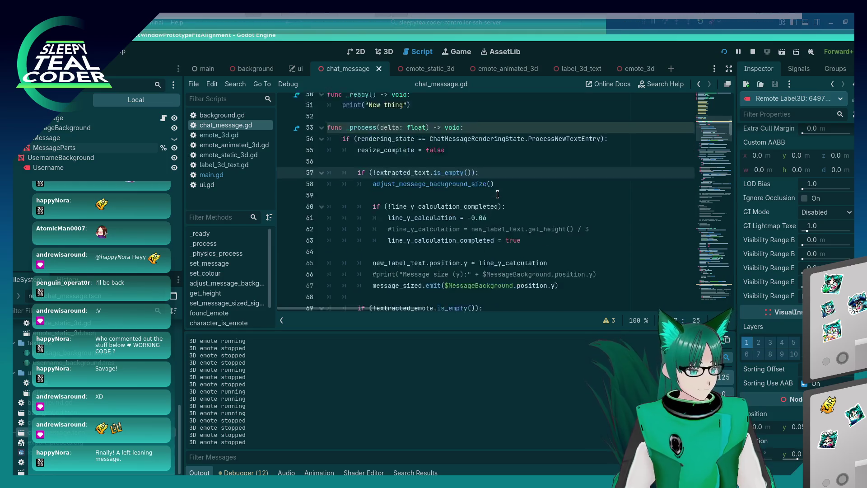
pyautogui.scroll(-15, 497, 193)
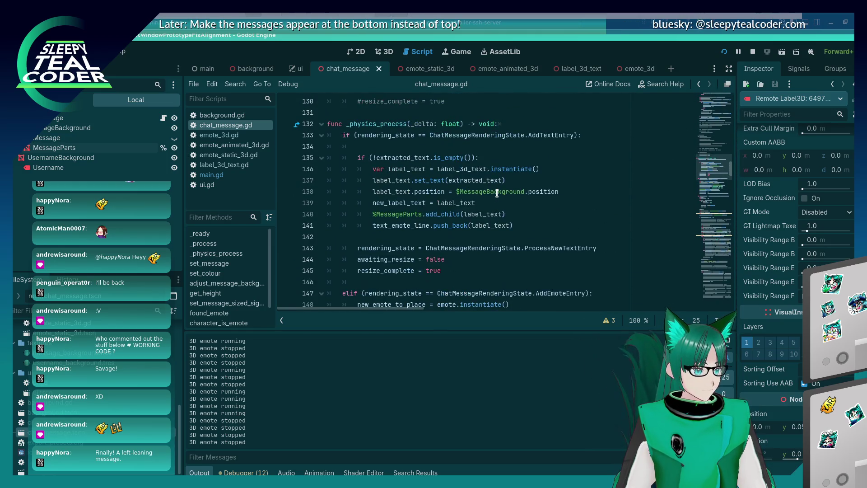
pyautogui.scroll(-3, 497, 193)
pyautogui.scroll(3, 497, 194)
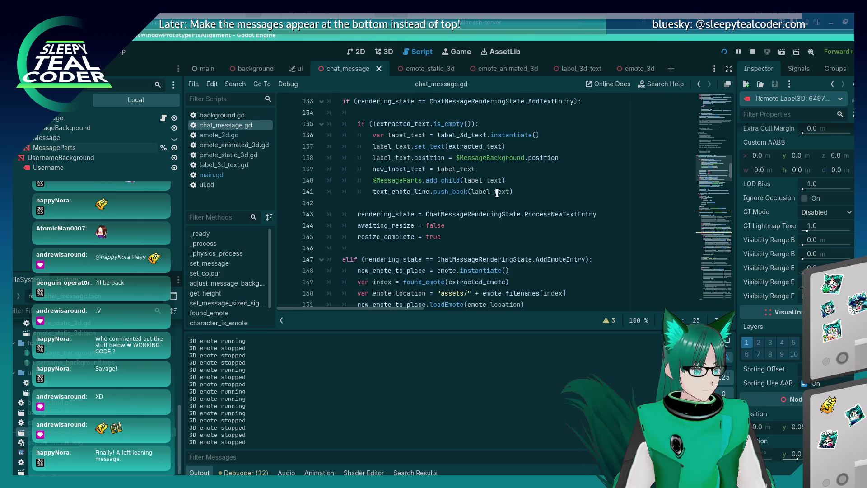
pyautogui.click(563, 157)
# Add label_text.position.z += 0.01 as line 139, save chat_message.gd, and relaunch the project
pyautogui.press('Return')
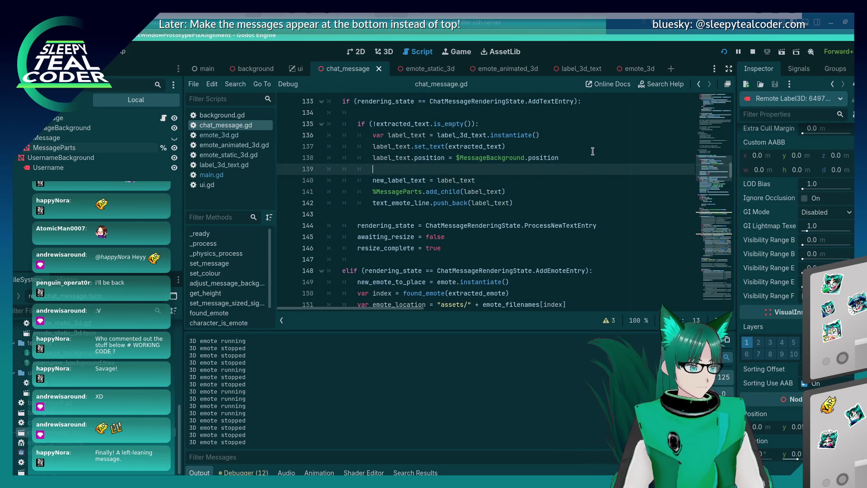
pyautogui.write('label_tet')
pyautogui.press('BackSpace')
pyautogui.write('x')
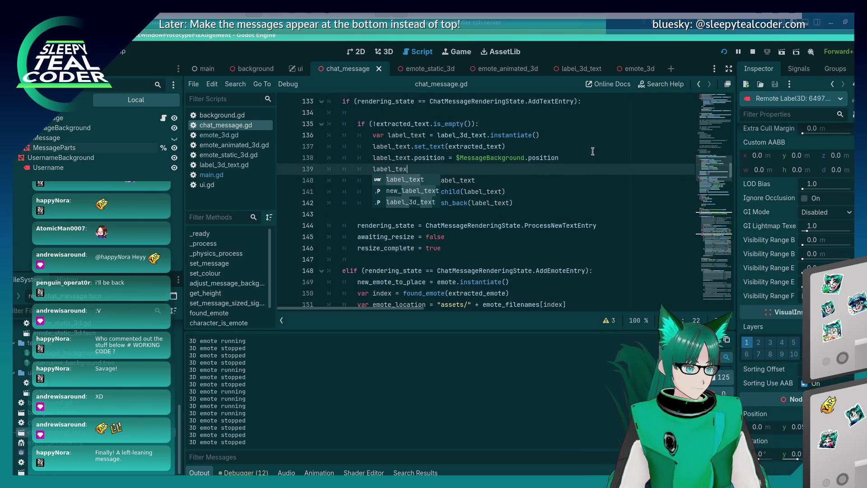
pyautogui.write('t.position.z += 0.')
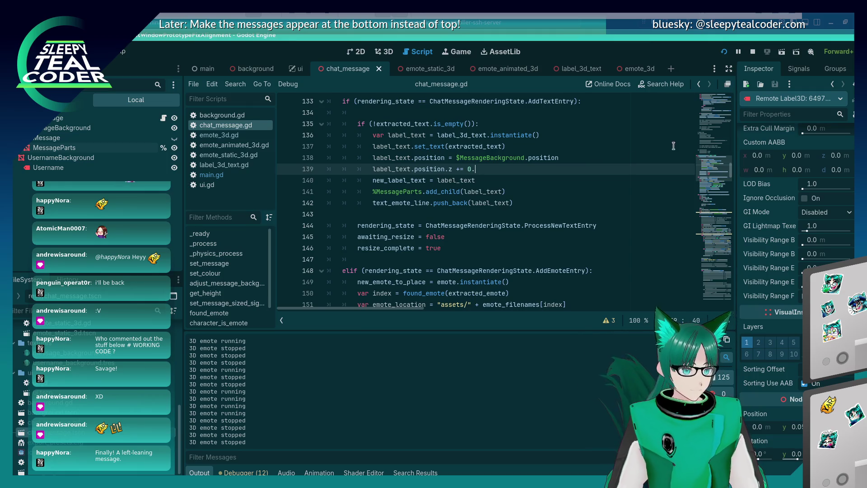
pyautogui.moveTo(729, 170); pyautogui.dragTo(738, 300)
pyautogui.write('01')
pyautogui.hotkey('ctrl', 's')
pyautogui.click(726, 51)
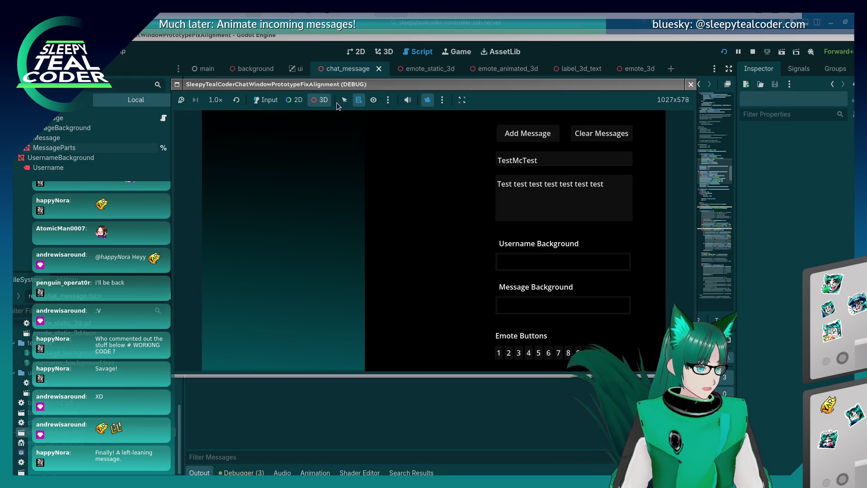
# Post a test message of two emotes, 'Yaaaarrrrrr' and a trailing emote to the chat
pyautogui.click(265, 100)
pyautogui.click(617, 198)
pyautogui.click(529, 352)
pyautogui.click(538, 353)
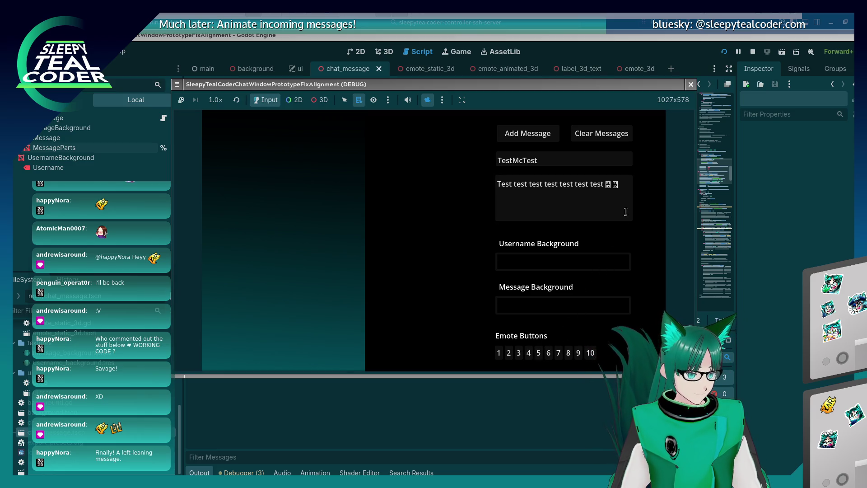
pyautogui.click(617, 206)
pyautogui.write('Y aaaarrrrrr')
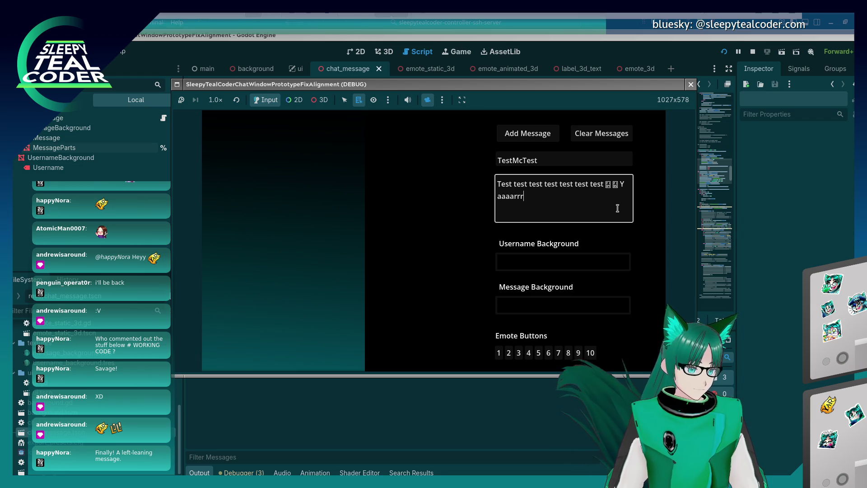
pyautogui.click(538, 353)
pyautogui.click(530, 195)
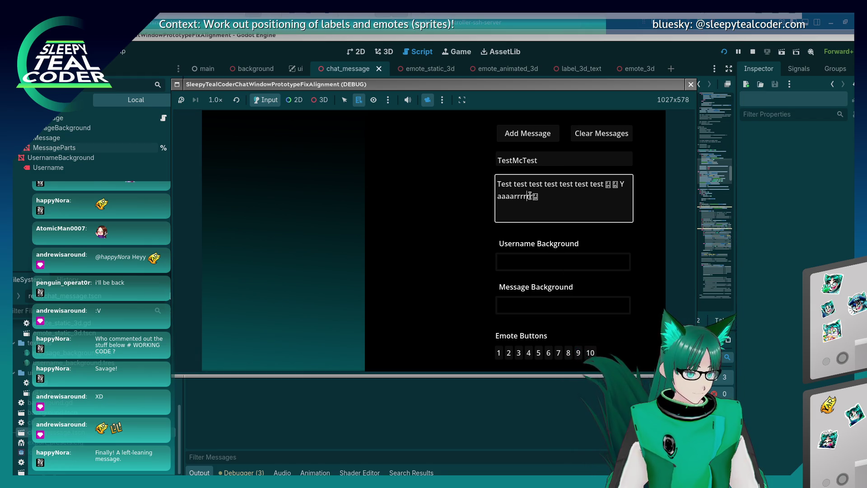
pyautogui.click(521, 135)
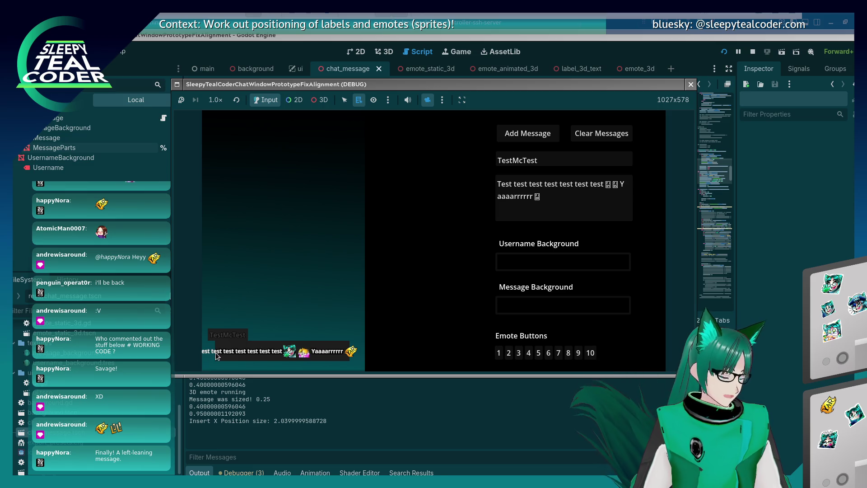
# Add another emote with pasted text and post the updated message again
pyautogui.click(575, 196)
pyautogui.hotkey('ctrl', 'v')
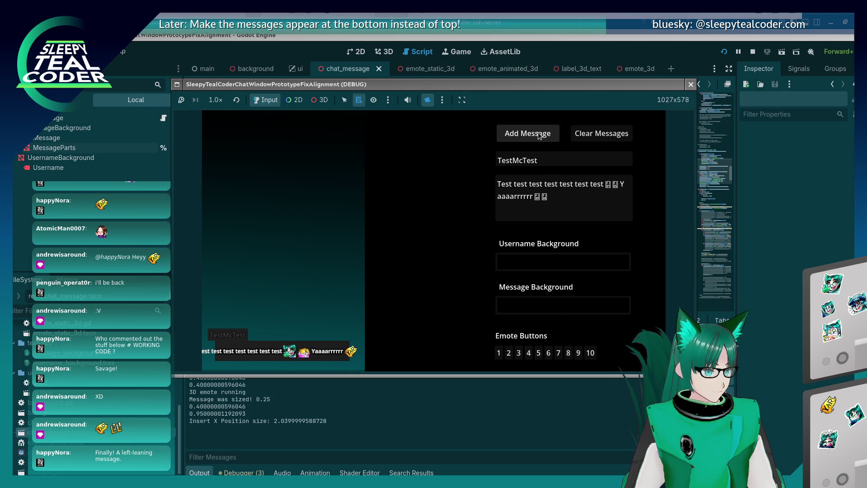
pyautogui.click(539, 135)
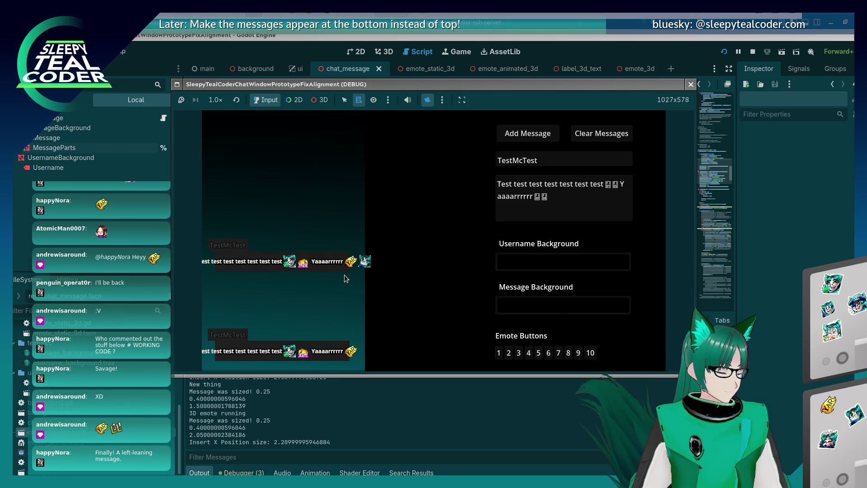
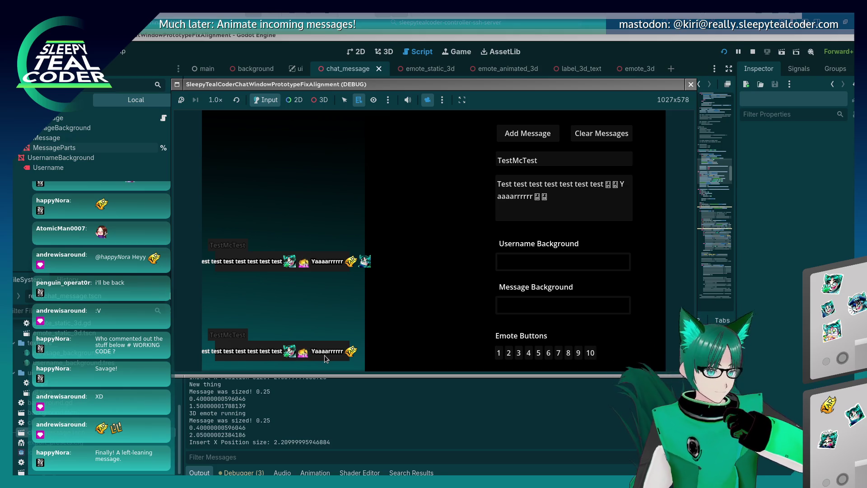
# Stop the game, remove the stray '2.0' from first_text_emote_half_size on line 186, and save
pyautogui.press('F8')
pyautogui.scroll(3, 519, 235)
pyautogui.scroll(-7, 506, 230)
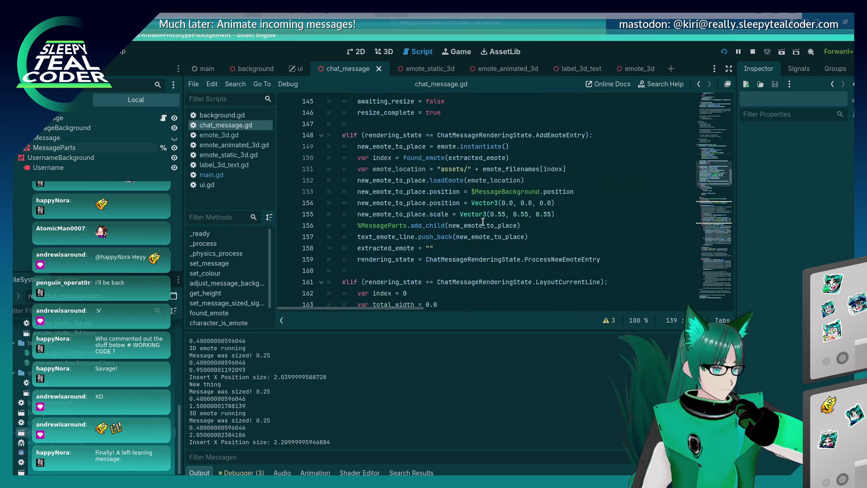
pyautogui.scroll(8, 483, 221)
pyautogui.scroll(20, 483, 222)
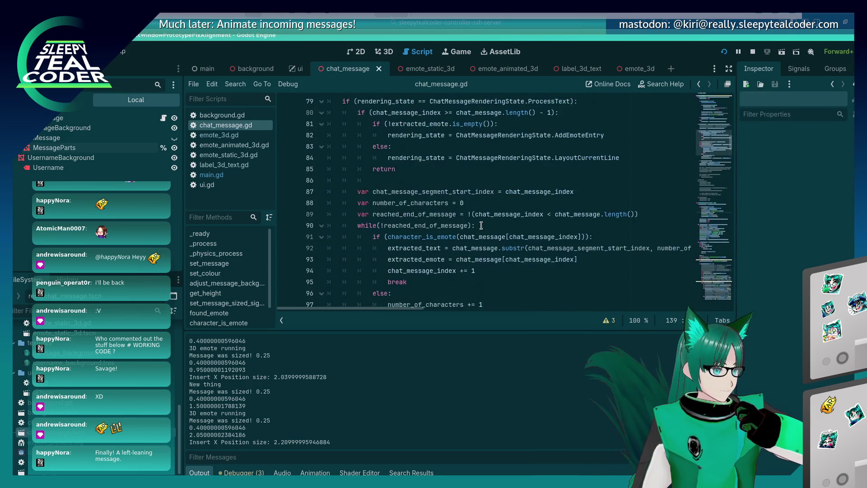
pyautogui.scroll(-6, 482, 223)
pyautogui.scroll(-20, 482, 223)
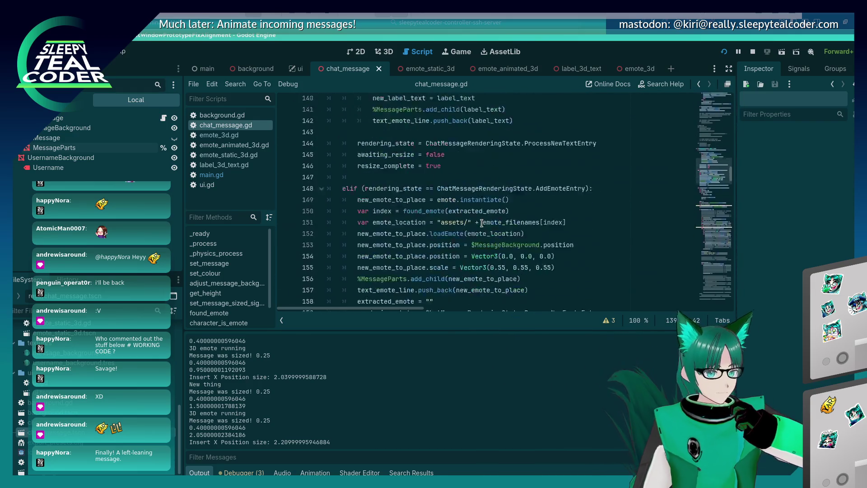
pyautogui.scroll(3, 482, 224)
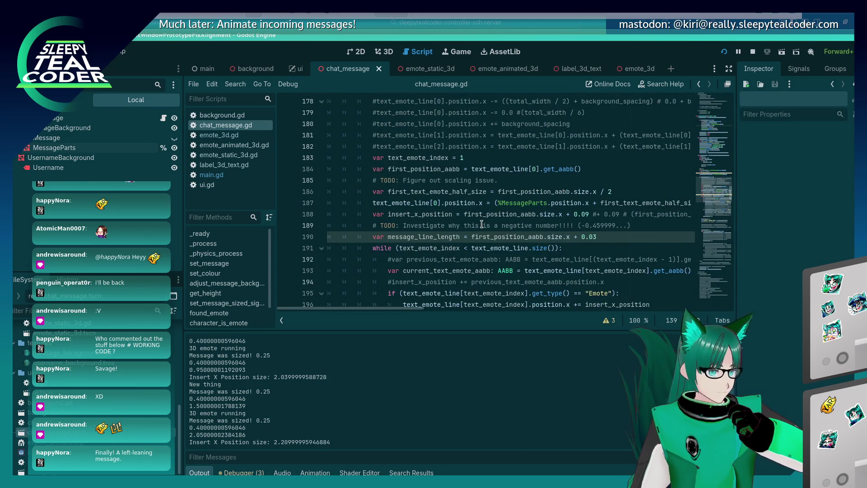
pyautogui.scroll(1, 482, 224)
pyautogui.click(482, 224)
pyautogui.write('2.0')
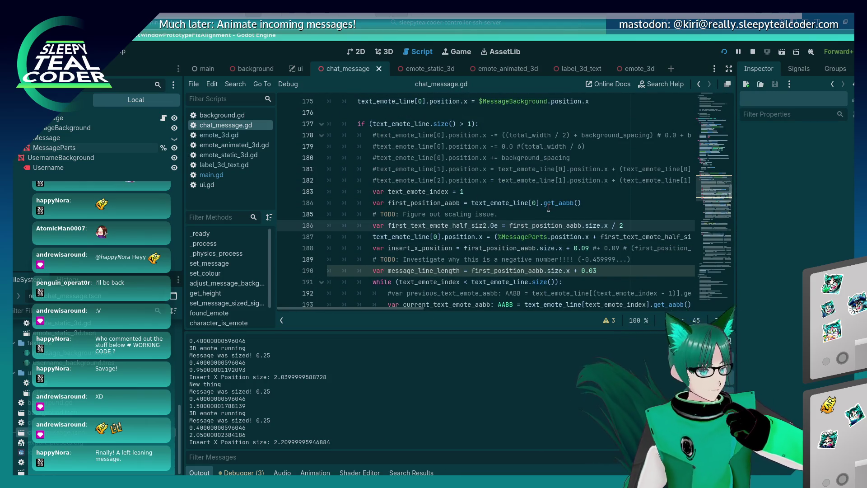
pyautogui.press('BackSpace')
pyautogui.press('BackSpace')
pyautogui.press('BackSpace')
pyautogui.hotkey('ctrl', 's')
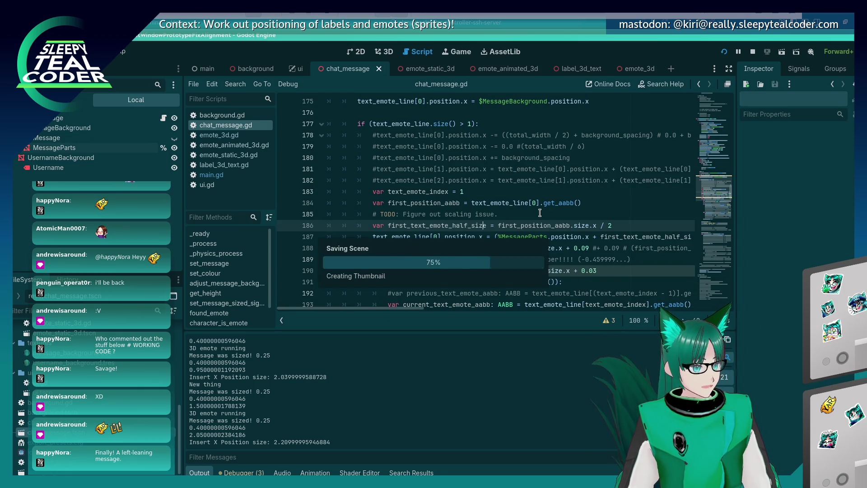
# Rerun the chat prototype to check message alignment
pyautogui.scroll(-3, 539, 212)
pyautogui.scroll(-3, 540, 212)
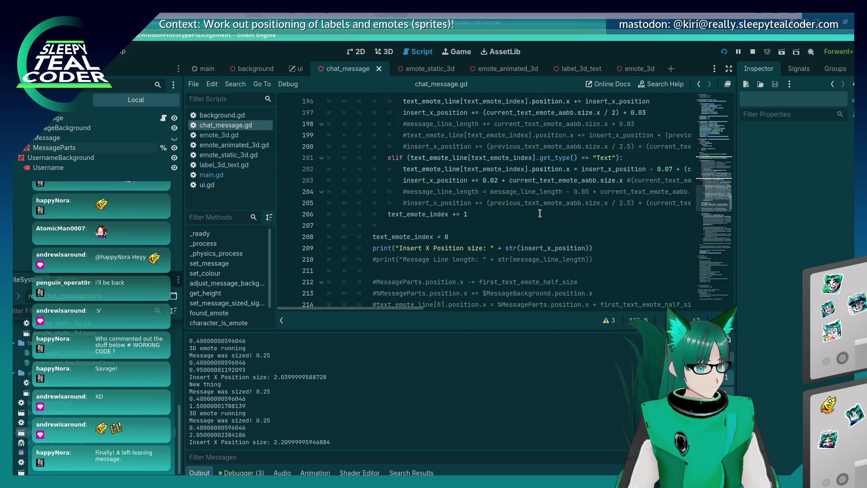
pyautogui.scroll(3, 540, 212)
pyautogui.scroll(7, 540, 212)
pyautogui.scroll(-4, 540, 213)
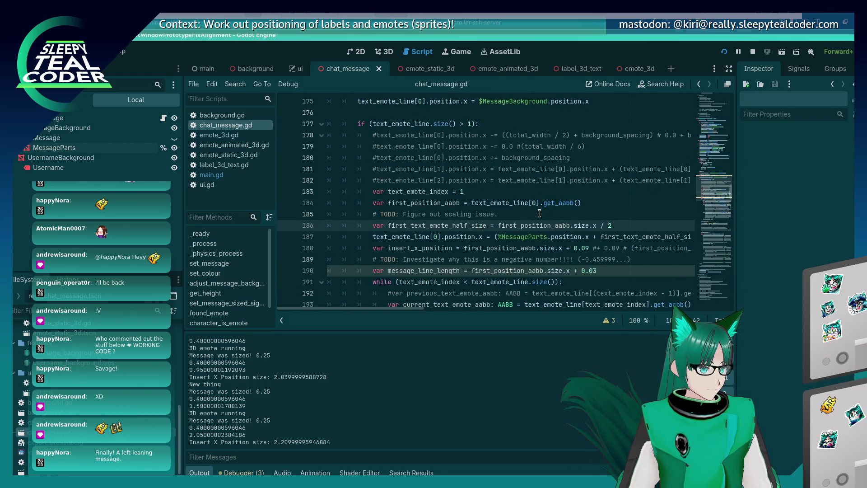
pyautogui.scroll(4, 525, 223)
pyautogui.scroll(2, 525, 216)
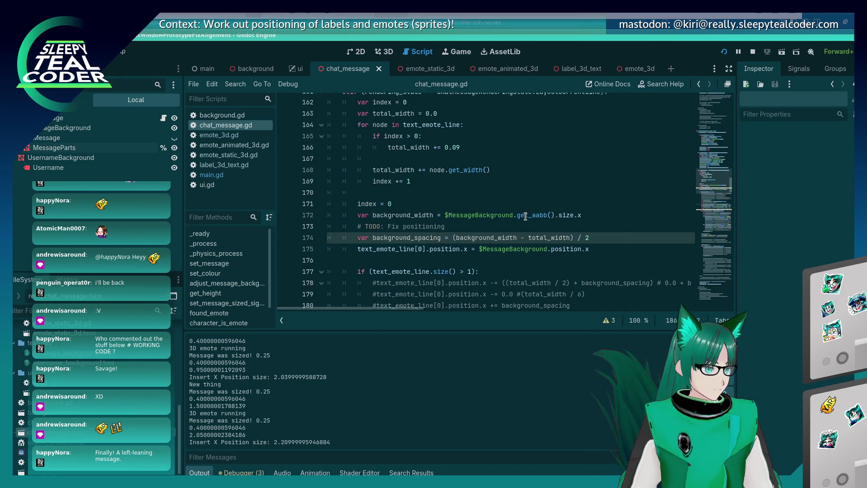
pyautogui.scroll(-6, 523, 216)
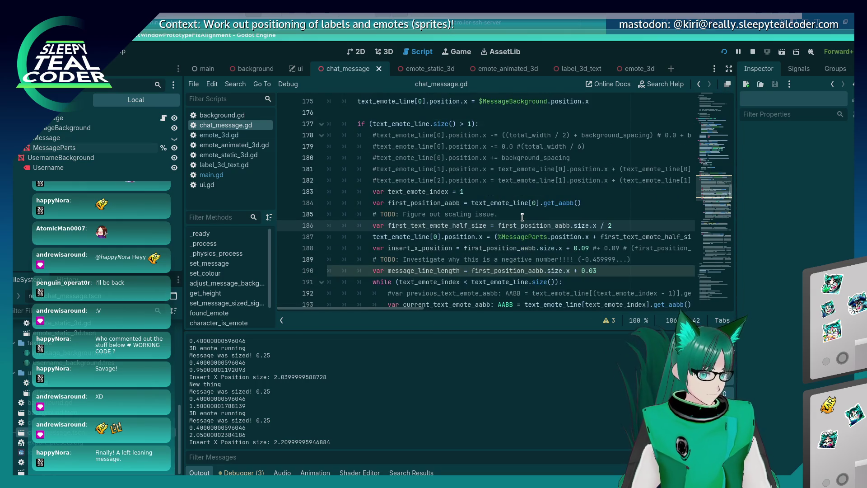
pyautogui.scroll(-10, 524, 209)
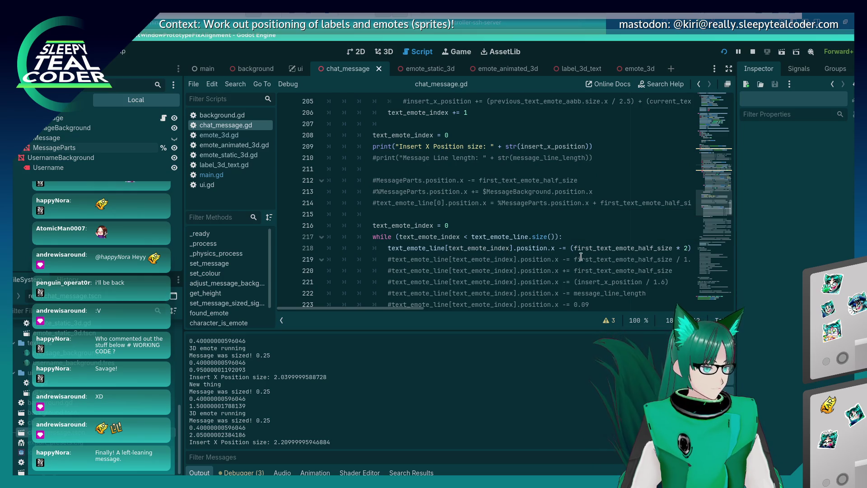
pyautogui.click(573, 248)
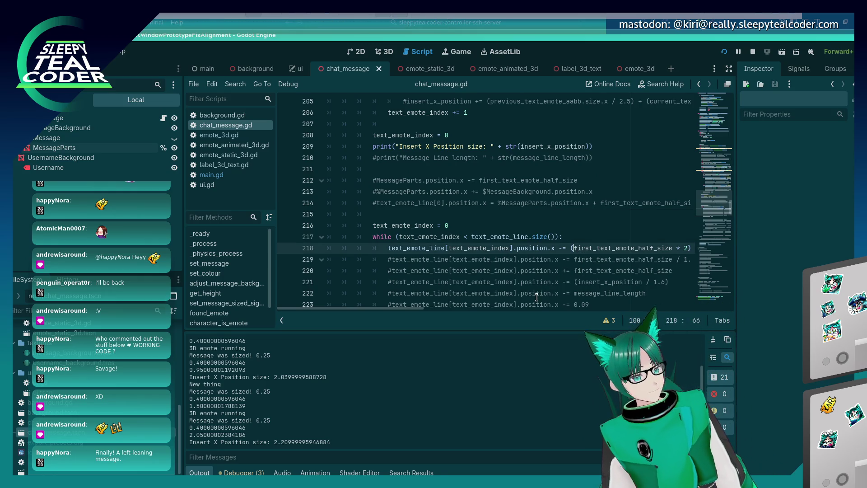
pyautogui.press('F5')
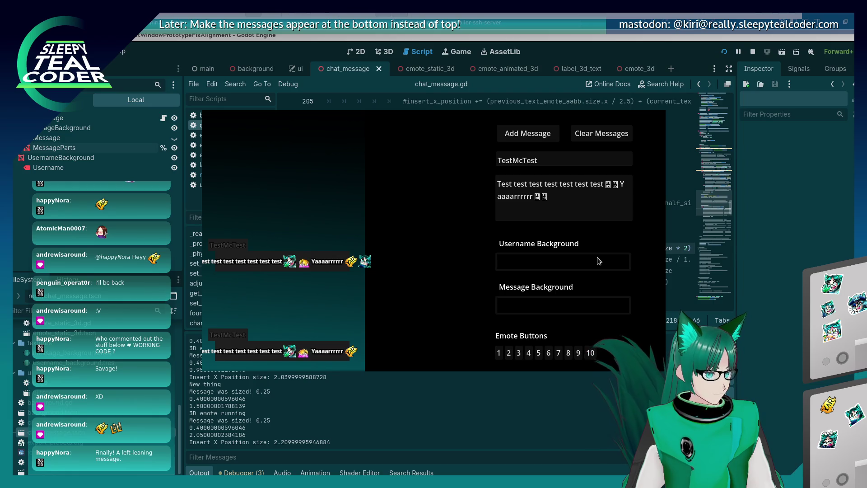
# Comment out line 218's emote offset (first_text_emote_half_size * 2)
pyautogui.hotkey('alt', 'Tab')
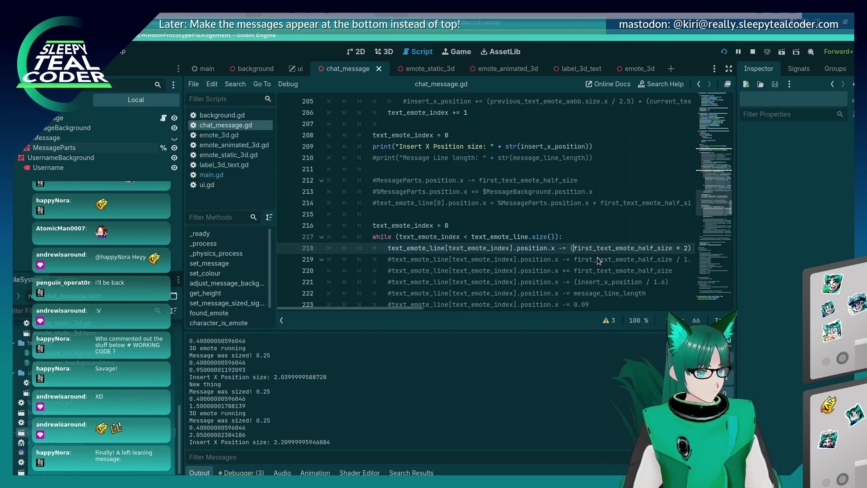
pyautogui.hotkey('alt', 'Tab')
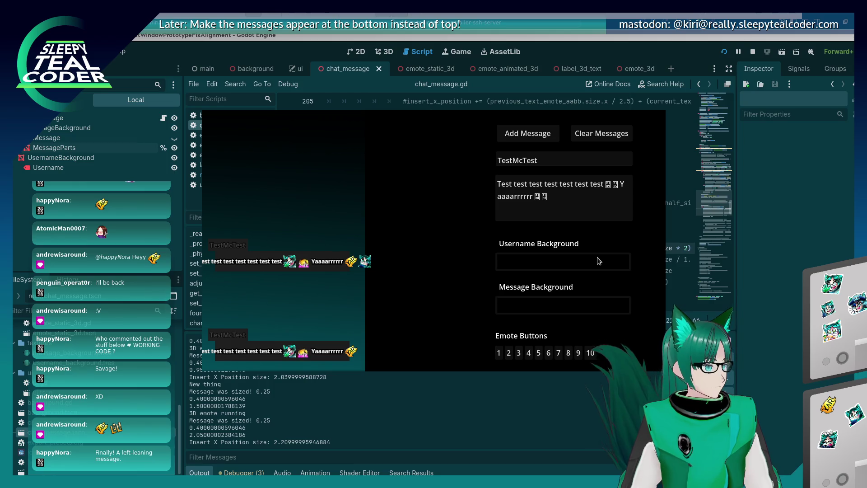
pyautogui.hotkey('alt', 'Tab')
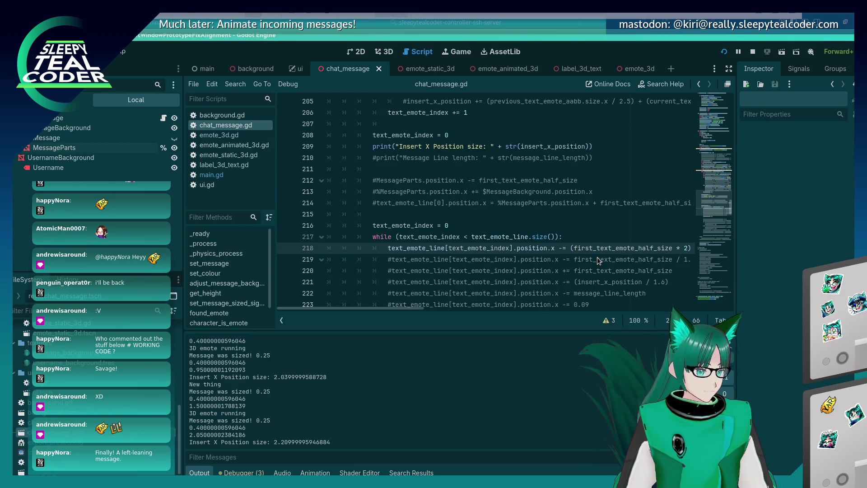
pyautogui.write('#')
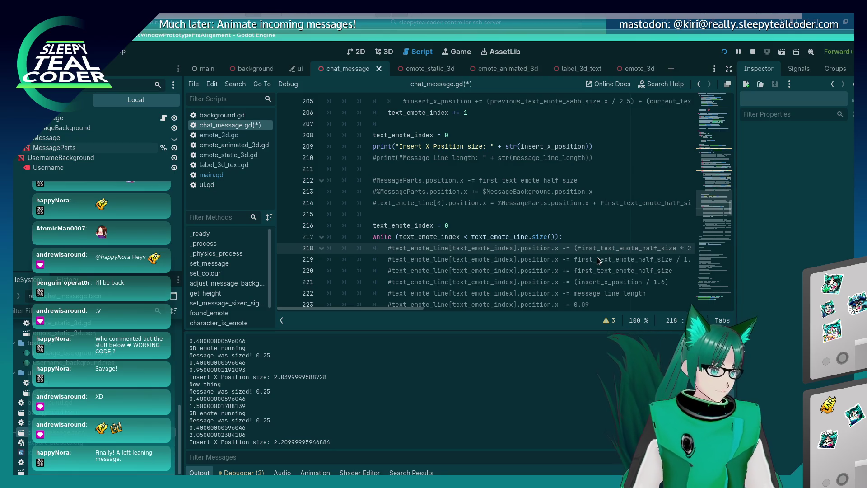
# Uncomment the message_line_length accumulation on line 198, change line 190's 0.03 to 0.09, and save
pyautogui.scroll(10, 598, 260)
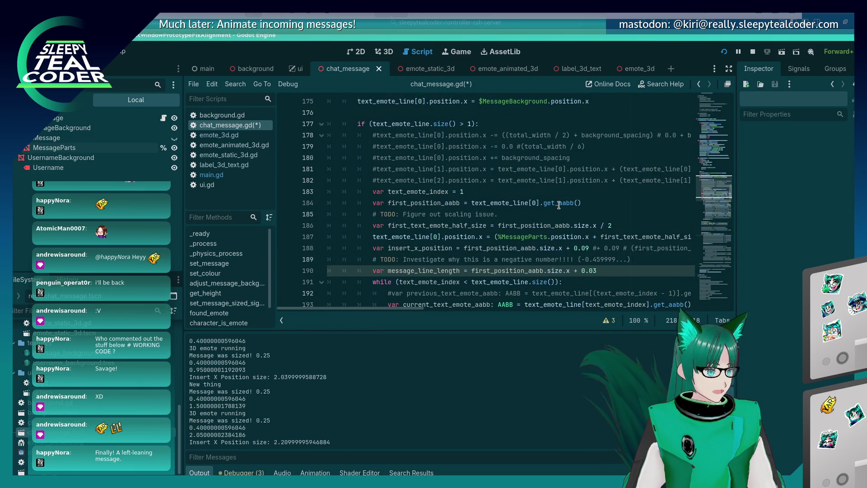
pyautogui.scroll(-3, 524, 187)
pyautogui.doubleClick(429, 170)
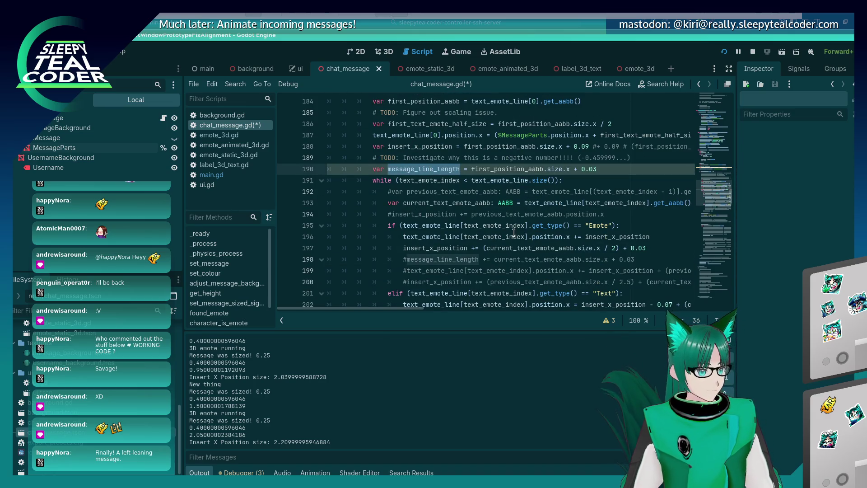
pyautogui.click(603, 171)
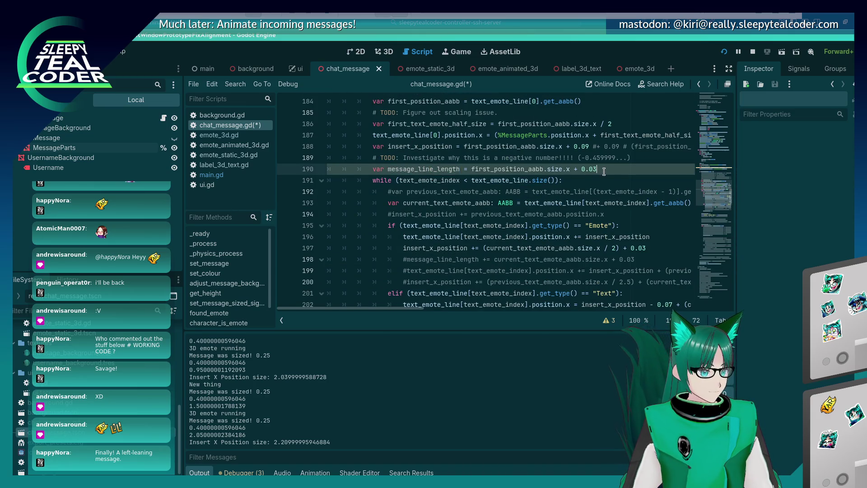
pyautogui.click(407, 258)
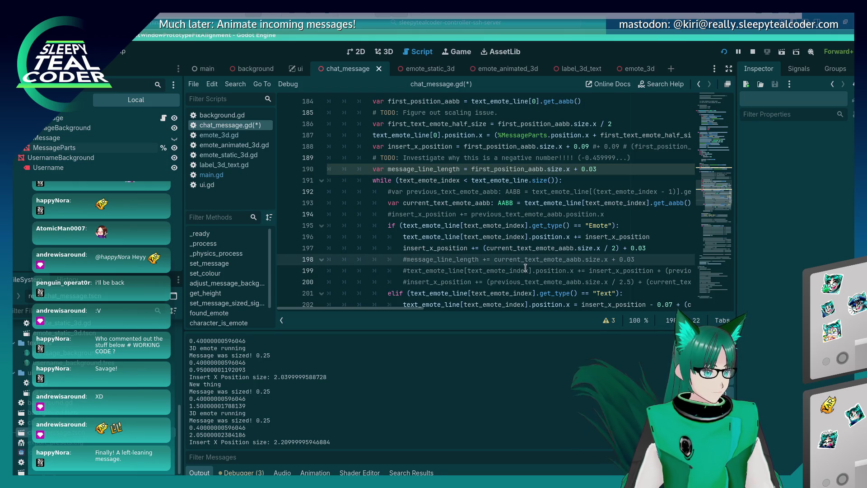
pyautogui.press('BackSpace')
pyautogui.press('Up')
pyautogui.press('Up')
pyautogui.press('Up')
pyautogui.press('End')
pyautogui.press('BackSpace')
pyautogui.write('9')
pyautogui.hotkey('ctrl', 's')
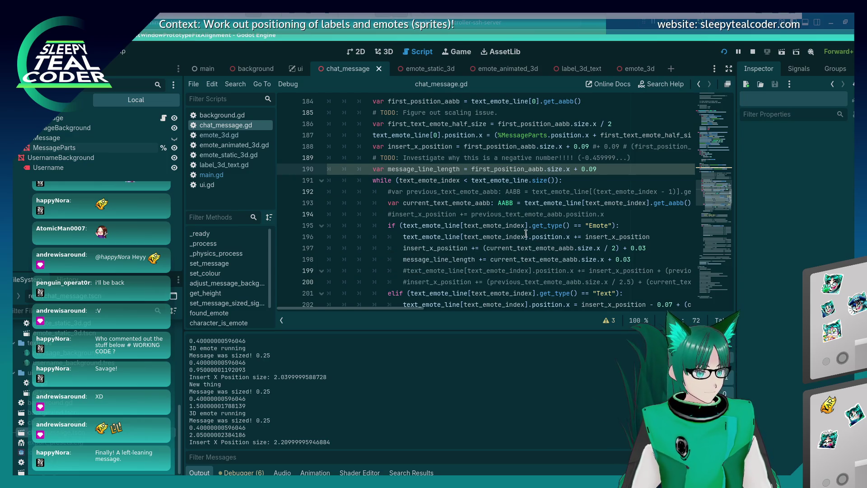
# Uncomment line 204's message_line_length update and change its 0.05 to 0.02
pyautogui.scroll(-3, 526, 233)
pyautogui.click(436, 230)
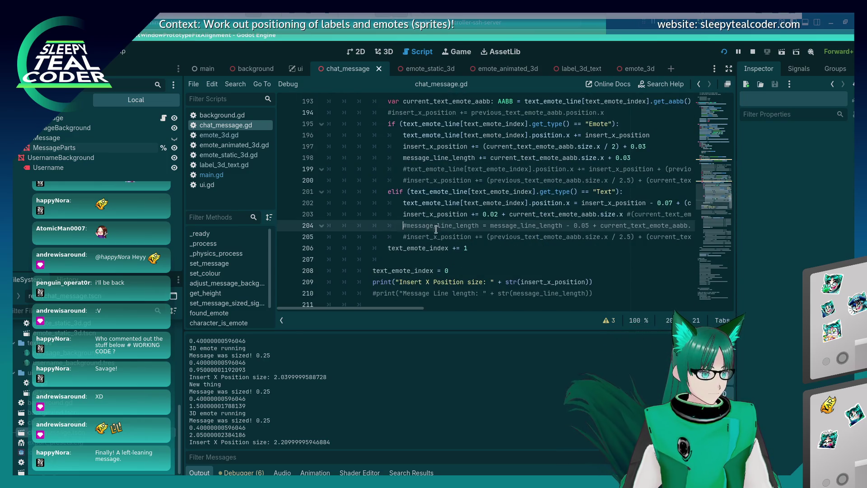
pyautogui.hotkey('ctrl', 'k')
pyautogui.press('Right')
pyautogui.press('Right')
pyautogui.press('Right')
pyautogui.press('BackSpace')
pyautogui.write('2')
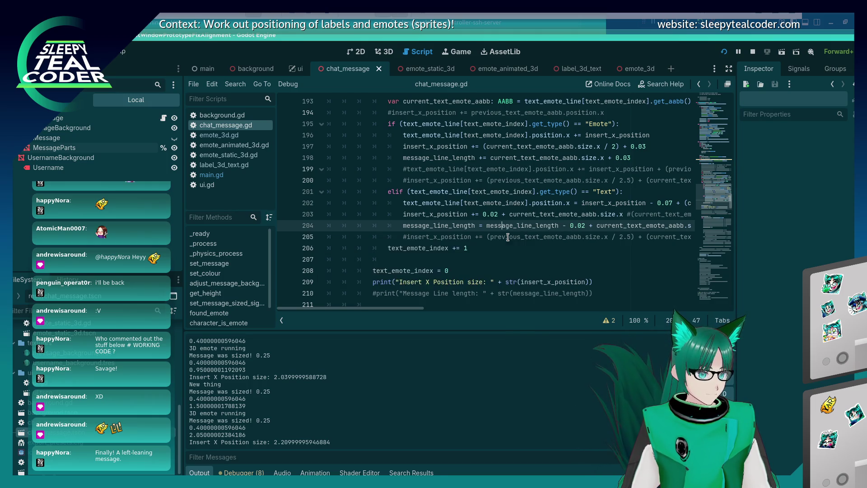
# Make line 218 subtract message_line_length instead of the half-size multiplier, then run the prototype
pyautogui.hotkey('alt', 'Tab')
pyautogui.hotkey('alt', 'Tab')
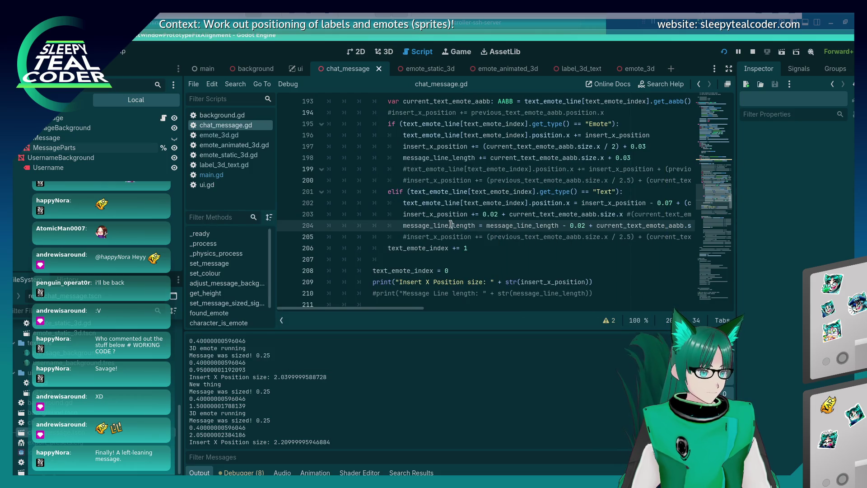
pyautogui.scroll(-5, 451, 224)
pyautogui.click(577, 214)
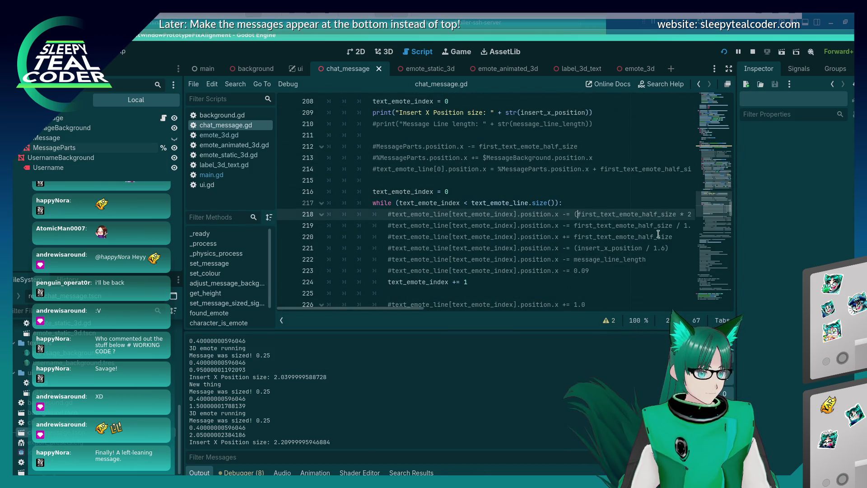
pyautogui.press('End')
pyautogui.hotkey('ctrl', 'k')
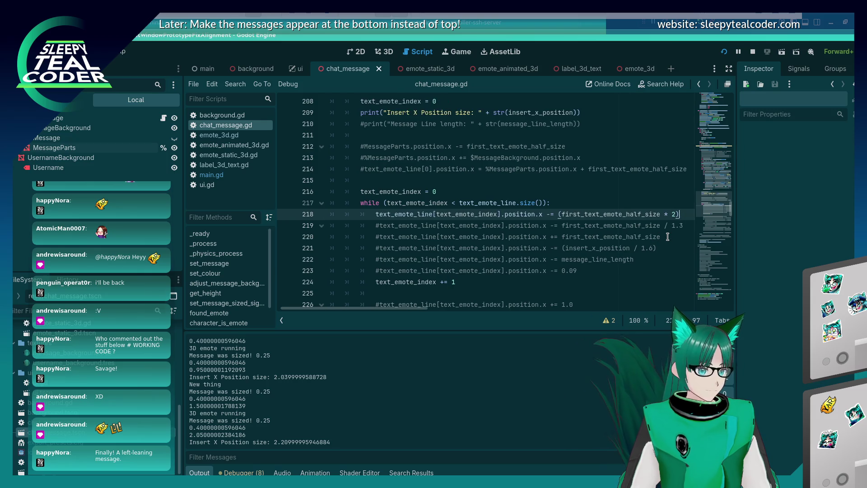
pyautogui.press('BackSpace')
pyautogui.press('BackSpace')
pyautogui.press('BackSpace')
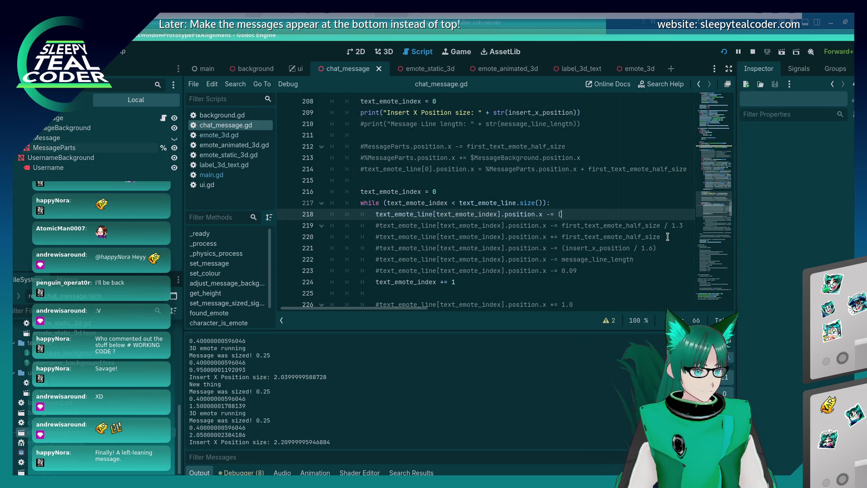
pyautogui.write('message_line_length)')
pyautogui.press('F5')
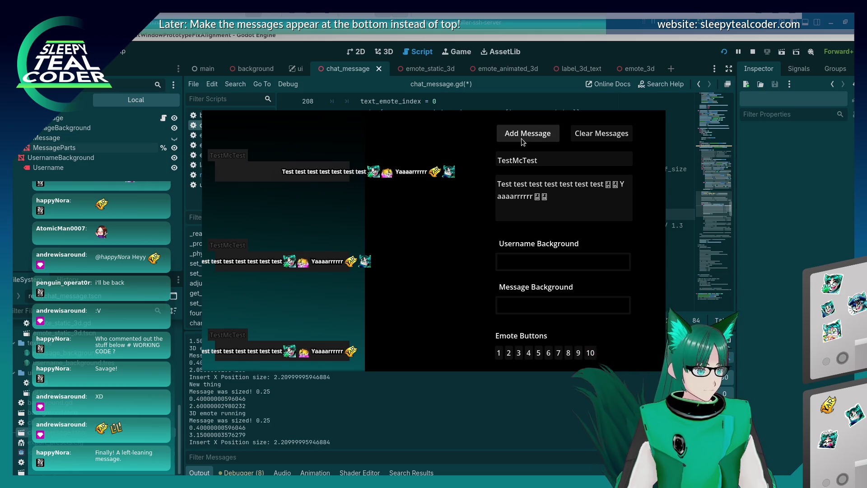
# Relaunch the prototype, save chat_message.gd, and add a test message to hit the line 218 breakpoint
pyautogui.press('F8')
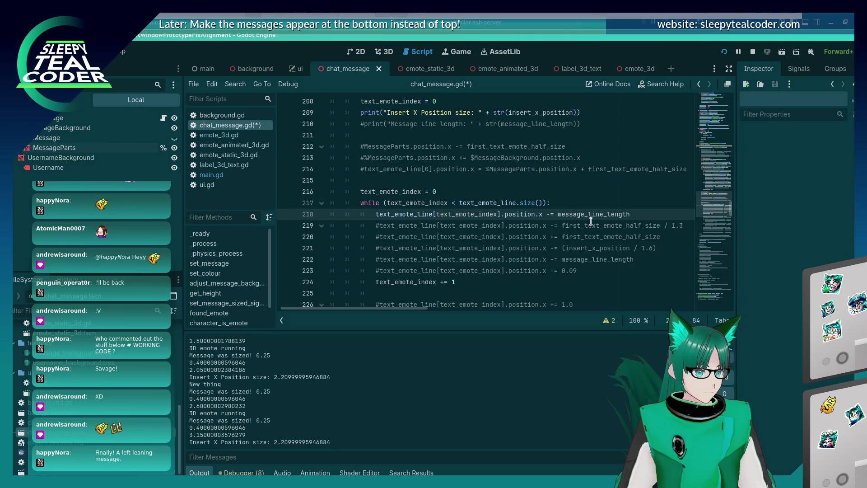
pyautogui.press('F5')
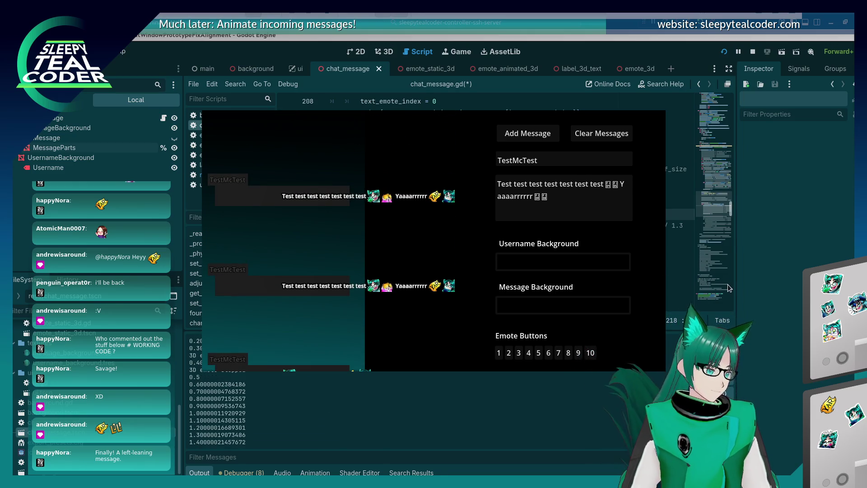
pyautogui.click(792, 274)
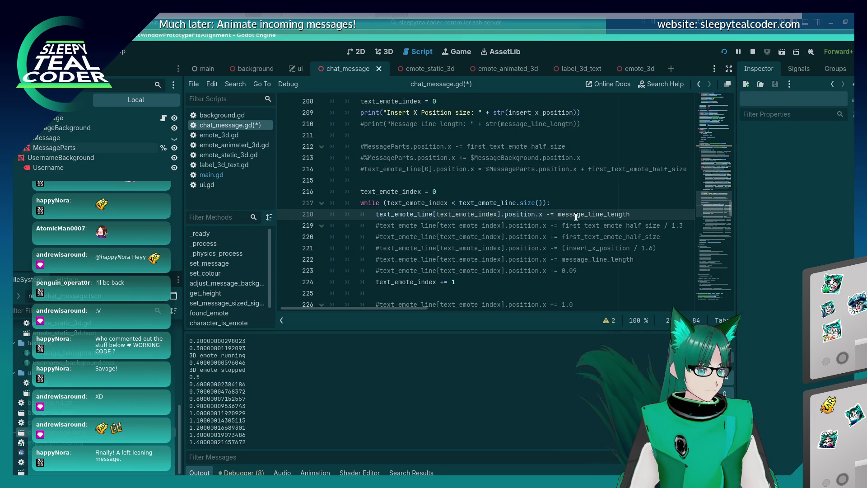
pyautogui.hotkey('ctrl', 's')
pyautogui.hotkey('alt', 'Tab')
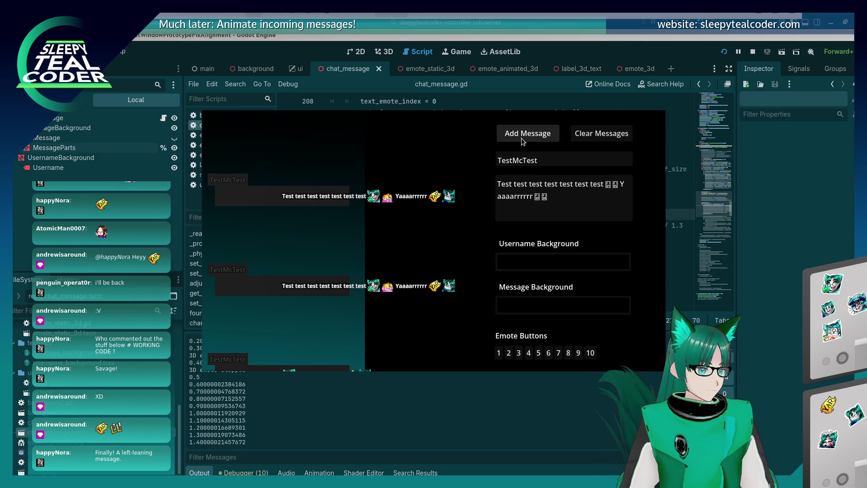
pyautogui.hotkey('alt', 'Tab')
pyautogui.hotkey('alt', 'Tab')
pyautogui.click(527, 133)
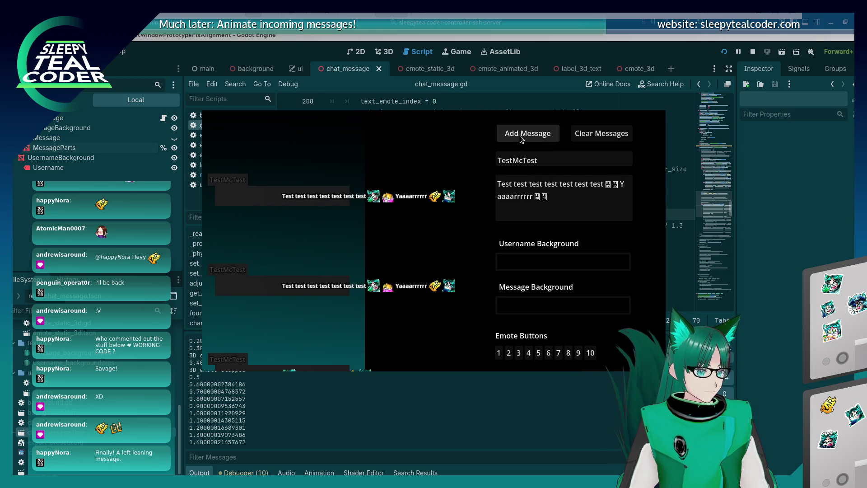
pyautogui.hotkey('alt', 'Tab')
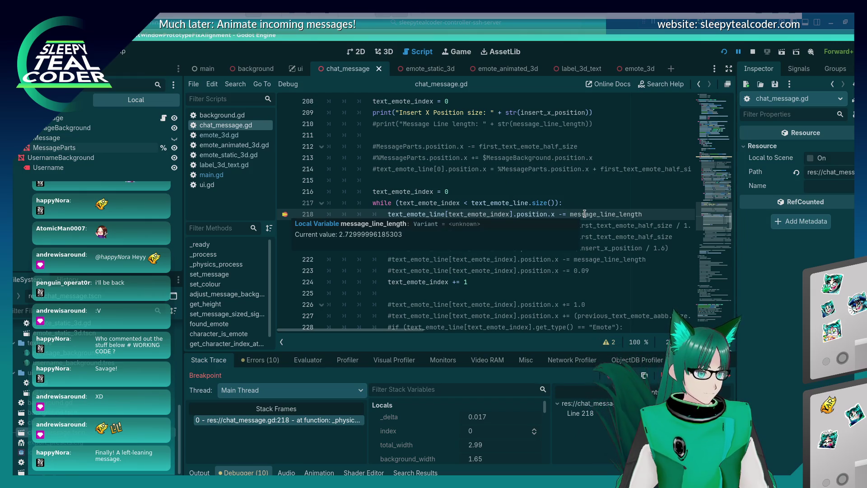
# Resume the paused game past the line 218 breakpoint
pyautogui.hotkey('alt', 'Tab')
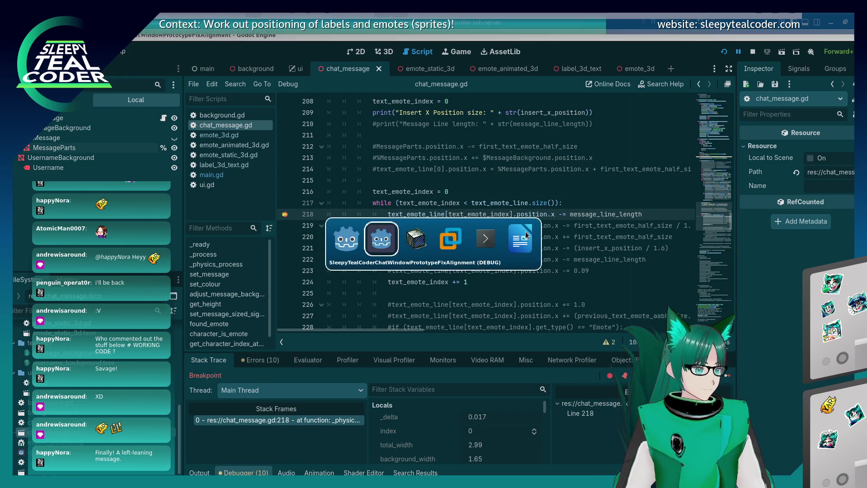
pyautogui.hotkey('alt', 'shift', 'Tab')
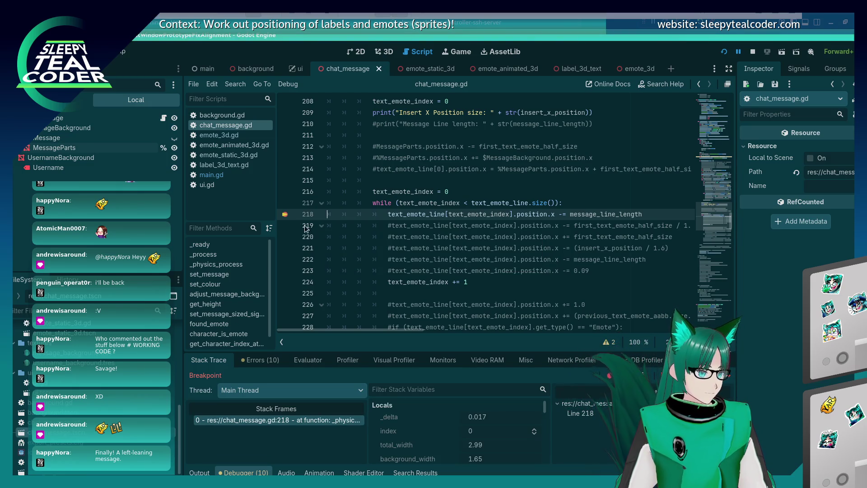
pyautogui.press('F12')
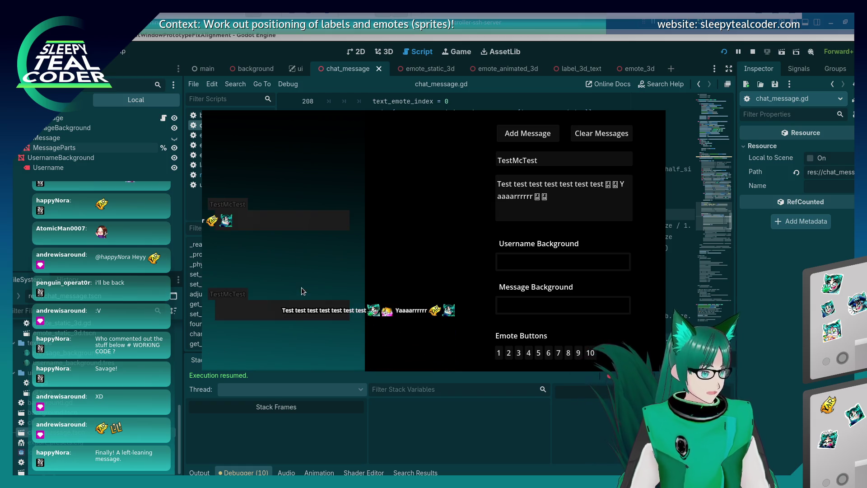
# Change line 218 to subtract (message_line_length / 2) and rerun the prototype
pyautogui.click(746, 316)
pyautogui.click(647, 215)
pyautogui.write('/ 2')
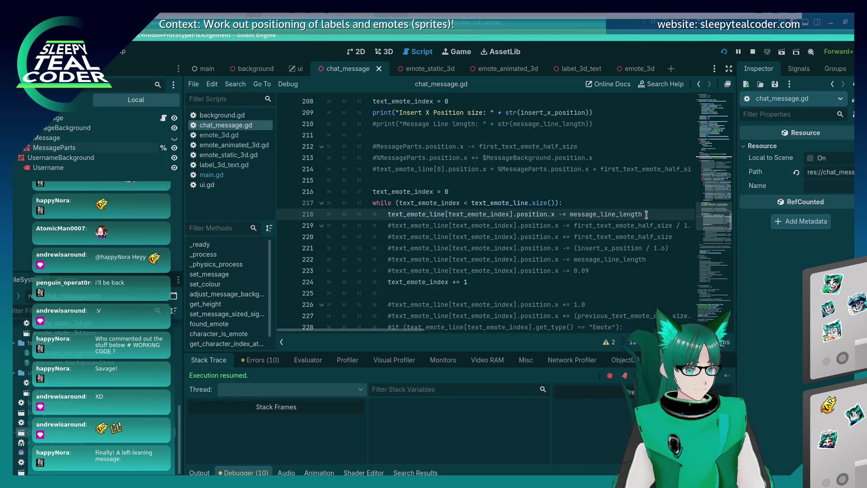
pyautogui.hotkey('ctrl', 'Left')
pyautogui.hotkey('ctrl', 'Left')
pyautogui.hotkey('ctrl', 'Left')
pyautogui.write('(')
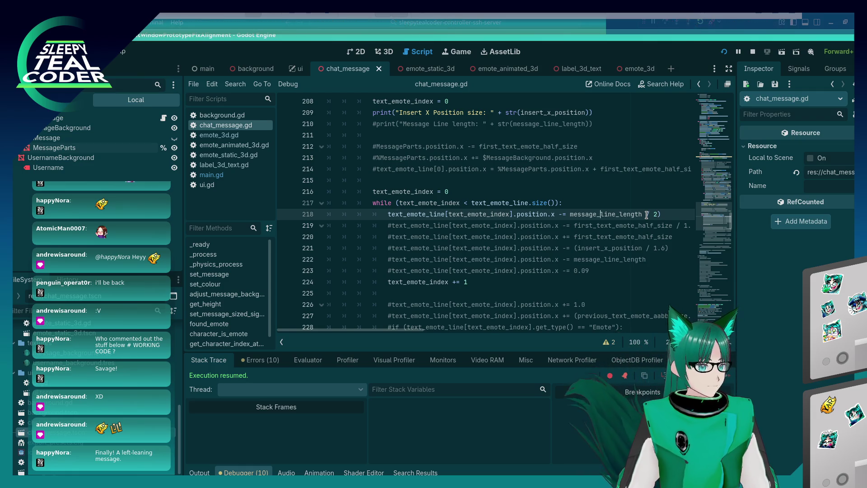
pyautogui.press('F5')
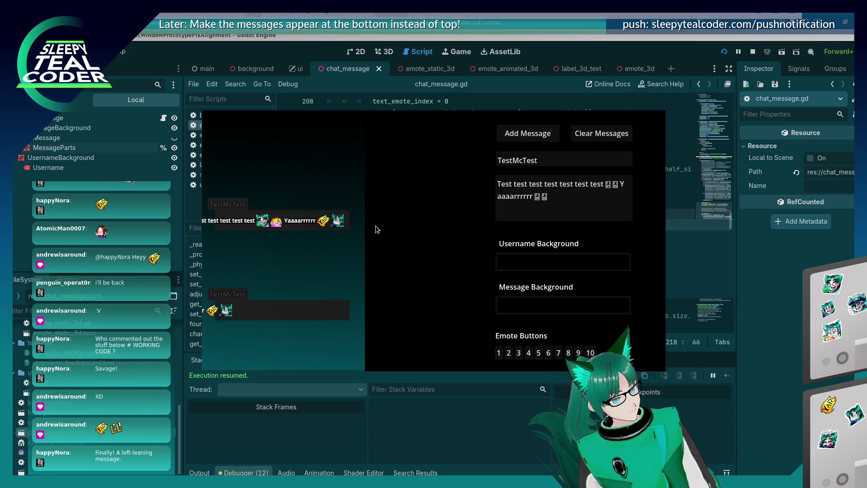
pyautogui.press('F8')
pyautogui.click(607, 214)
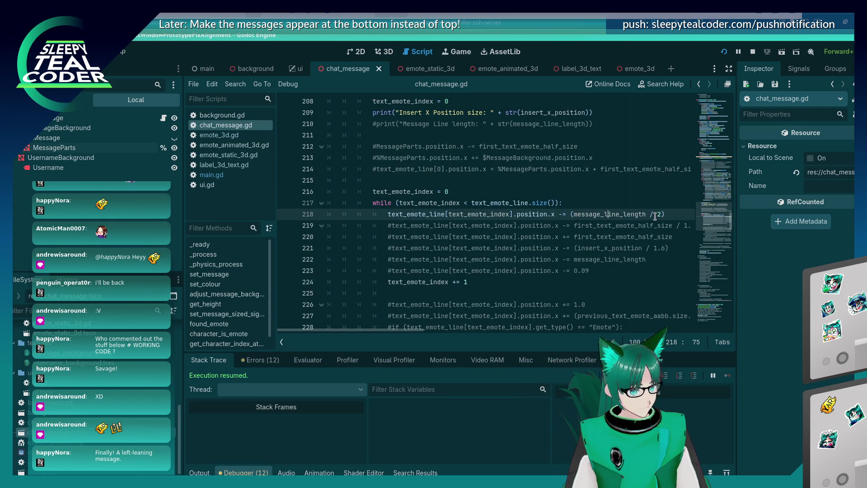
# Replace the minus before 0.02 on line 204 with a plus
pyautogui.scroll(4, 639, 221)
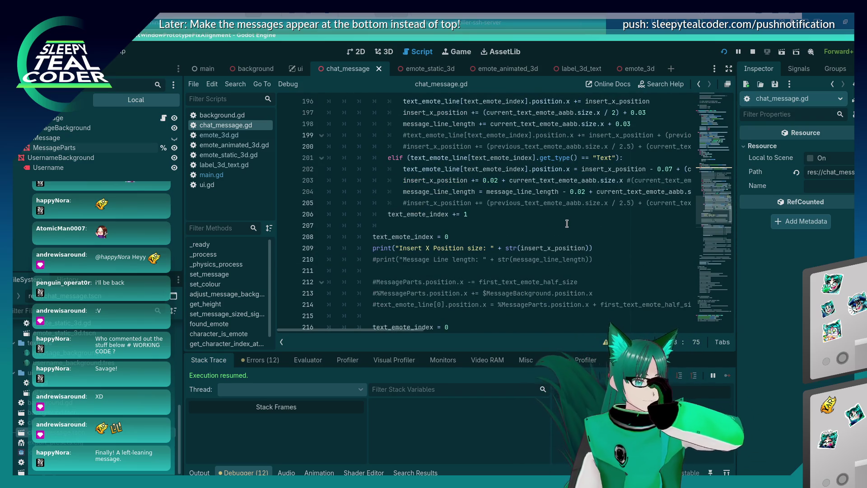
pyautogui.scroll(3, 566, 224)
pyautogui.scroll(-2, 558, 233)
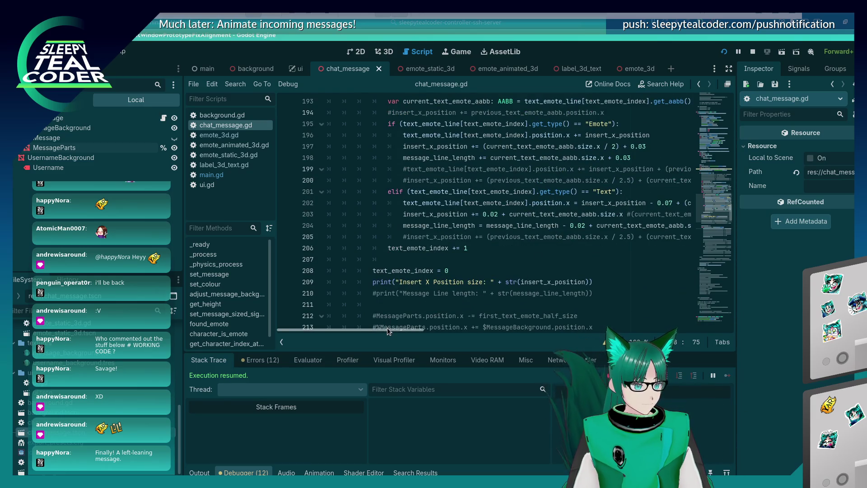
pyautogui.moveTo(387, 329); pyautogui.dragTo(406, 330)
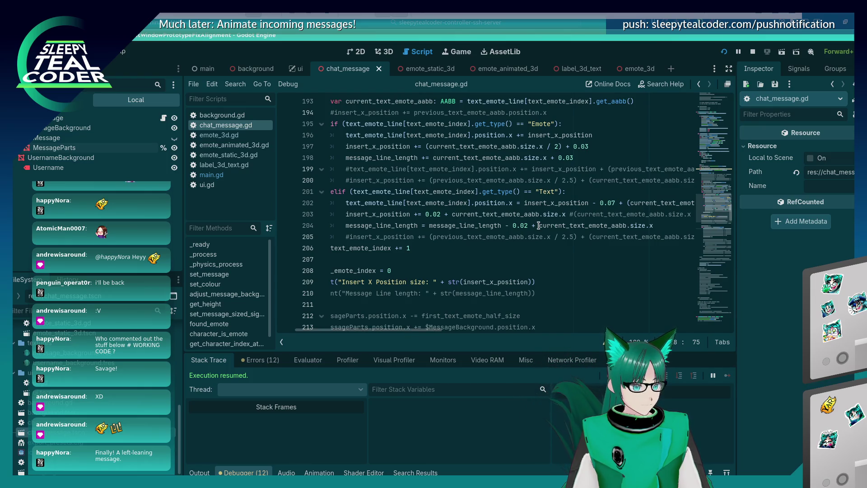
pyautogui.moveTo(528, 226); pyautogui.dragTo(513, 224)
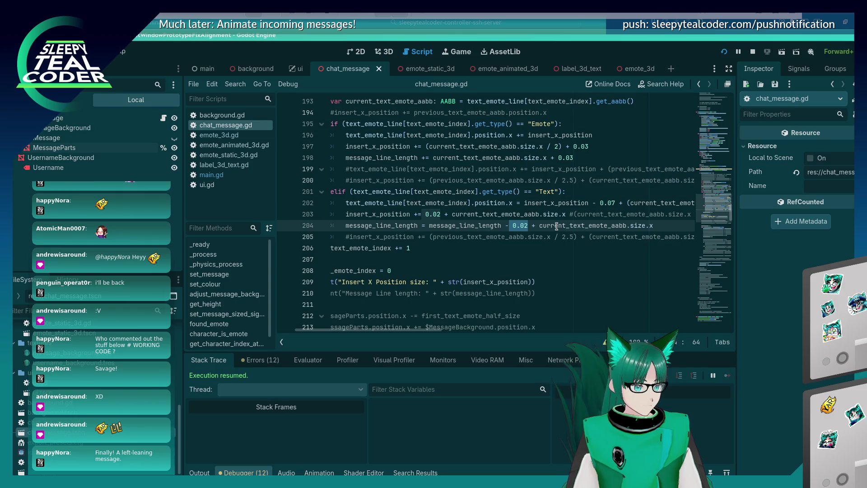
pyautogui.press('Left')
pyautogui.press('Delete')
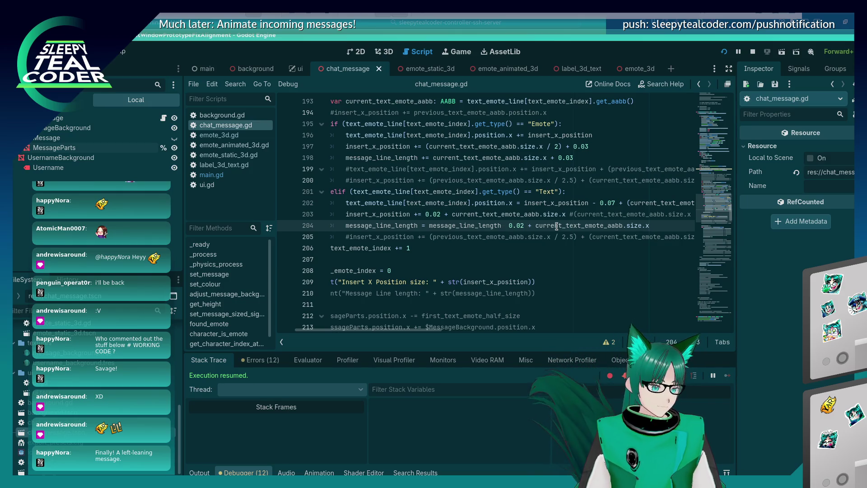
pyautogui.write('+')
# Rerun the prototype, add a test message, and stop the game
pyautogui.press('F5')
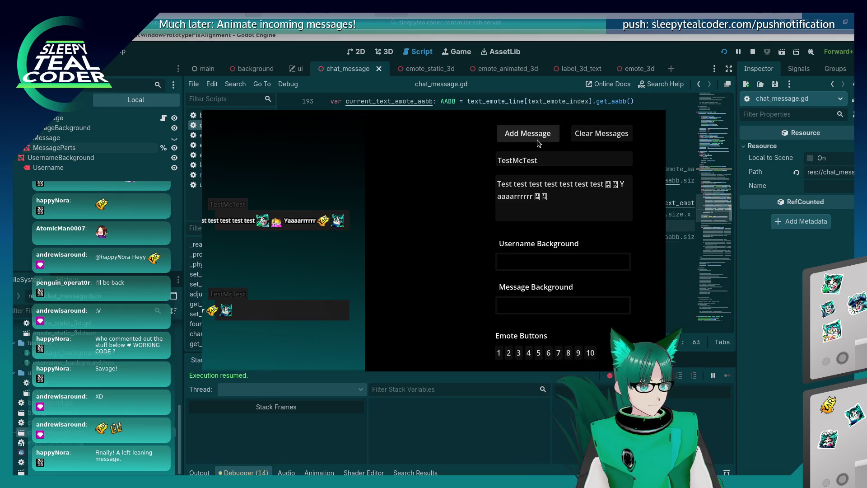
pyautogui.click(537, 143)
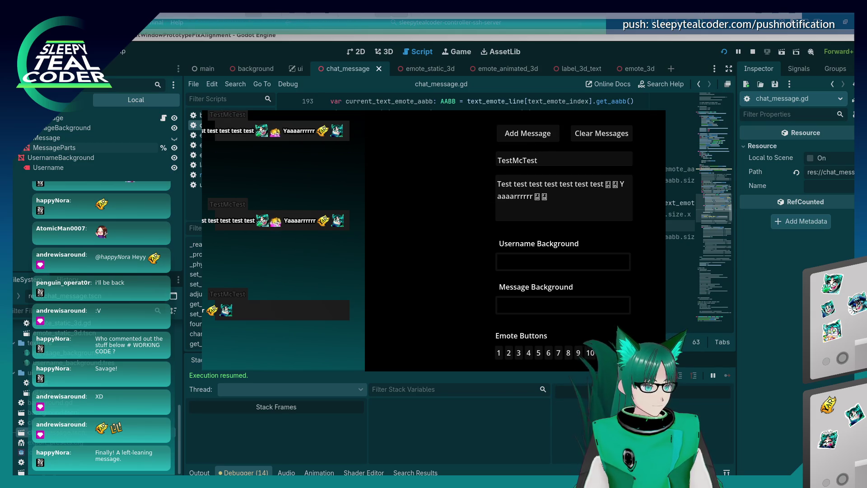
pyautogui.press('F8')
pyautogui.scroll(-5, 614, 207)
pyautogui.click(600, 180)
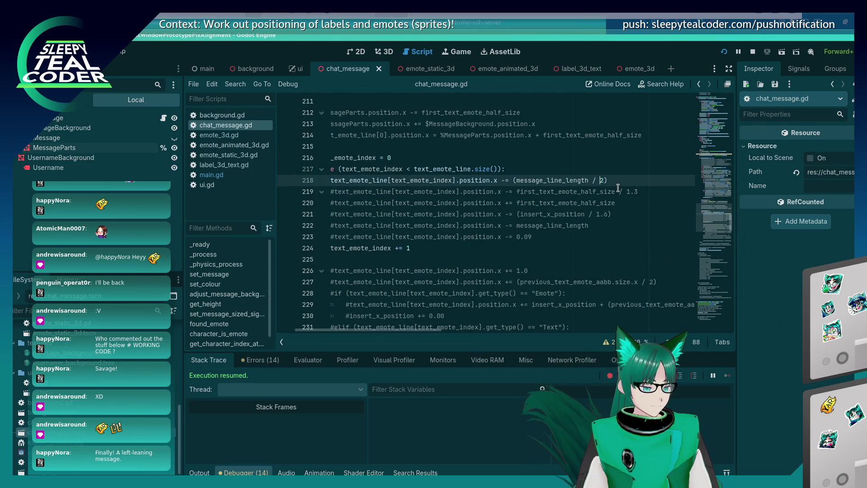
# Add test messages with line 218's offset divided by 4, then 3, then comment that line out
pyautogui.hotkey('alt', 'Tab')
pyautogui.click(506, 134)
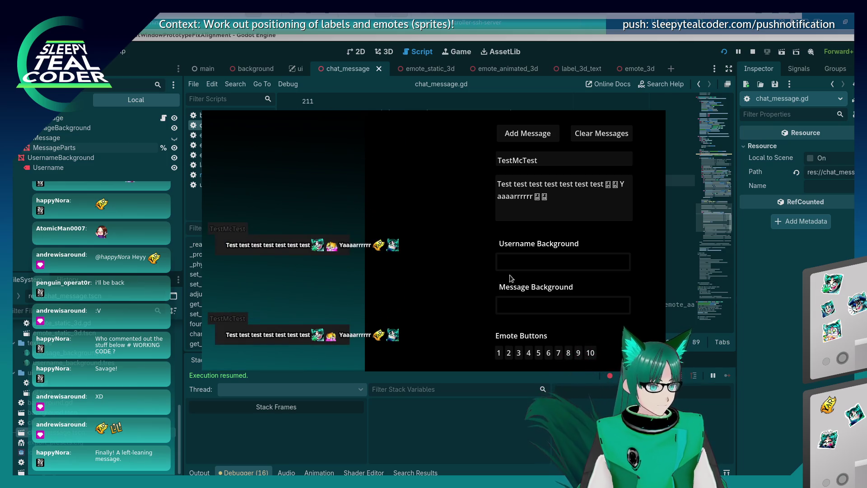
pyautogui.click(739, 297)
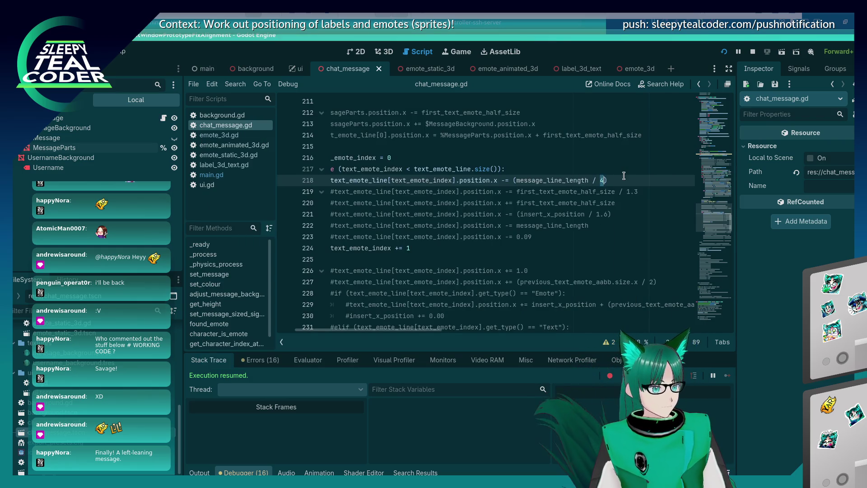
pyautogui.hotkey('alt', 'Tab')
pyautogui.click(528, 135)
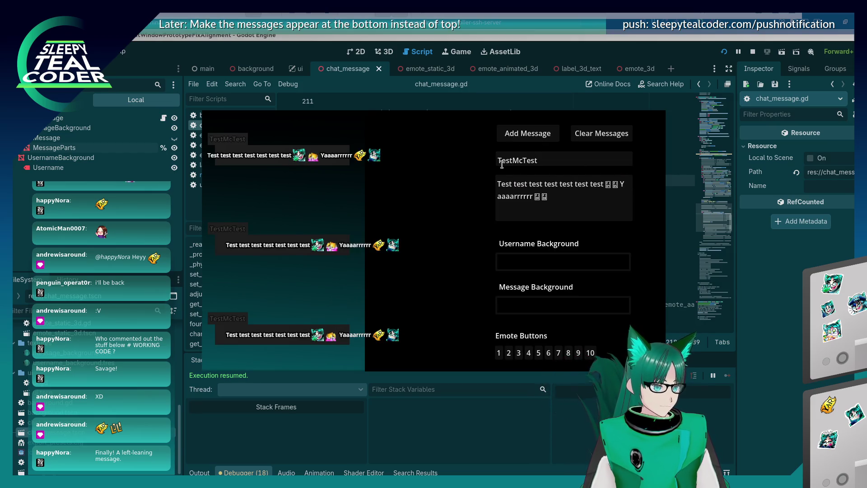
pyautogui.click(765, 248)
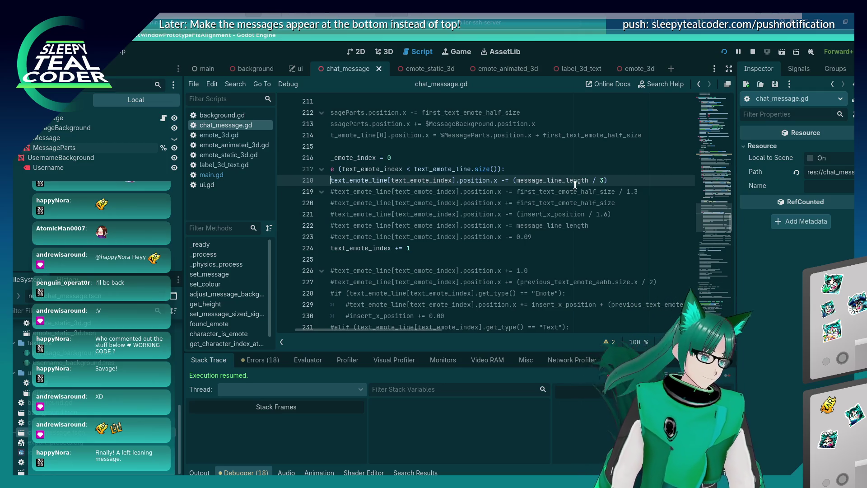
pyautogui.write('#')
pyautogui.hscroll(-3, 538, 187)
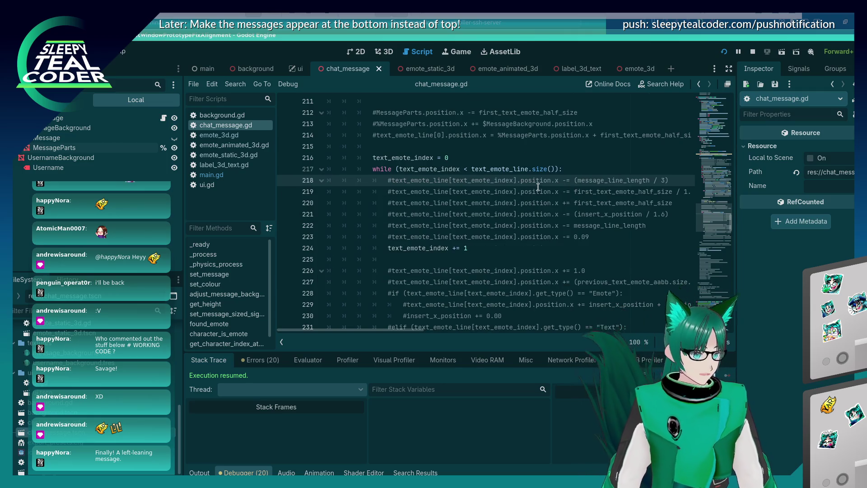
pyautogui.scroll(5, 538, 187)
pyautogui.scroll(2, 537, 200)
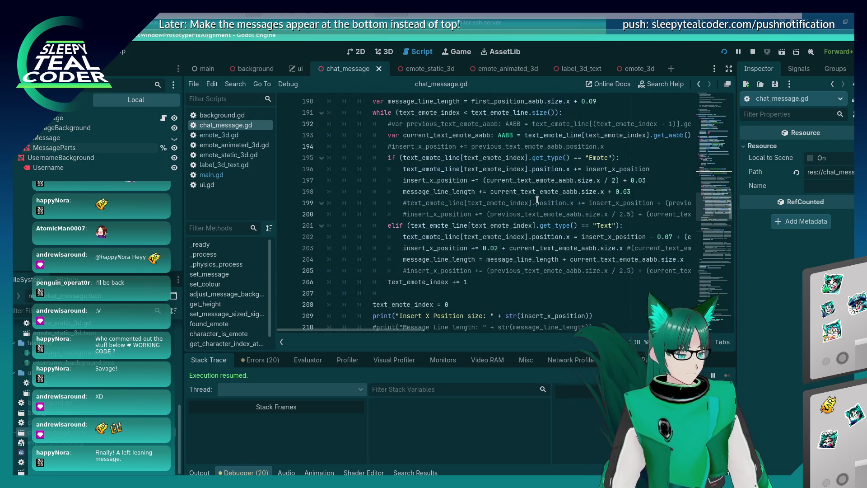
pyautogui.scroll(10, 457, 157)
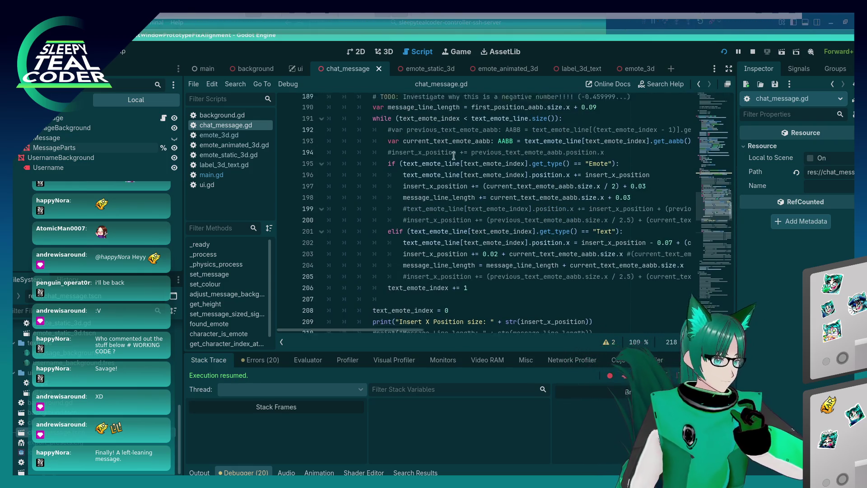
pyautogui.scroll(-3, 457, 157)
pyautogui.scroll(3, 457, 157)
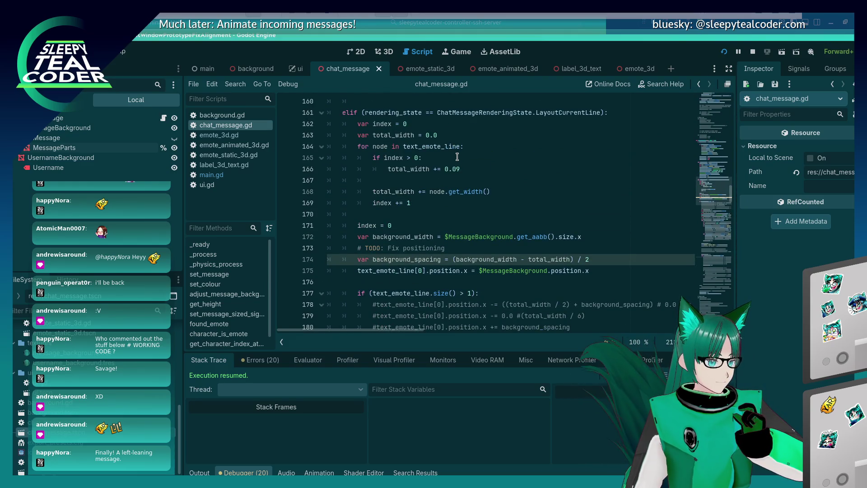
pyautogui.scroll(10, 457, 156)
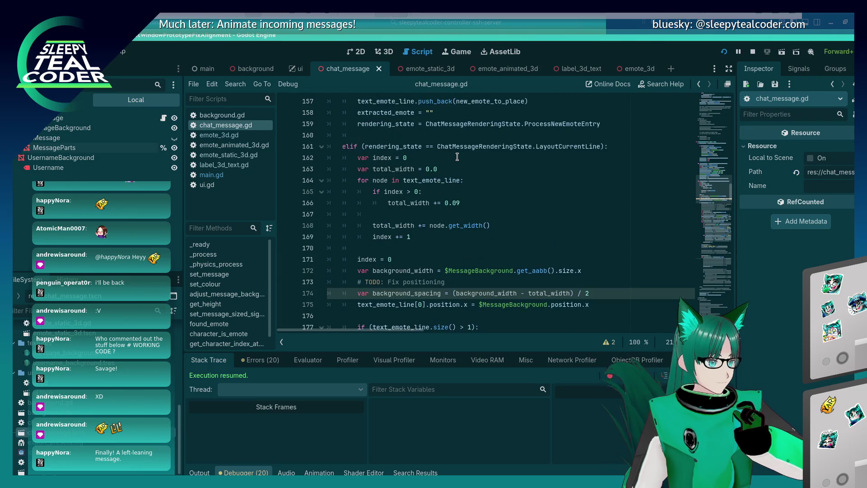
pyautogui.scroll(20, 457, 157)
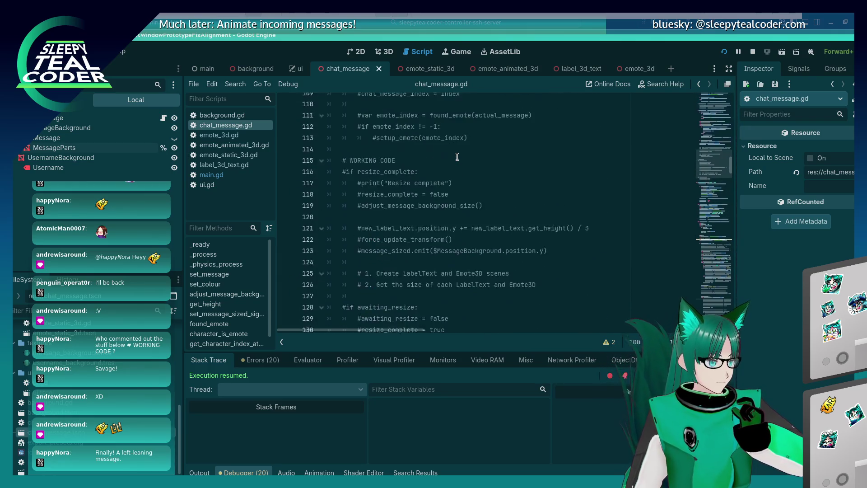
pyautogui.scroll(14, 457, 157)
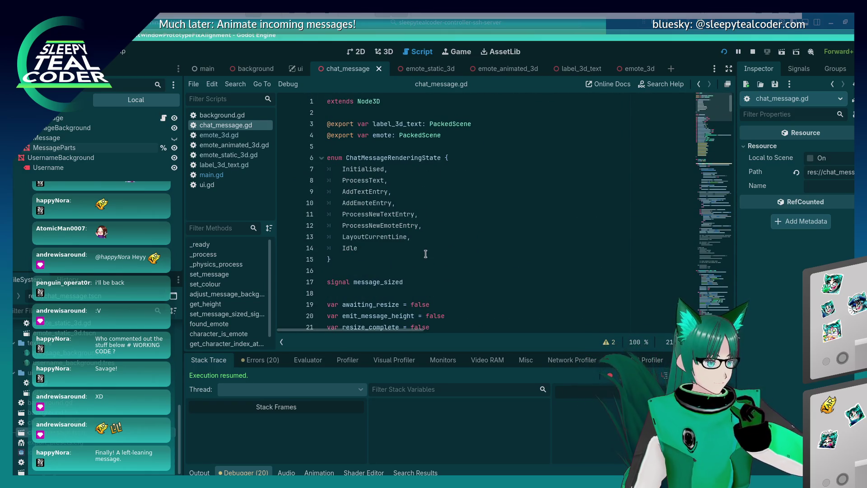
pyautogui.click(431, 237)
pyautogui.press('Return')
# Add 'MoveCurrentLine,' after LayoutCurrentLine in the ChatMessageRenderingState enum
pyautogui.write('MoveCurrentLine,')
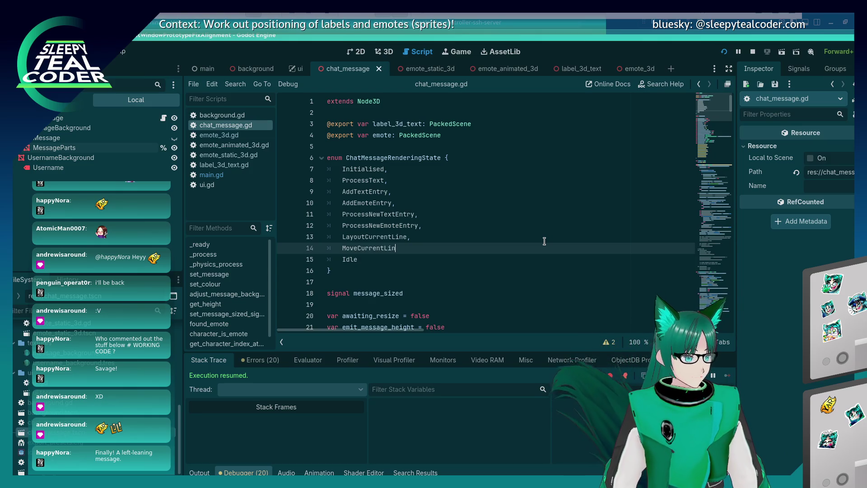
pyautogui.scroll(-3, 533, 238)
pyautogui.scroll(-20, 533, 238)
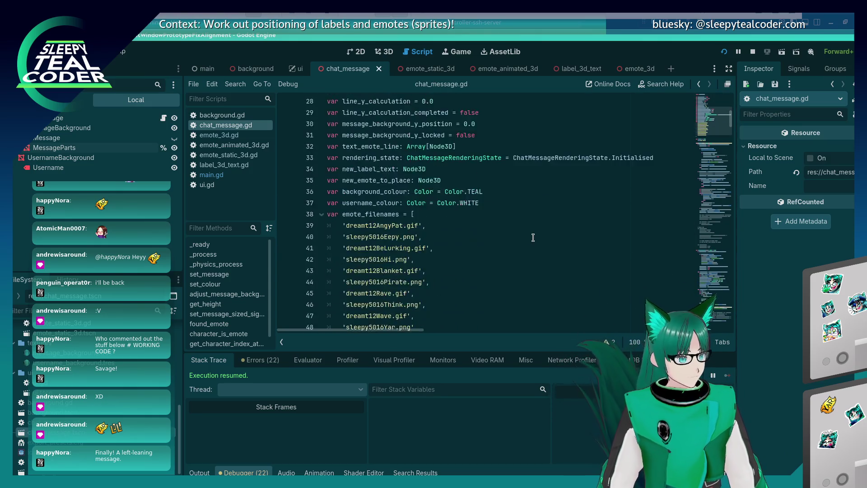
pyautogui.scroll(-3, 533, 238)
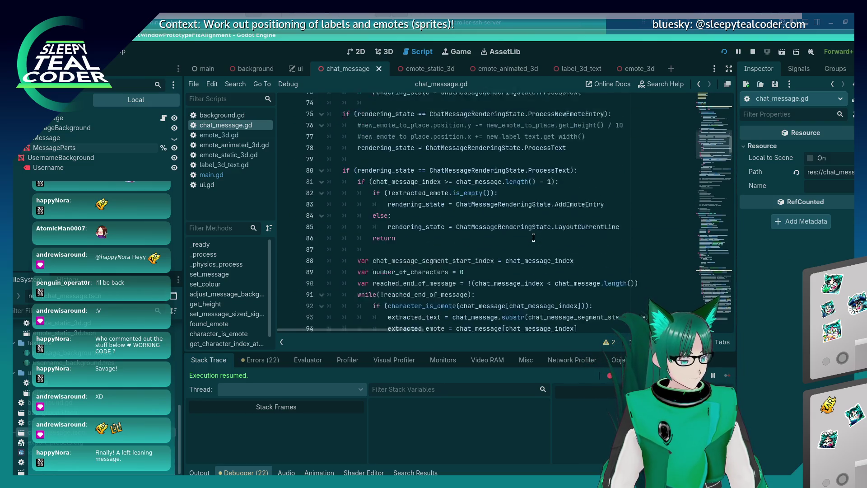
pyautogui.scroll(-8, 534, 238)
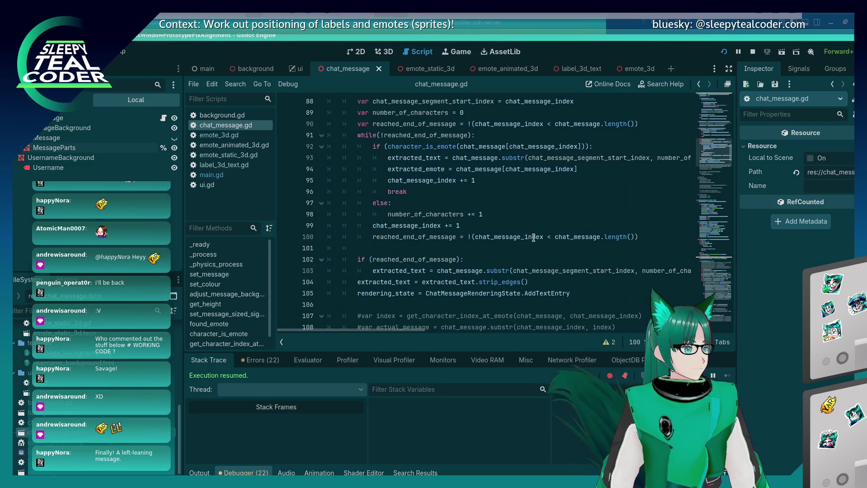
pyautogui.scroll(7, 533, 238)
pyautogui.scroll(2, 533, 238)
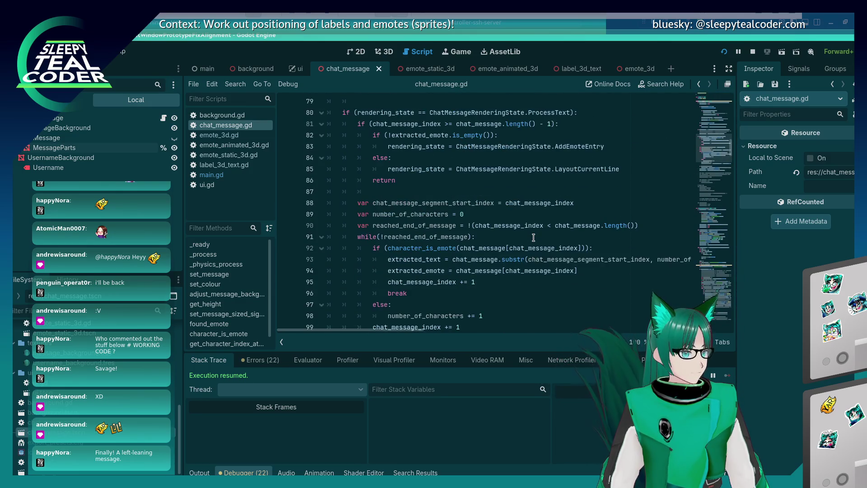
# Review the script from the end-of-message check on line 81 down to the layout step
pyautogui.click(599, 125)
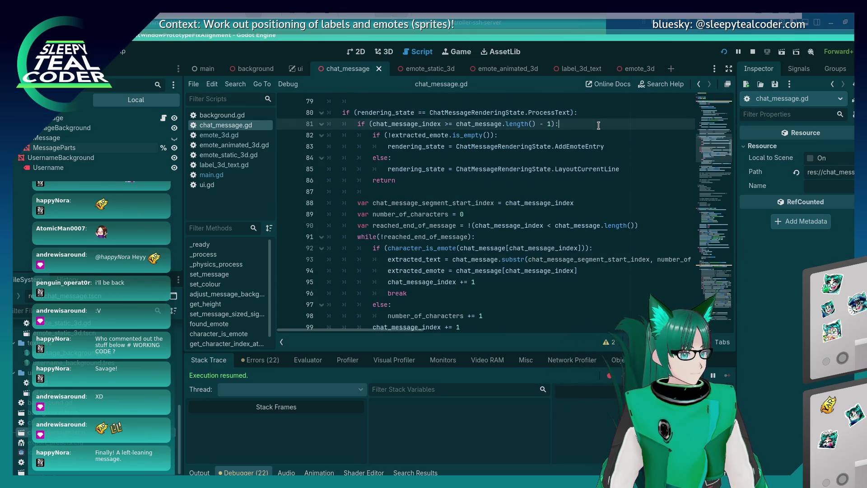
pyautogui.scroll(-19, 590, 119)
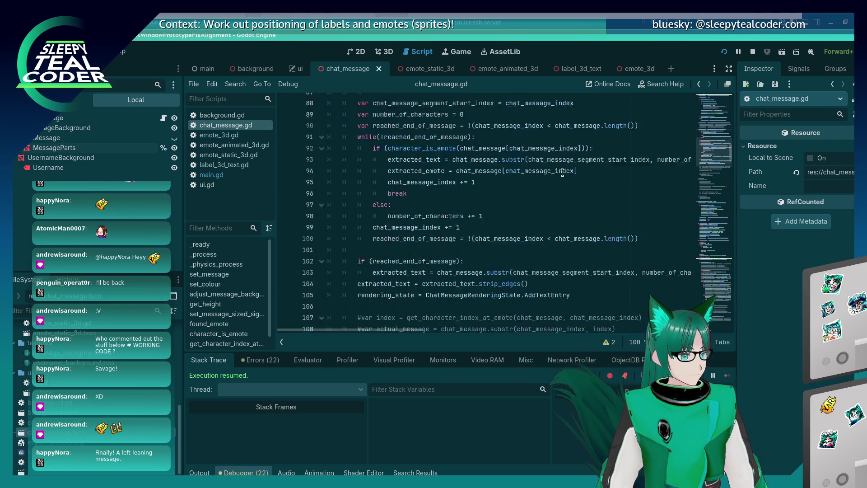
pyautogui.scroll(-14, 562, 170)
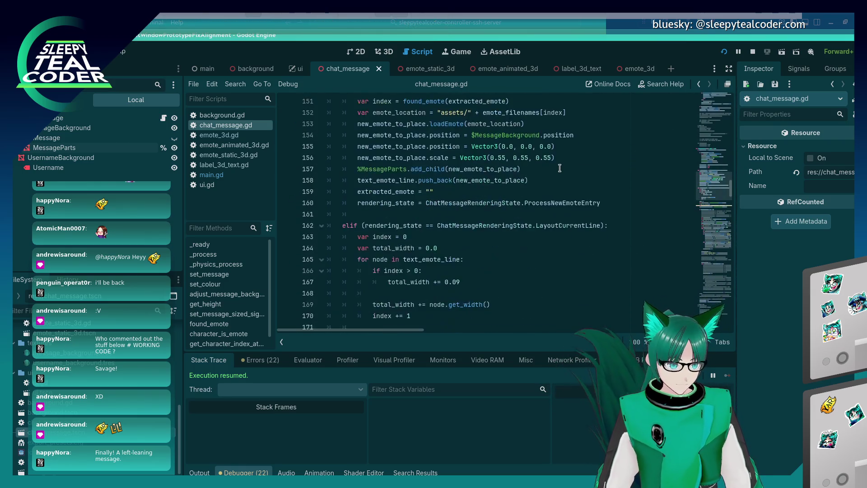
pyautogui.scroll(-17, 560, 168)
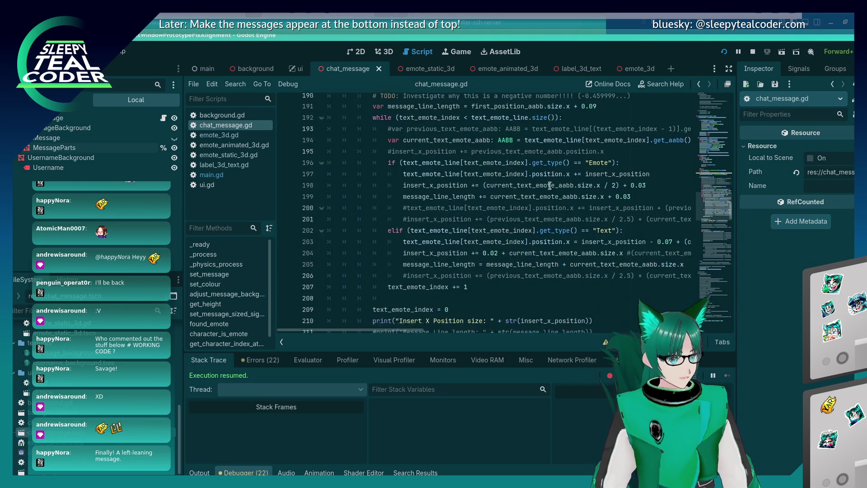
pyautogui.scroll(-11, 433, 269)
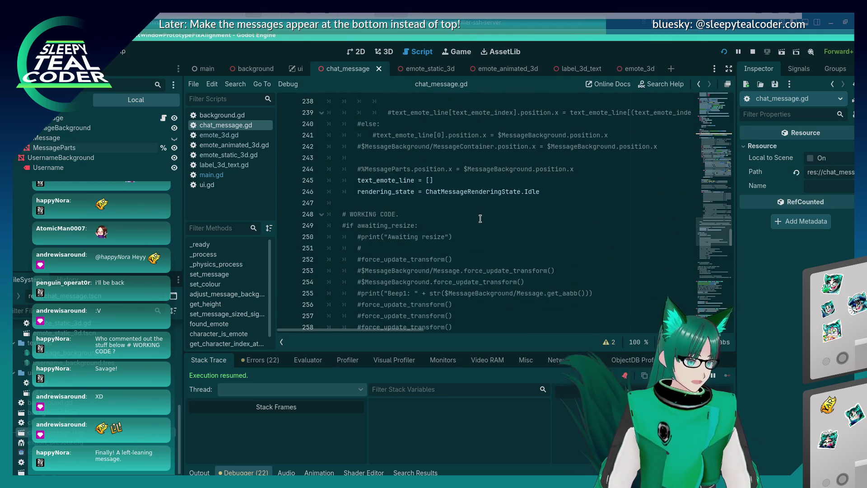
pyautogui.scroll(-4, 544, 191)
pyautogui.scroll(15, 544, 191)
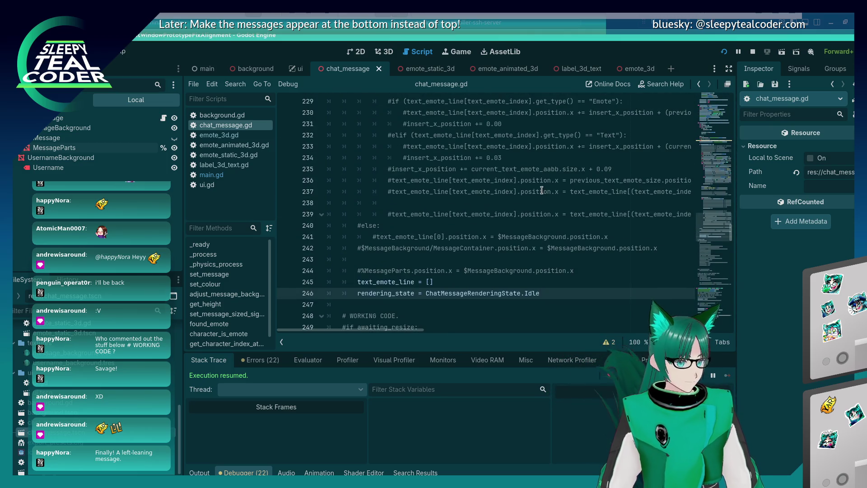
# Start a new elif rendering_state condition at the end of the script
pyautogui.press('Return')
pyautogui.press('Return')
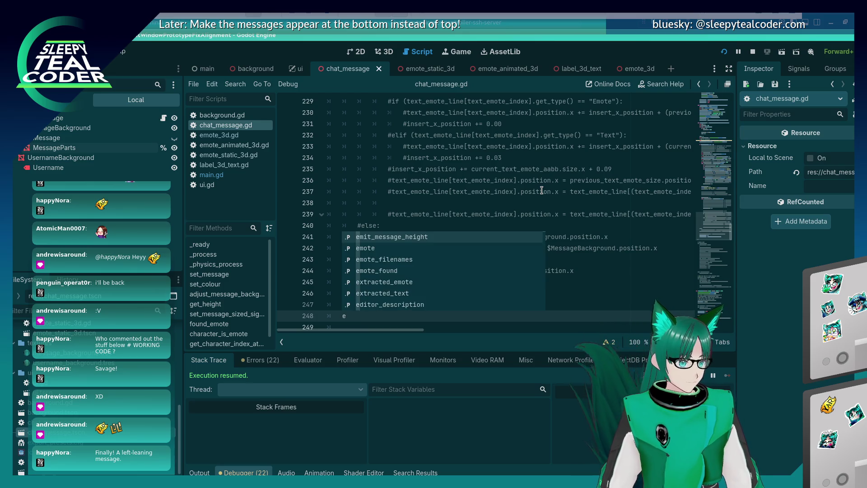
pyautogui.write('ls')
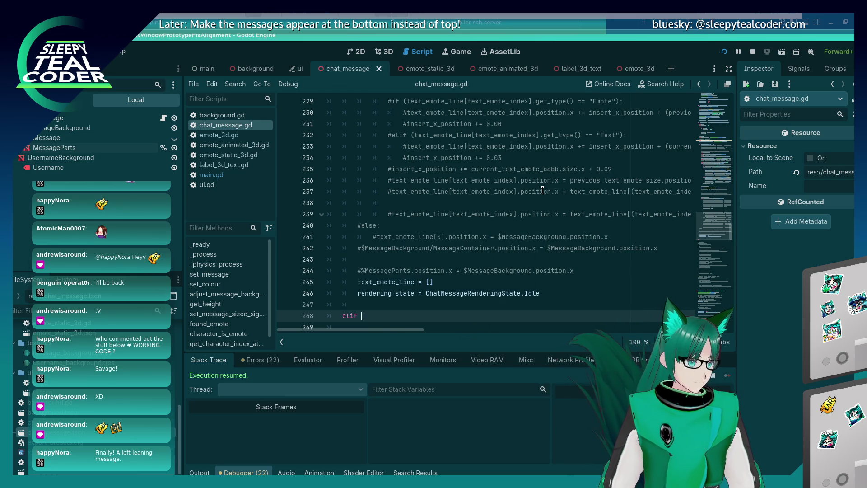
pyautogui.scroll(20, 542, 191)
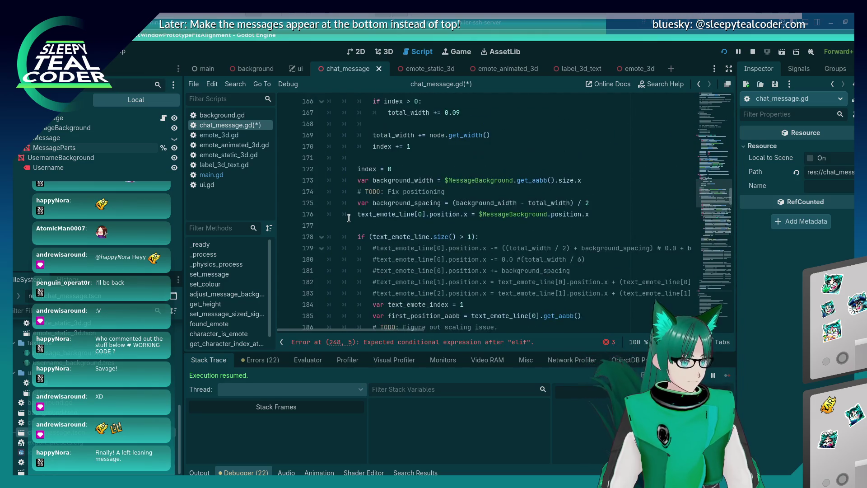
pyautogui.scroll(6, 349, 218)
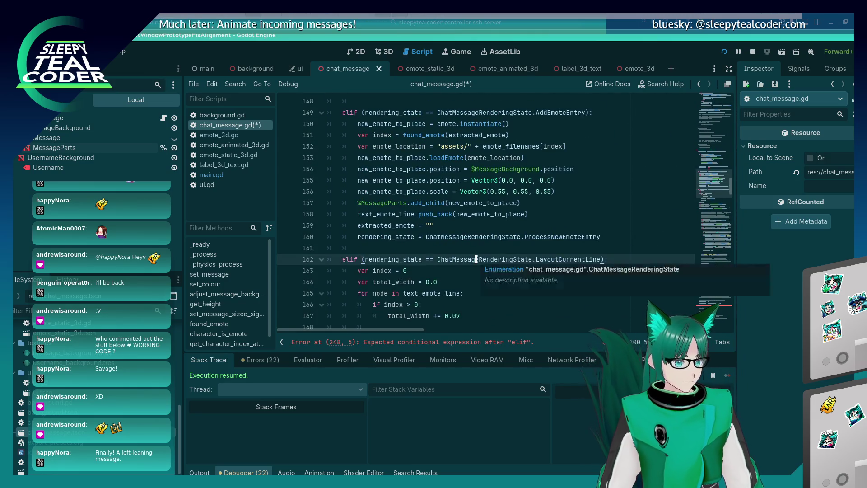
pyautogui.hotkey('ctrl', 'End')
pyautogui.hotkey('ctrl', 'z')
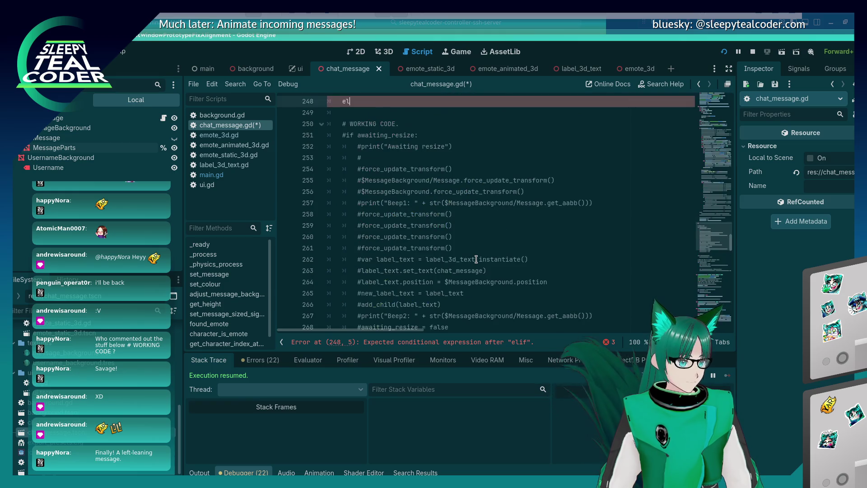
pyautogui.hotkey('ctrl', 'y')
pyautogui.hotkey('ctrl', 'y')
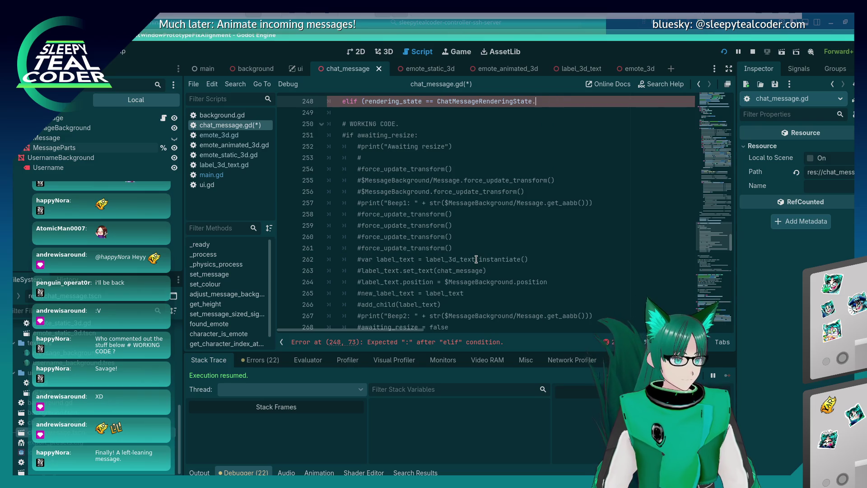
# Complete the elif for ChatMessageRenderingState.MoveCurrentLine with a placeholder pass body
pyautogui.hotkey('ctrl', 'space')
pyautogui.press('Down')
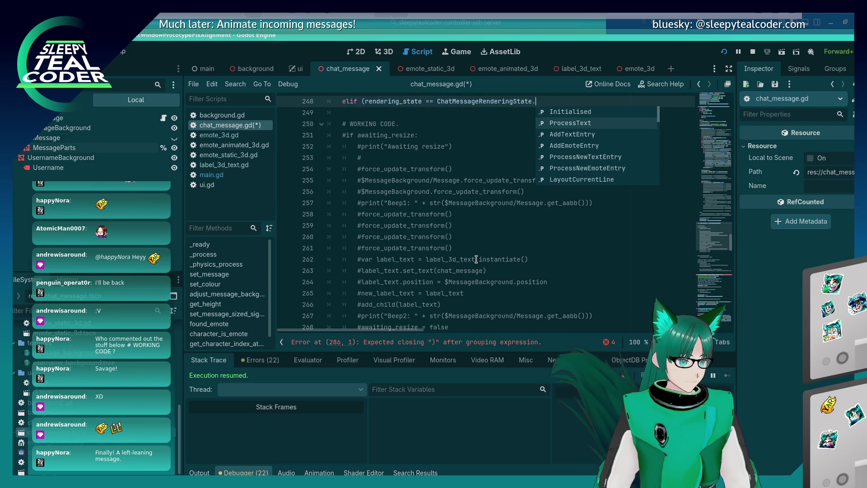
pyautogui.press('Down')
pyautogui.press('Down')
pyautogui.press('Down')
pyautogui.press('Return')
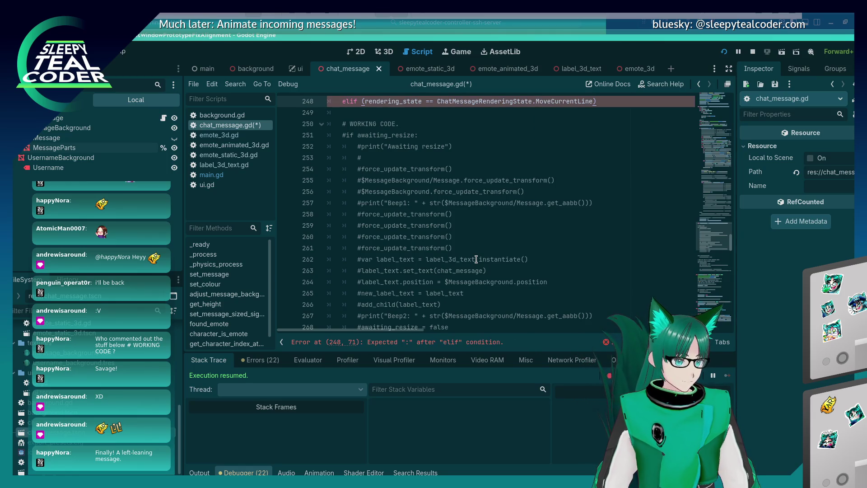
pyautogui.write(':')
pyautogui.press('Return')
pyautogui.write('s')
pyautogui.press('Up')
pyautogui.press('End')
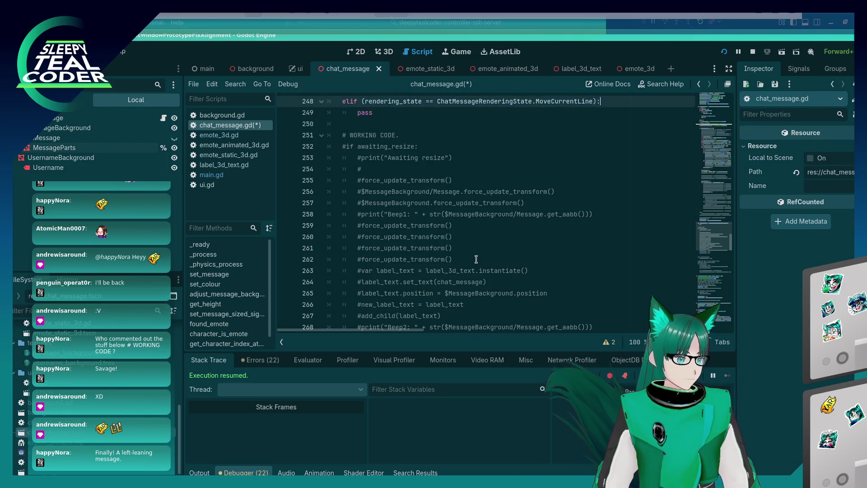
# Make the new branch set Idle, change line 246 to hand off to MoveCurrentLine, and save
pyautogui.scroll(5, 476, 260)
pyautogui.click(572, 250)
pyautogui.hotkey('shift', 'Home')
pyautogui.hotkey('ctrl', 'c')
pyautogui.press('Down')
pyautogui.press('Down')
pyautogui.press('Down')
pyautogui.hotkey('ctrl', 'v')
pyautogui.press('Up')
pyautogui.press('Up')
pyautogui.press('Up')
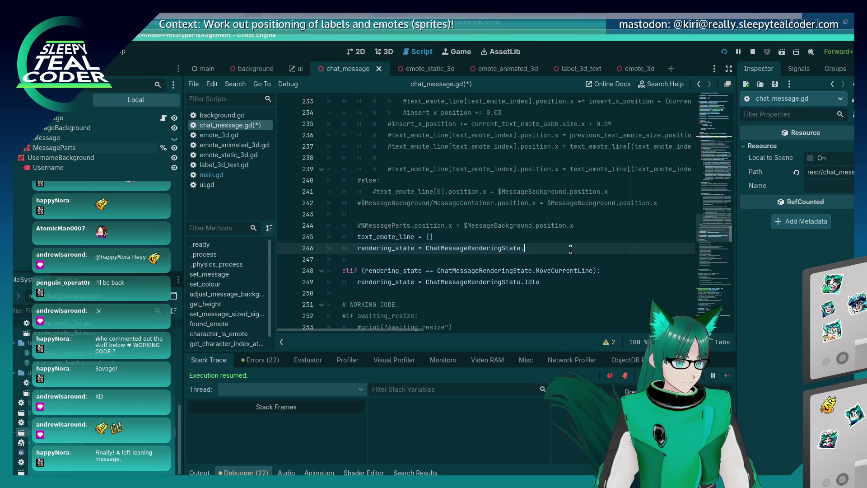
pyautogui.write('e')
pyautogui.hotkey('ctrl', 's')
pyautogui.press('Down')
pyautogui.press('Down')
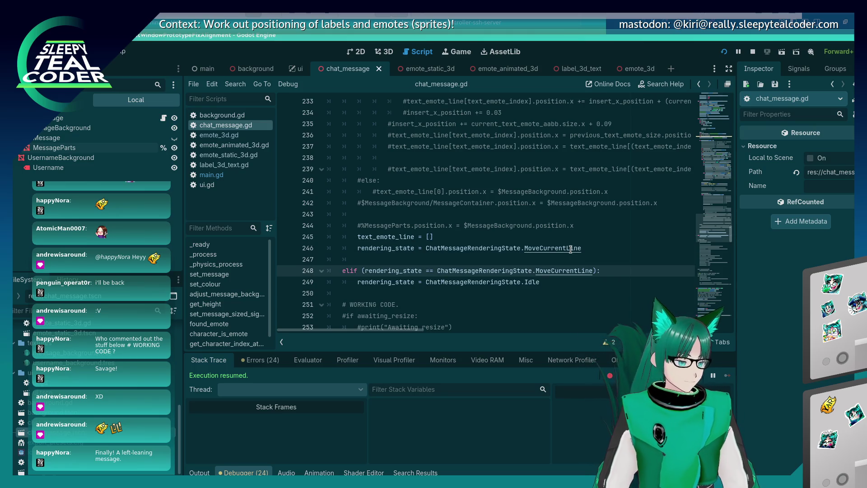
# Comment out the text_emote_index reset and while loop (lines 217–218) and the increment on line 225
pyautogui.scroll(9, 570, 249)
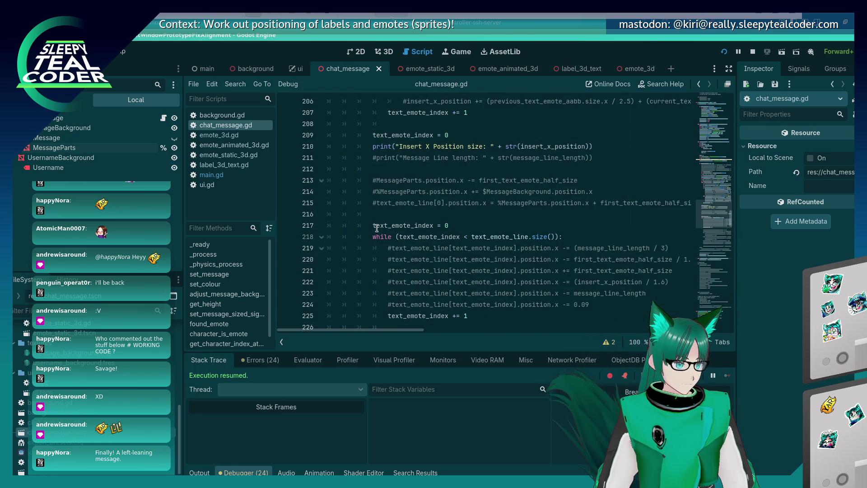
pyautogui.click(376, 226)
pyautogui.hotkey('shift', 'Down')
pyautogui.hotkey('ctrl', 'k')
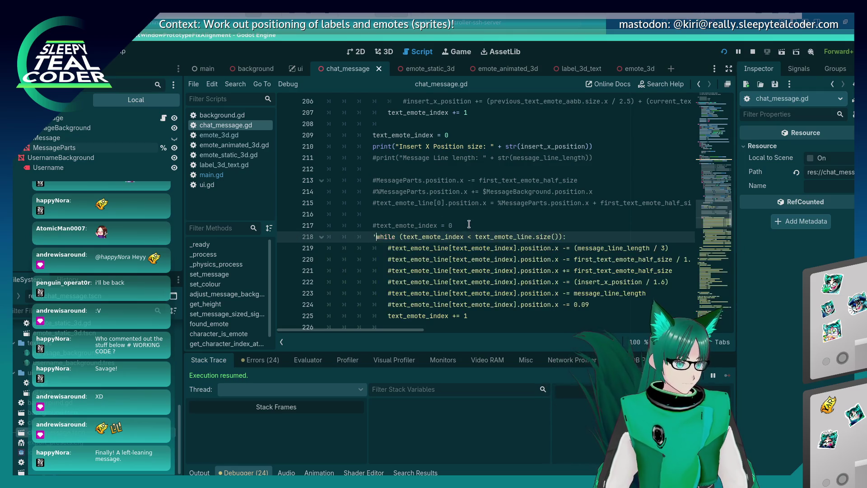
pyautogui.press('Down')
pyautogui.press('Down')
pyautogui.press('Down')
pyautogui.hotkey('ctrl', 'k')
pyautogui.hotkey('alt', 'Tab')
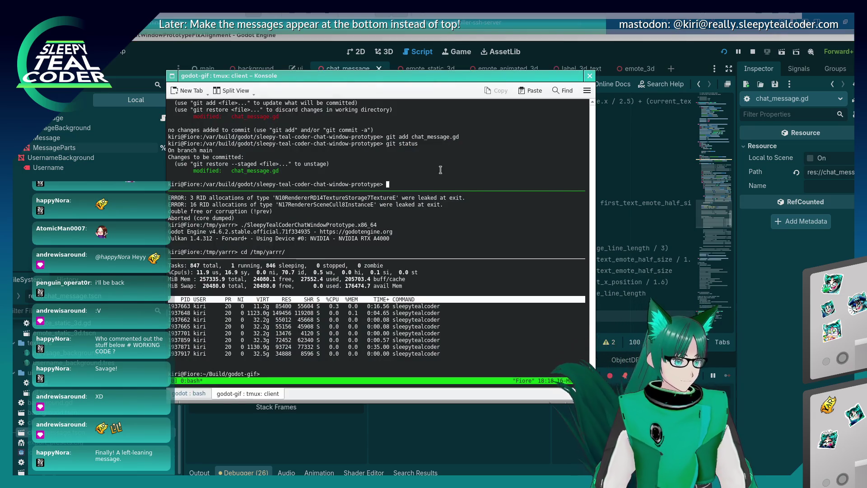
# Switch to the running chat prototype to view the TestMcTest messages with emotes
pyautogui.hotkey('alt', 'Tab')
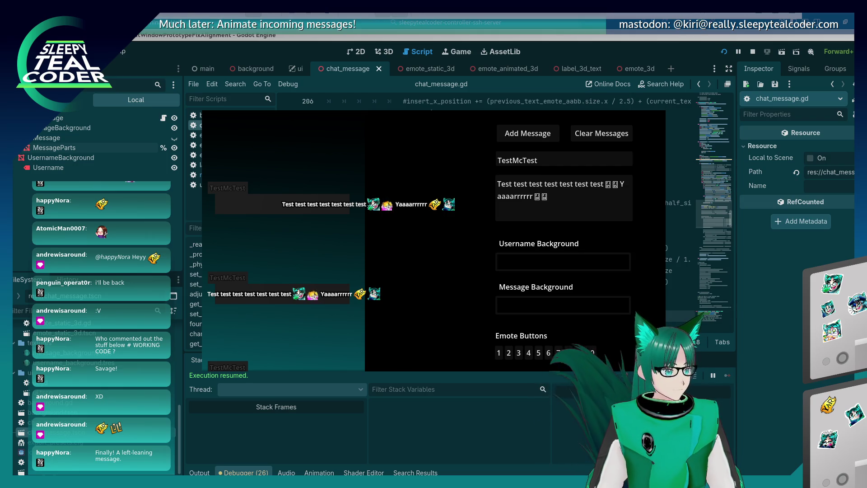
pyautogui.scroll(-13, 575, 244)
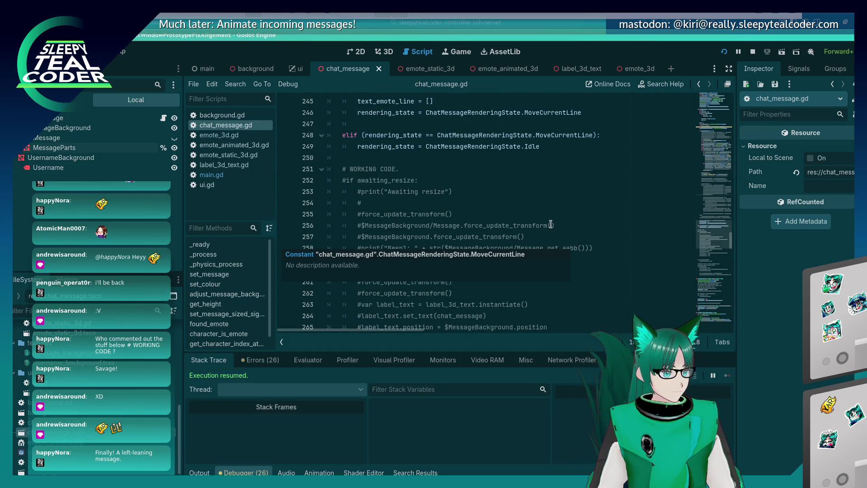
# Scroll up in chat_message.gd and select the word text_emote_line on line 176
pyautogui.scroll(5, 551, 224)
pyautogui.click(597, 299)
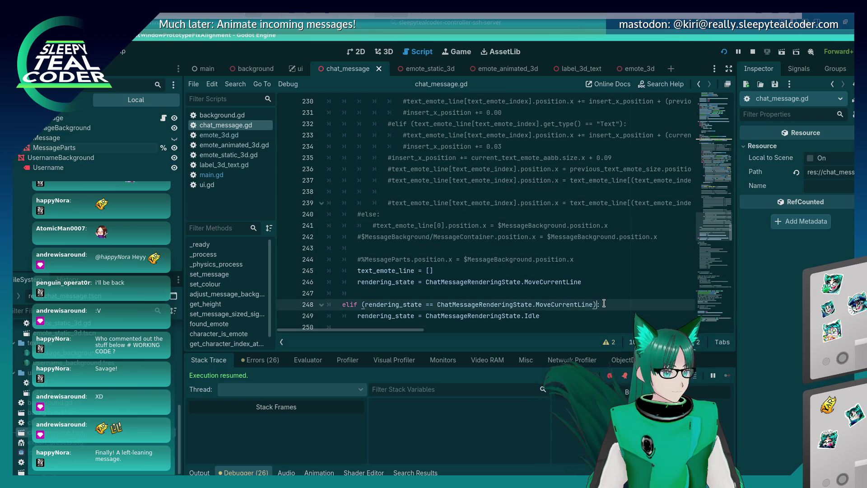
pyautogui.scroll(10, 601, 301)
pyautogui.scroll(8, 604, 303)
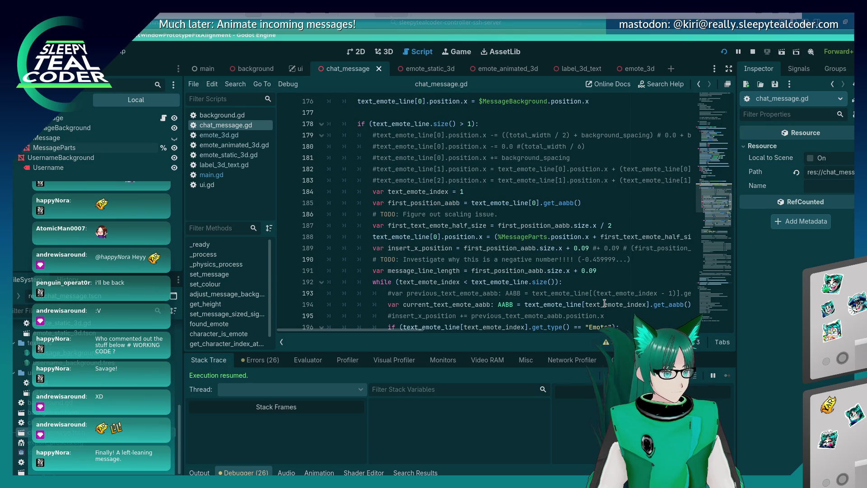
pyautogui.scroll(3, 408, 201)
pyautogui.click(408, 195)
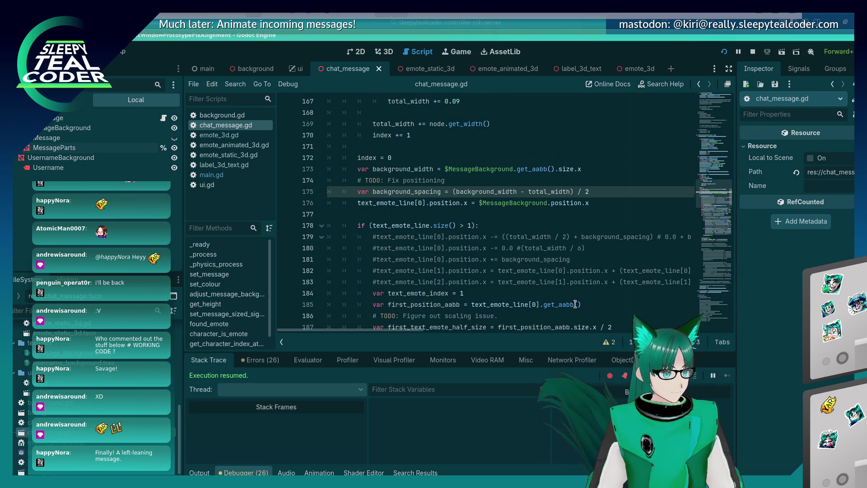
pyautogui.click(400, 204)
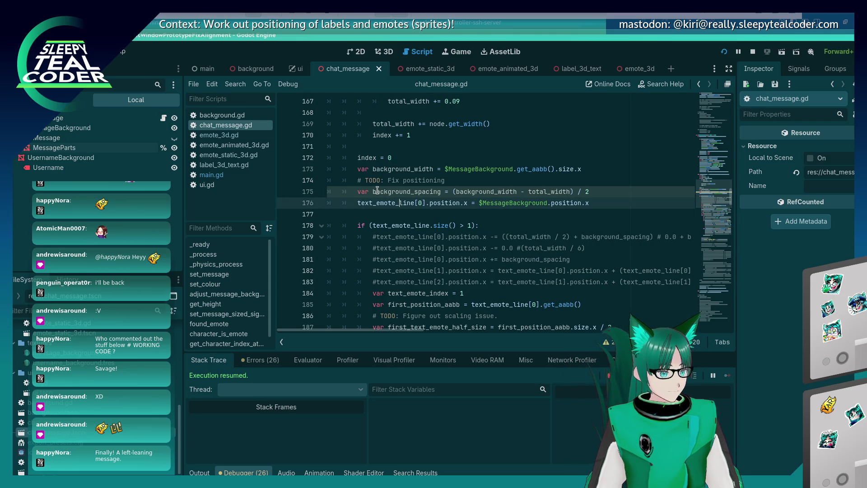
pyautogui.doubleClick(383, 195)
pyautogui.doubleClick(390, 202)
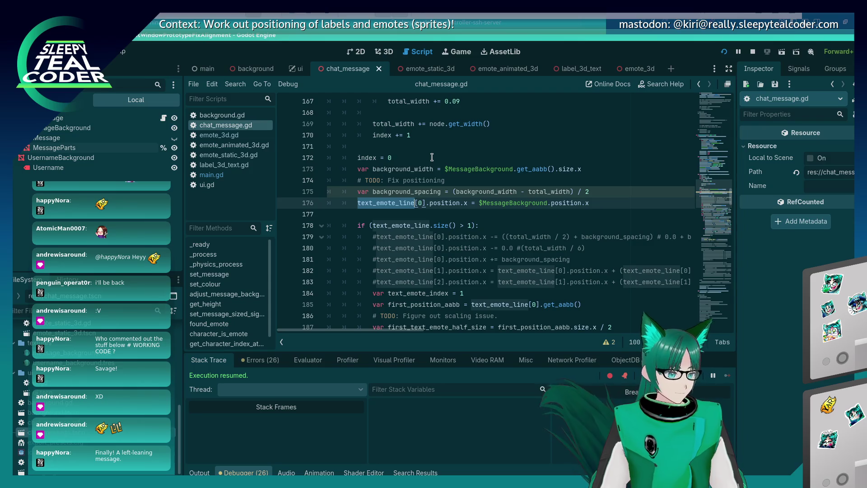
# Search the script for text_emote_line and step back and forth through every match
pyautogui.hotkey('ctrl', 'f')
pyautogui.hotkey('shift', 'Return')
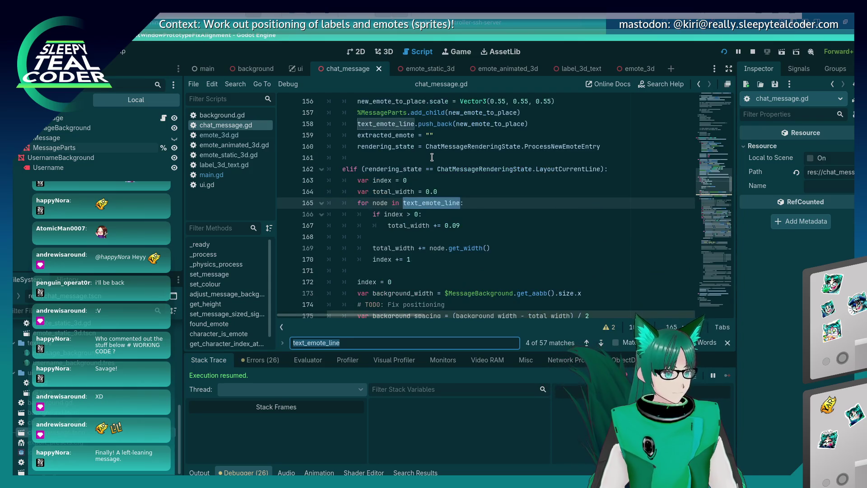
pyautogui.hotkey('shift', 'Return')
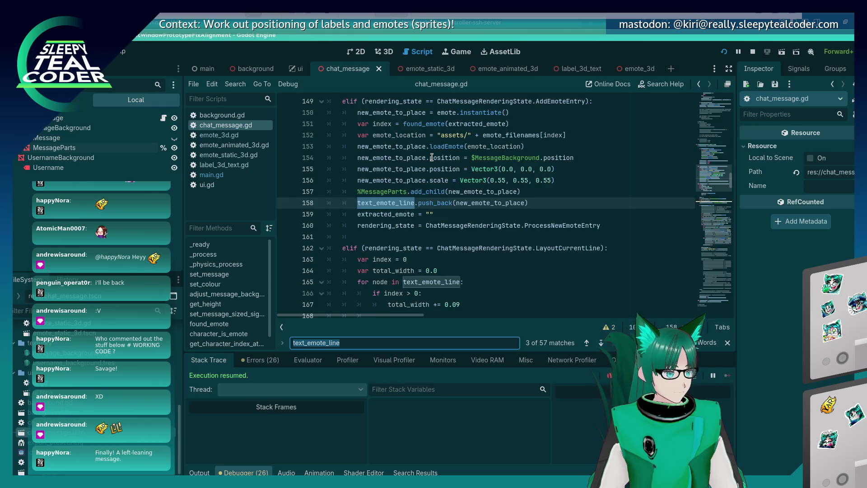
pyautogui.hotkey('shift', 'Return')
pyautogui.hotkey('shift', 'Return')
pyautogui.press('Return')
pyautogui.press('Return')
pyautogui.press('Return')
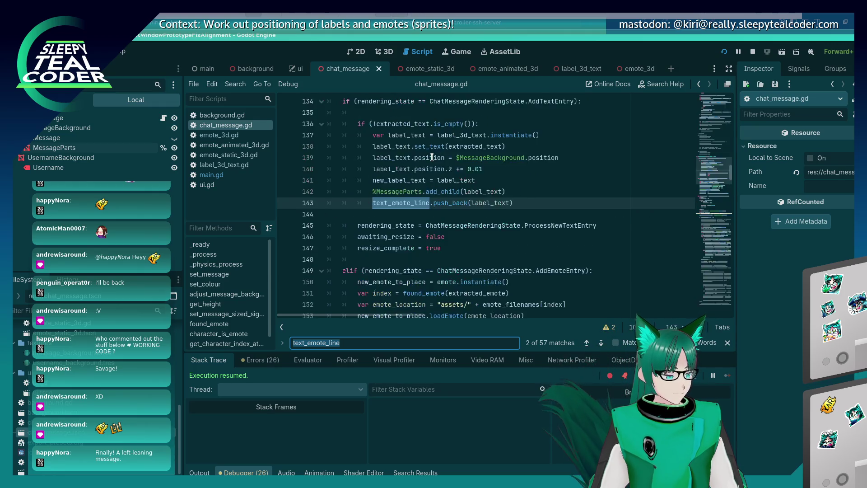
pyautogui.press('Return')
pyautogui.press('Return')
pyautogui.press('Return')
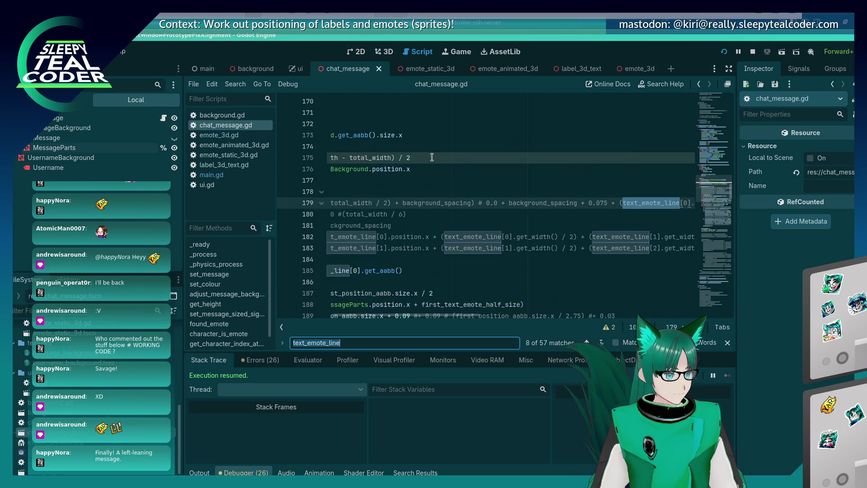
pyautogui.press('Escape')
pyautogui.press('pagedown')
pyautogui.press('pagedown')
pyautogui.press('pagedown')
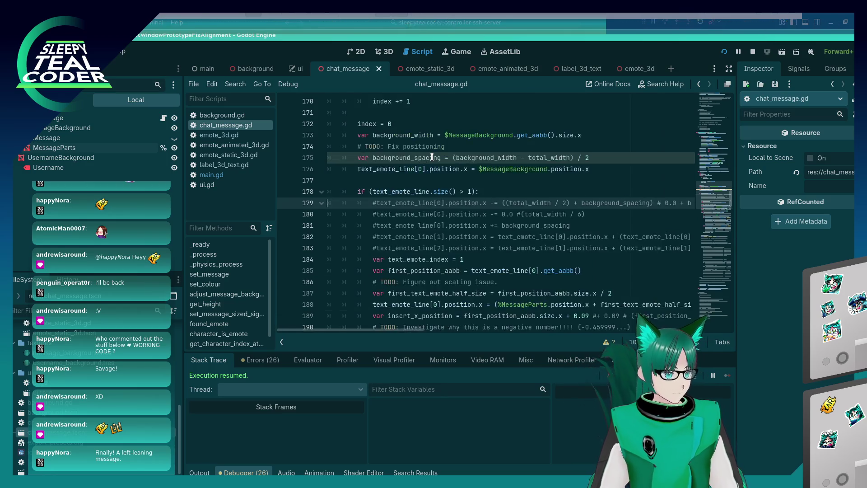
pyautogui.press('pagedown')
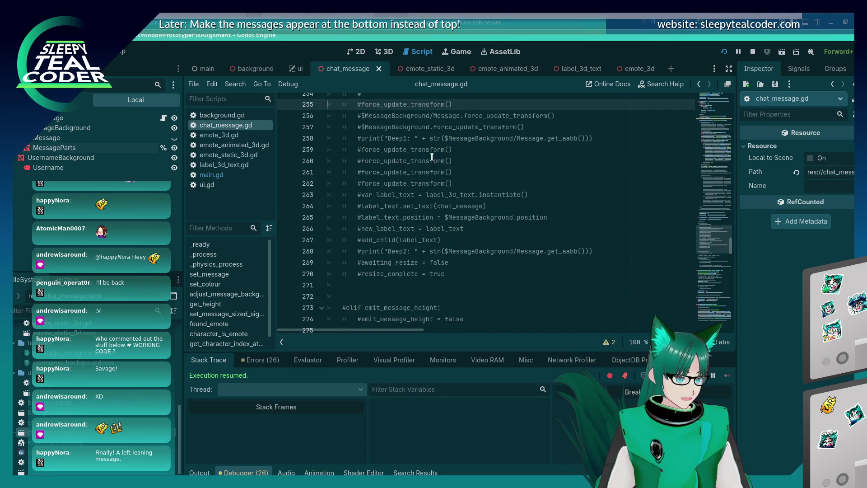
# Delete 'text_emote_line = []', add a blank line under the MoveCurrentLine elif, and save
pyautogui.press('pageup')
pyautogui.press('pageup')
pyautogui.press('Down')
pyautogui.press('Down')
pyautogui.press('Down')
pyautogui.hotkey('shift', 'End')
pyautogui.press('Delete')
pyautogui.press('Delete')
pyautogui.press('Down')
pyautogui.press('Down')
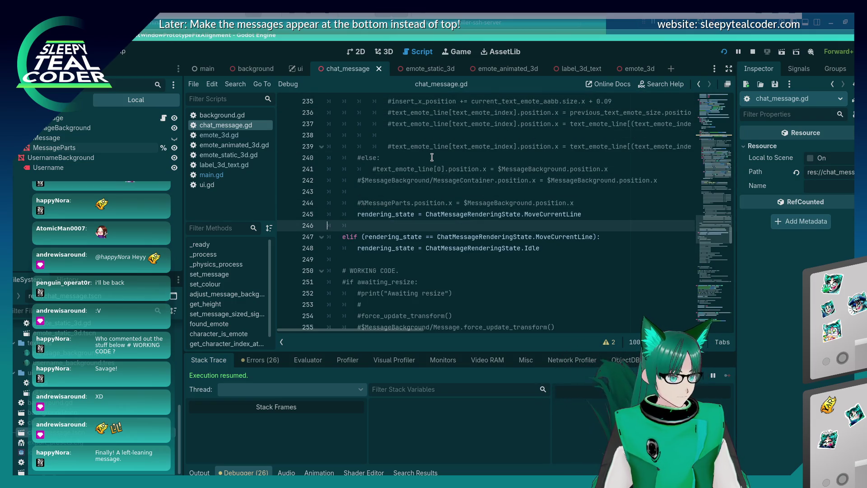
pyautogui.press('End')
pyautogui.press('Return')
pyautogui.hotkey('ctrl', 's')
# Copy the commented '#text_emote_index = 0' line and return to the blank MoveCurrentLine line
pyautogui.scroll(20, 432, 156)
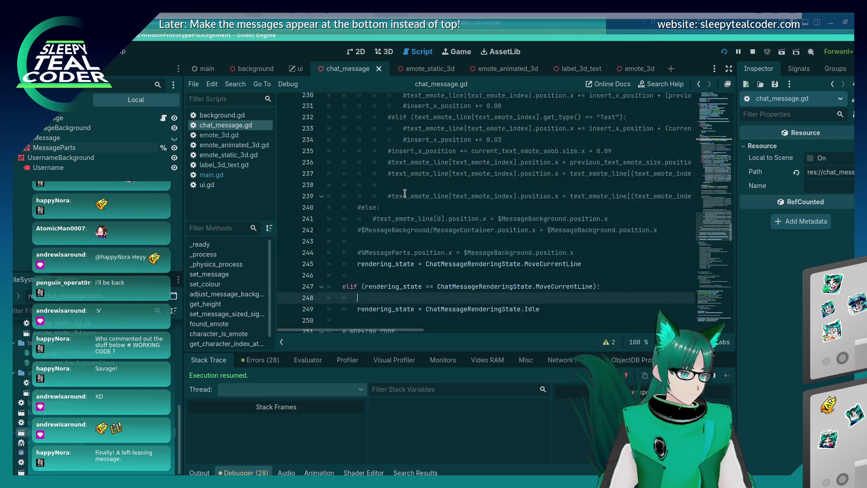
pyautogui.click(407, 169)
pyautogui.scroll(2, 406, 198)
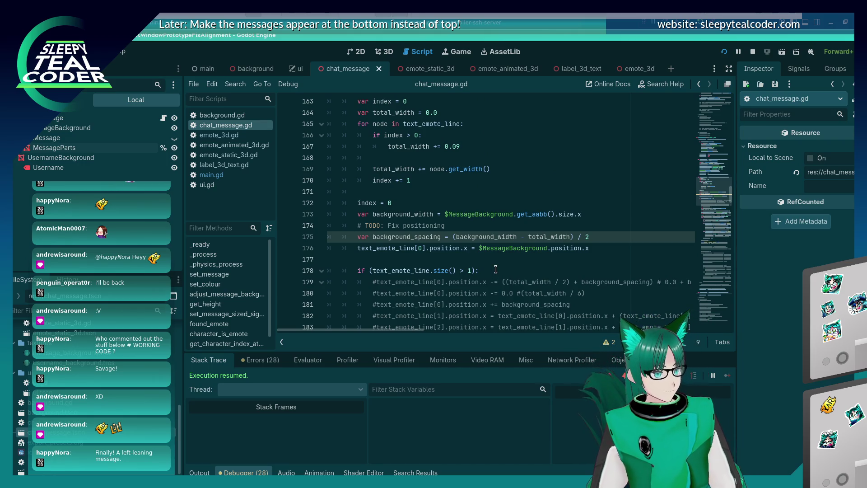
pyautogui.scroll(-18, 495, 269)
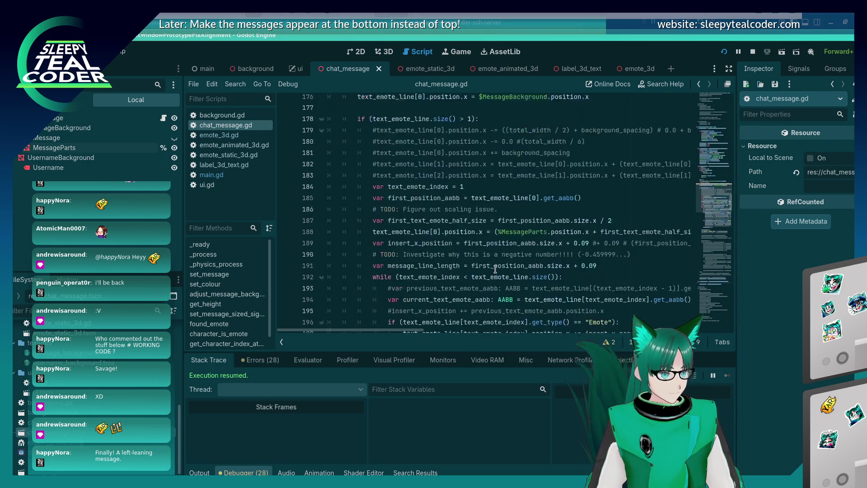
pyautogui.scroll(15, 496, 270)
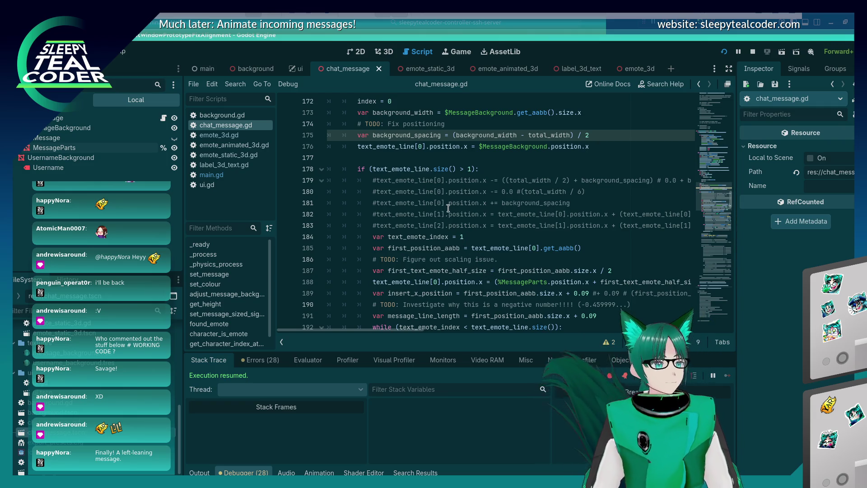
pyautogui.scroll(3, 449, 208)
pyautogui.scroll(-16, 443, 202)
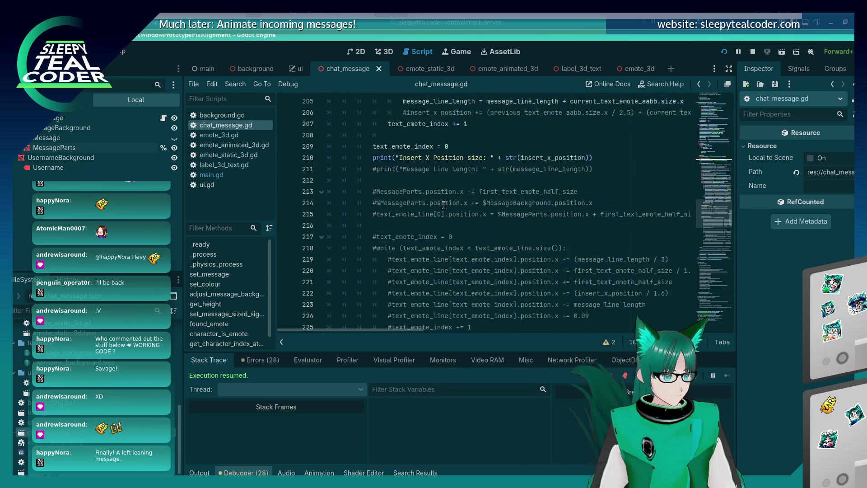
pyautogui.click(481, 170)
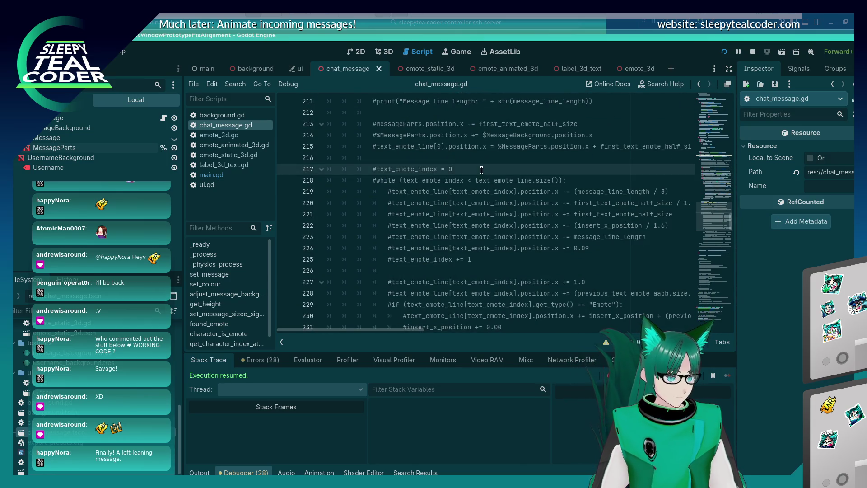
pyautogui.hotkey('shift', 'Home')
pyautogui.hotkey('ctrl', 'c')
pyautogui.scroll(-15, 499, 207)
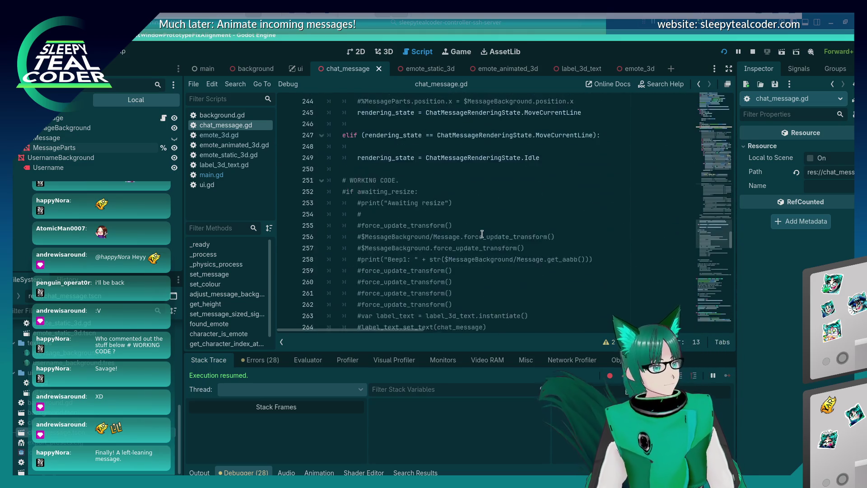
pyautogui.scroll(5, 480, 233)
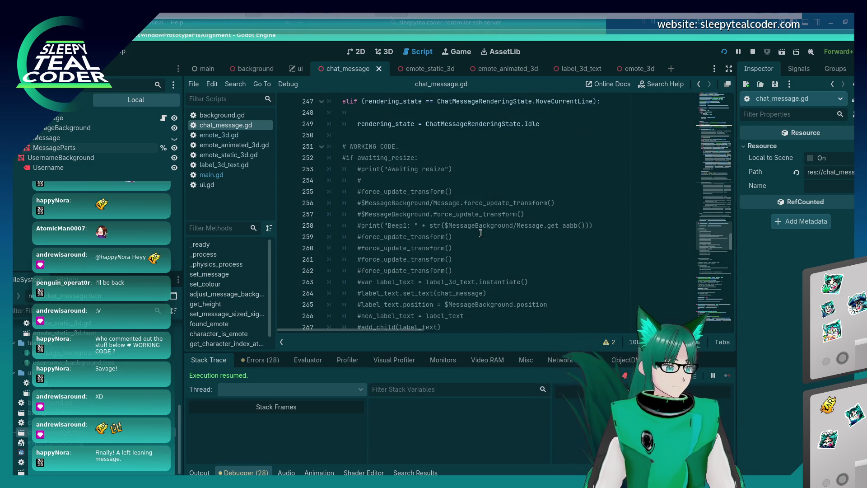
pyautogui.click(425, 187)
pyautogui.click(437, 178)
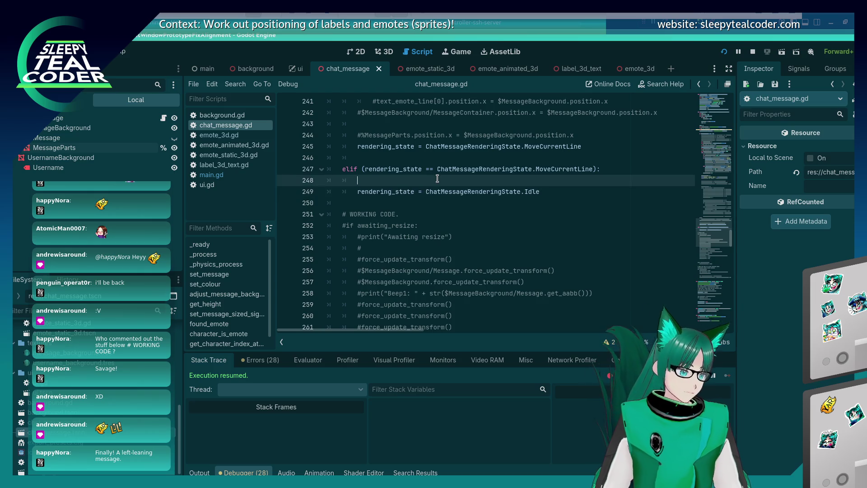
# Paste and uncomment text_emote_index = 0 in the MoveCurrentLine branch, remove the empty line, and save
pyautogui.press('Return')
pyautogui.press('Return')
pyautogui.press('Up')
pyautogui.hotkey('ctrl', 'v')
pyautogui.hotkey('ctrl', 'k')
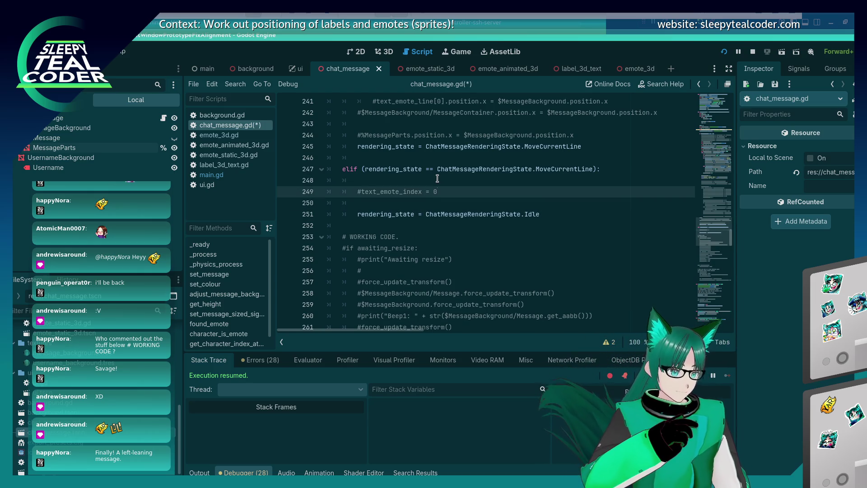
pyautogui.press('Up')
pyautogui.press('Down')
pyautogui.press('Up')
pyautogui.press('BackSpace')
pyautogui.hotkey('ctrl', 's')
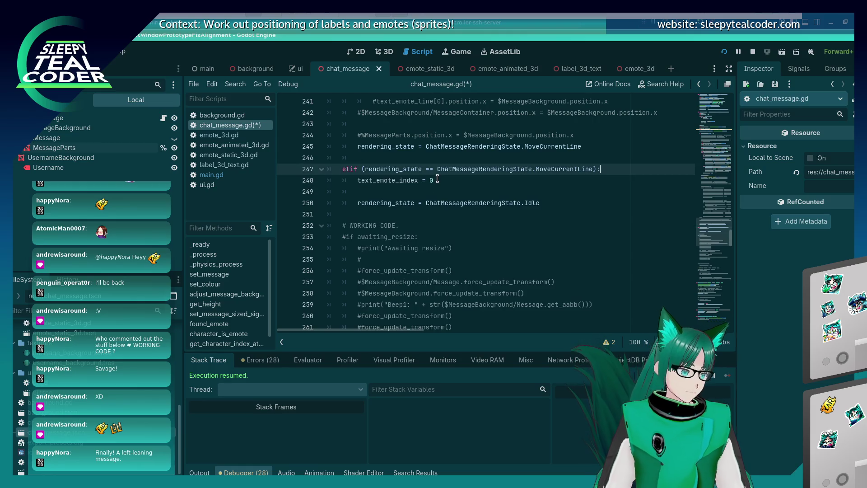
# Declare text_emote_index with 'var' and add an empty line above pass in the loop
pyautogui.scroll(15, 436, 194)
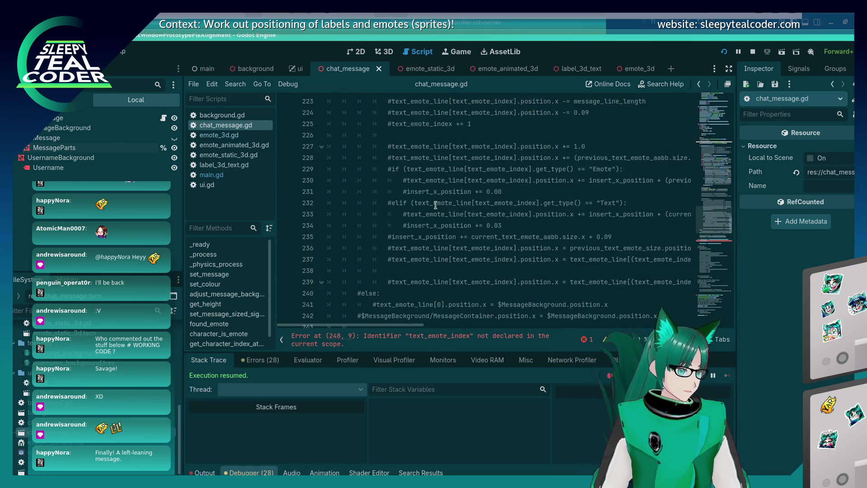
pyautogui.scroll(2, 434, 215)
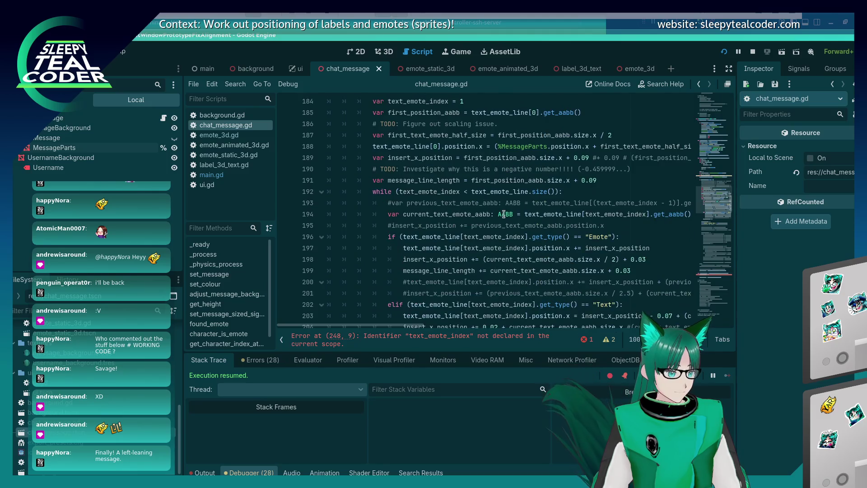
pyautogui.click(566, 192)
pyautogui.scroll(-20, 621, 195)
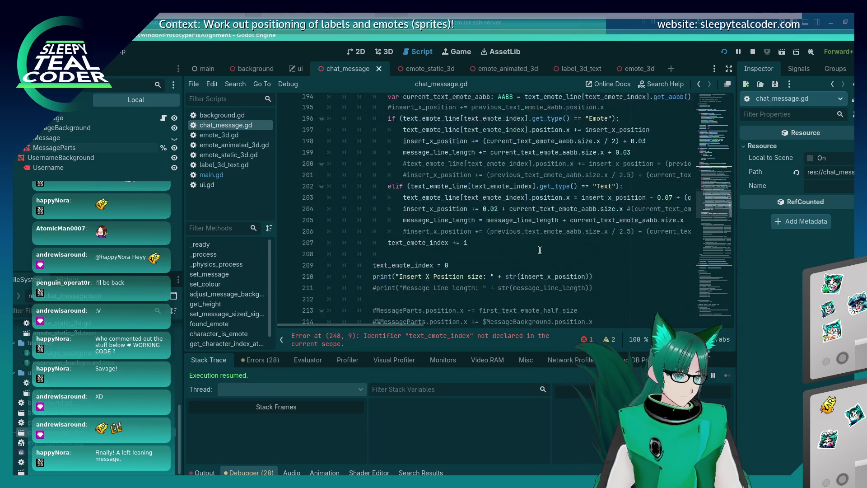
pyautogui.scroll(4, 562, 203)
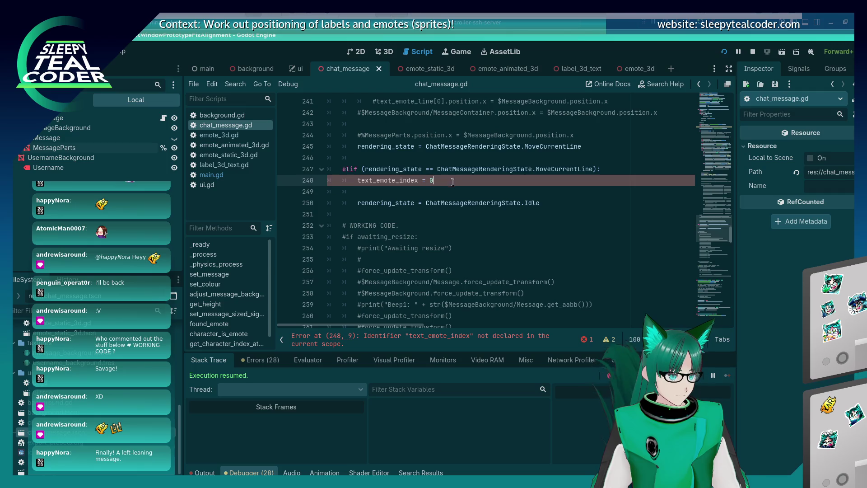
pyautogui.click(548, 192)
pyautogui.press('Return')
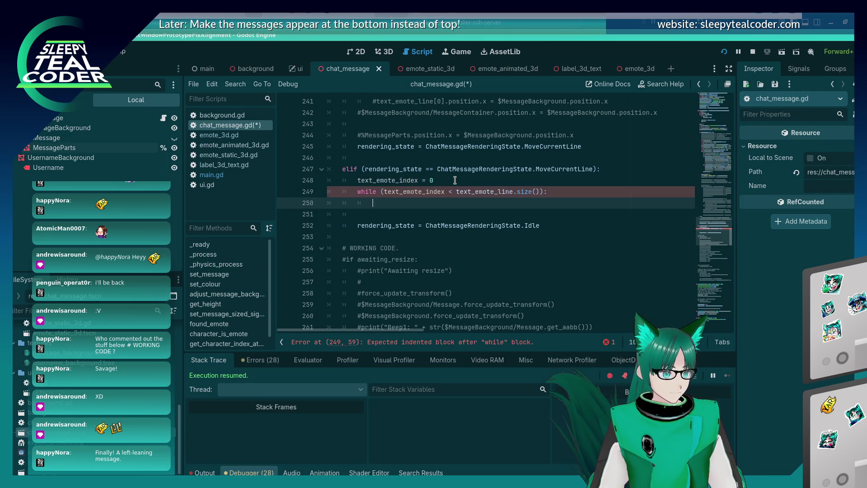
pyautogui.press('Up')
pyautogui.press('Up')
pyautogui.write('var')
pyautogui.press('Down')
pyautogui.press('Down')
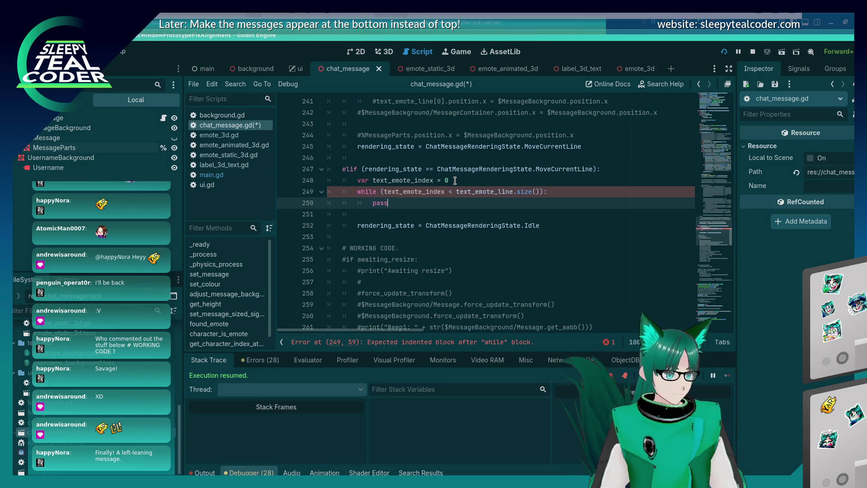
pyautogui.hotkey('ctrl', 'shift', 'Return')
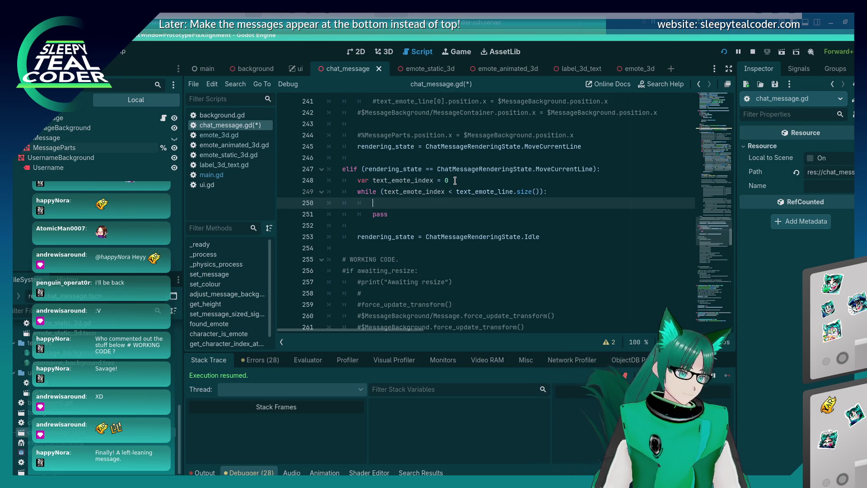
# Add 'var message_length = 0', save, and begin 'message_length +' in the loop body
pyautogui.click(455, 180)
pyautogui.press('Return')
pyautogui.write('var me')
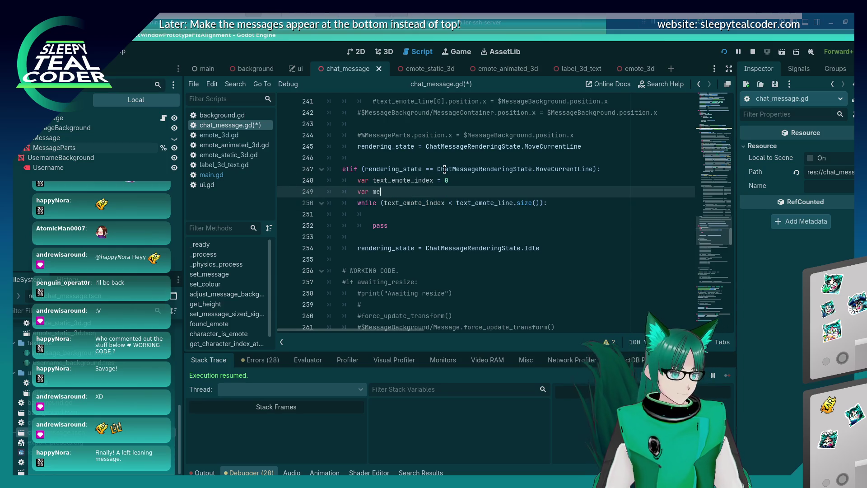
pyautogui.write('ssage_leng')
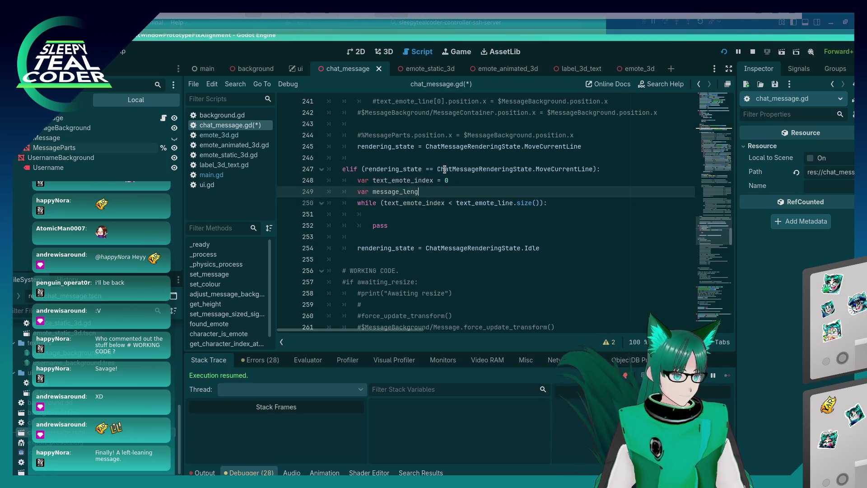
pyautogui.write('th = 0')
pyautogui.hotkey('ctrl', 's')
pyautogui.press('Down')
pyautogui.press('Down')
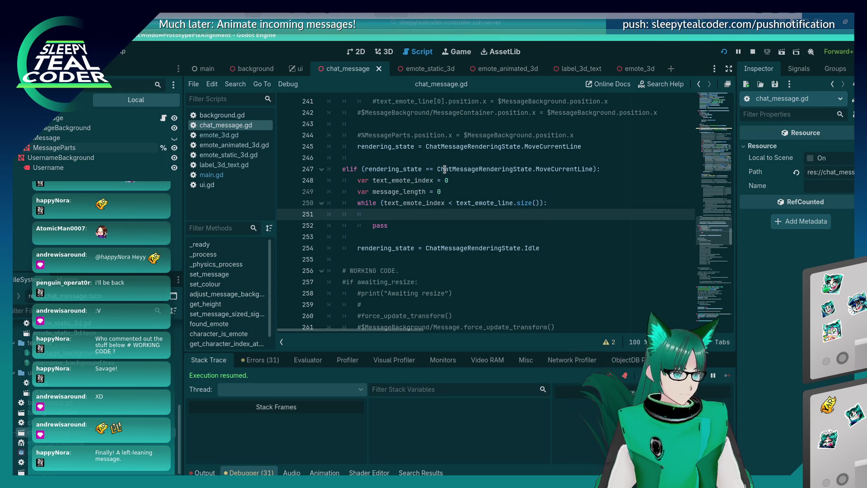
pyautogui.write('message_length +')
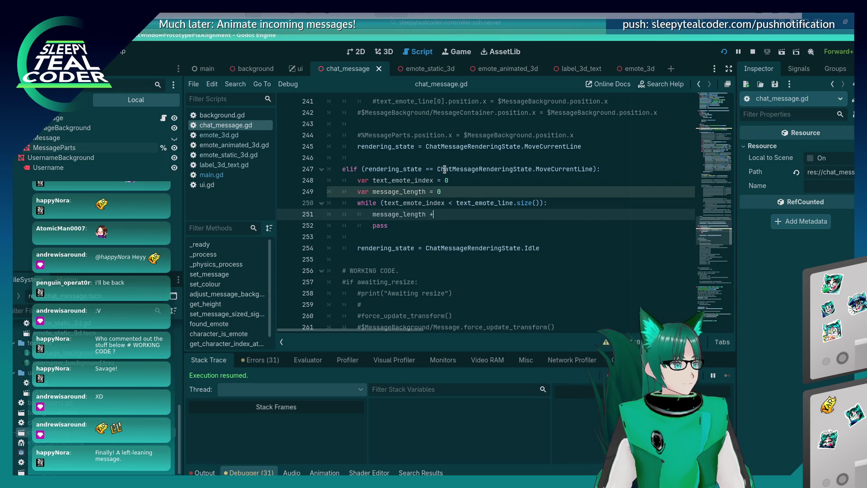
pyautogui.press('Escape')
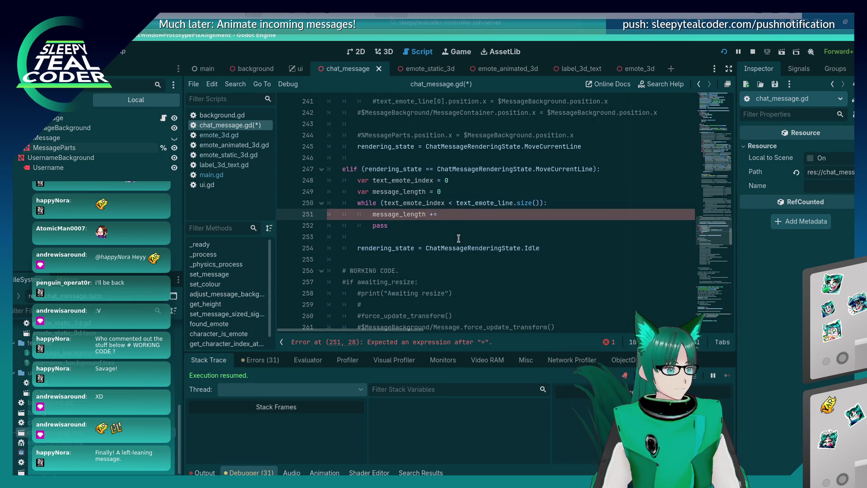
pyautogui.scroll(6, 458, 238)
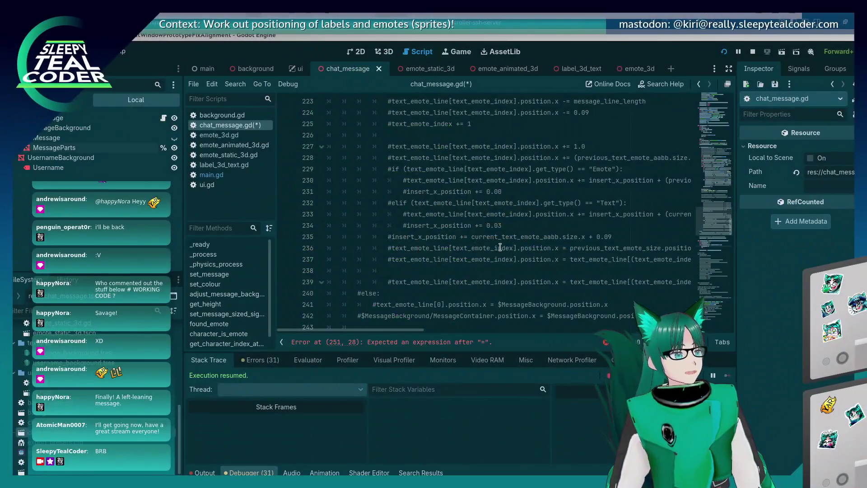
# In the Writer notes, start a promoted bullet 'Added Move' under the layout remark
pyautogui.hotkey('alt', 'Tab')
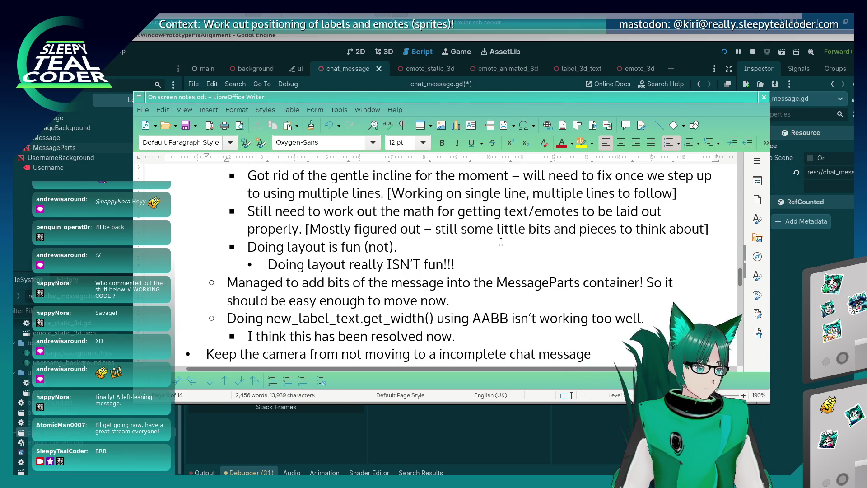
pyautogui.click(484, 262)
pyautogui.press('Return')
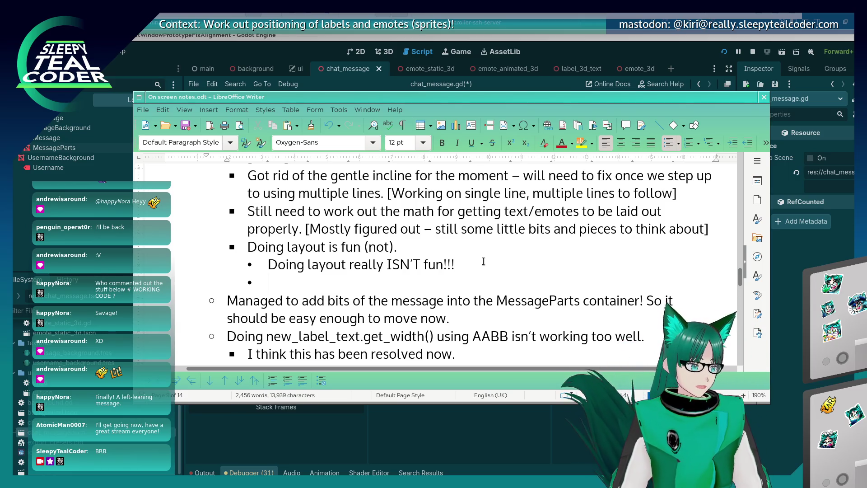
pyautogui.press('BackSpace')
pyautogui.press('Return')
pyautogui.hotkey('shift', 'Tab')
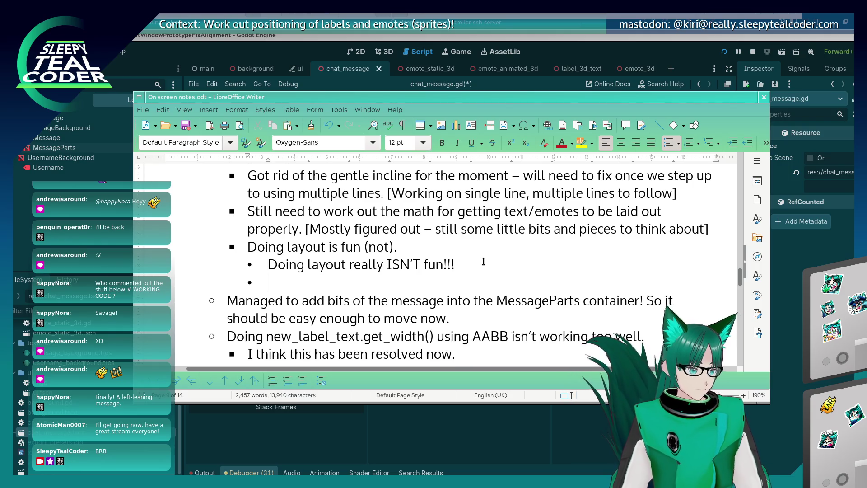
pyautogui.write('Added ')
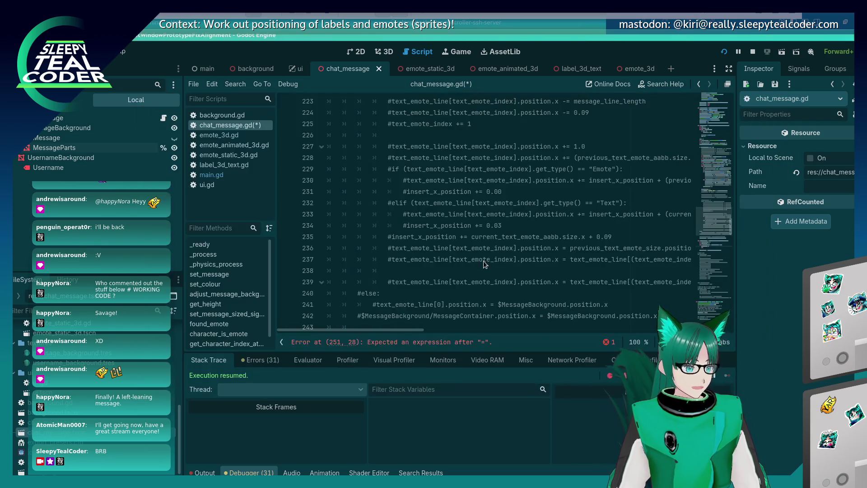
pyautogui.write('Move')
# Finish the note: MoveCurrentLine state added to the state machine makes managing the code easier
pyautogui.hotkey('alt', 'Tab')
pyautogui.scroll(10, 469, 252)
pyautogui.scroll(-20, 470, 252)
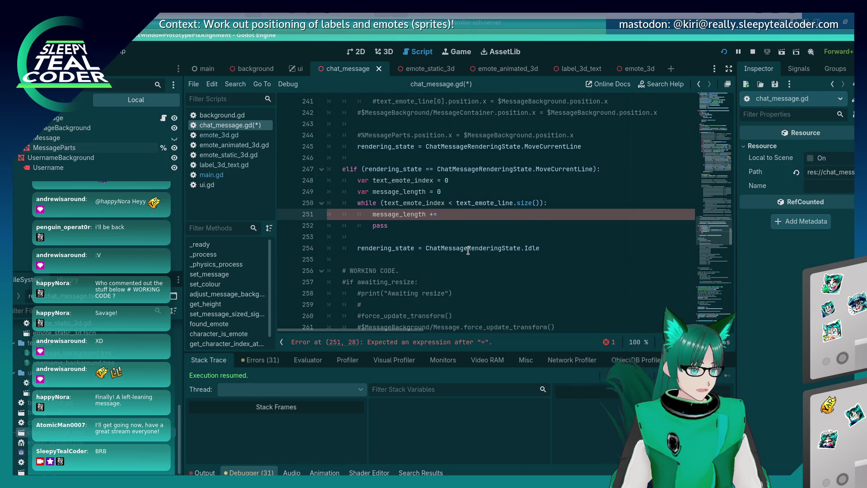
pyautogui.hotkey('alt', 'Tab')
pyautogui.write('Curren')
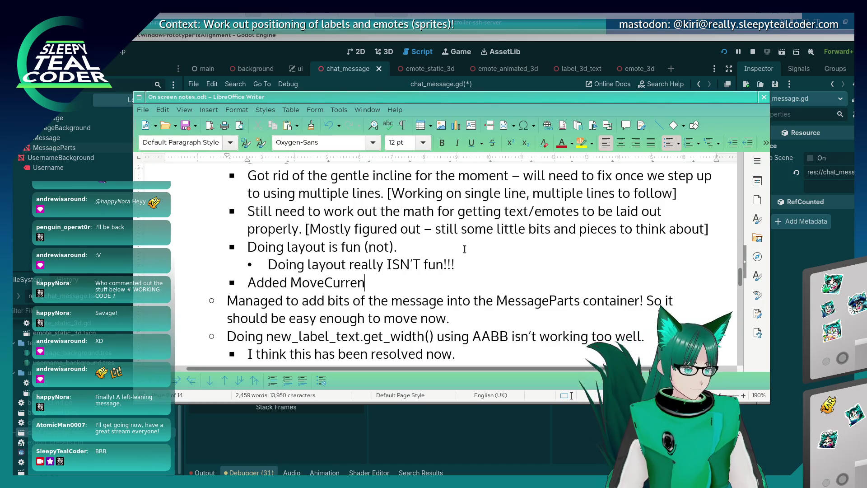
pyautogui.write('tLine state to the state ma')
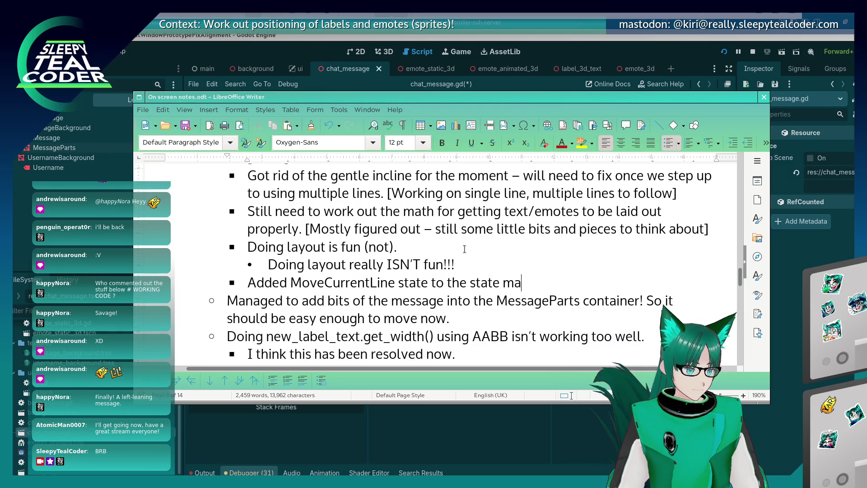
pyautogui.write('chine (')
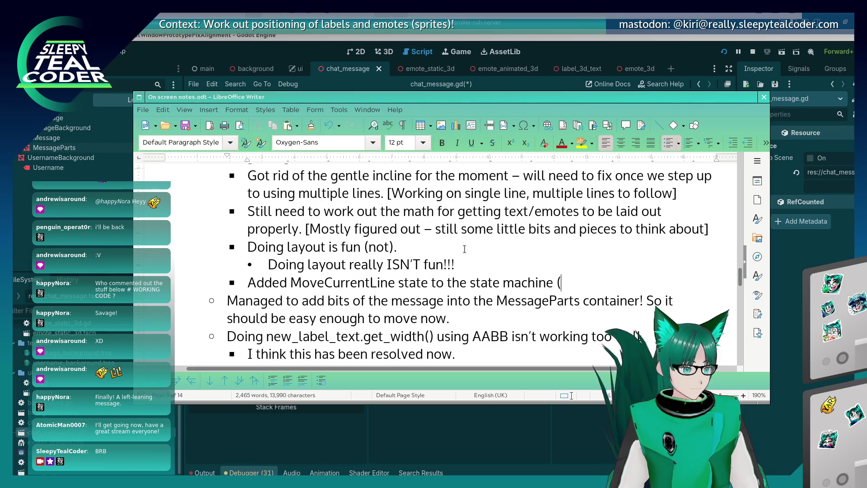
pyautogui.write('makes ')
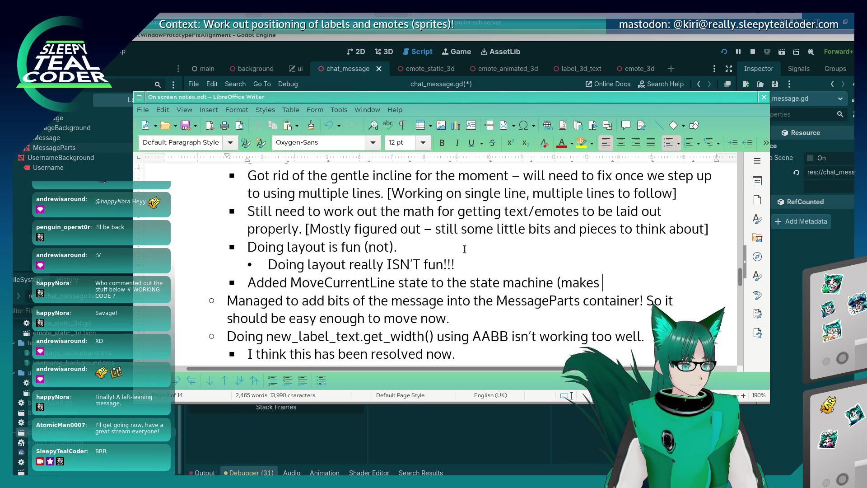
pyautogui.write('manging th')
pyautogui.press('BackSpace')
pyautogui.press('BackSpace')
pyautogui.press('BackSpace')
pyautogui.write('aging the co')
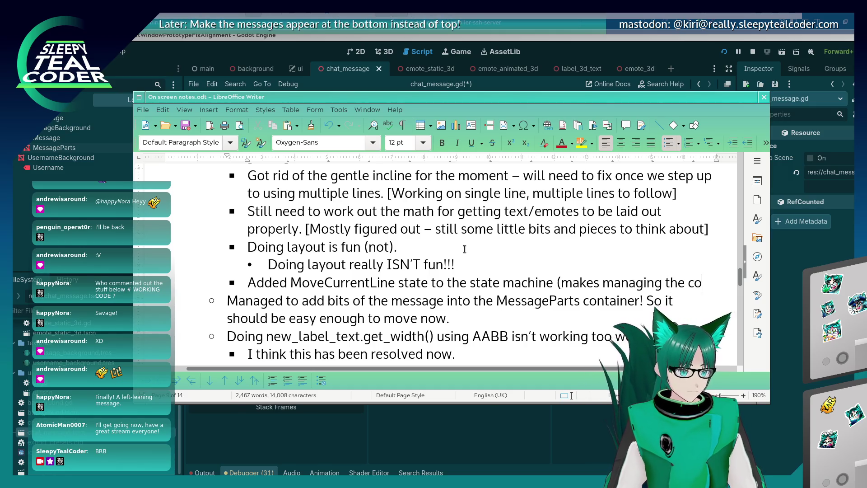
pyautogui.write('de a bit easier al')
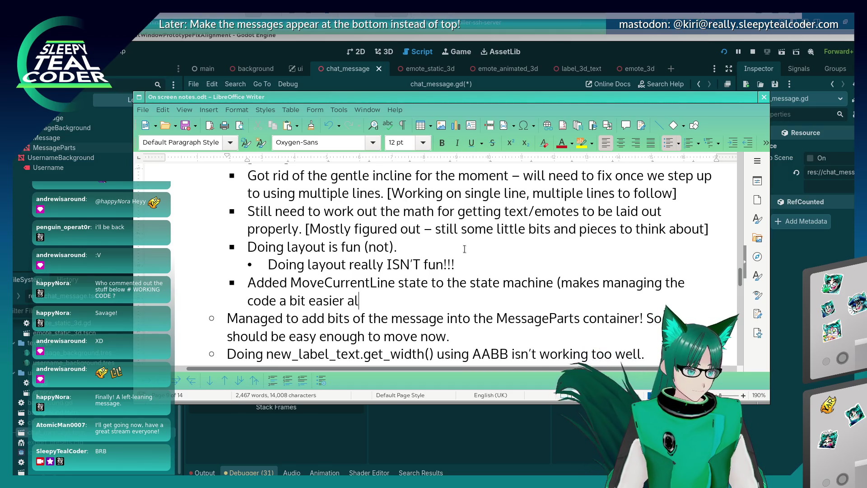
pyautogui.write('so calculations would have bee')
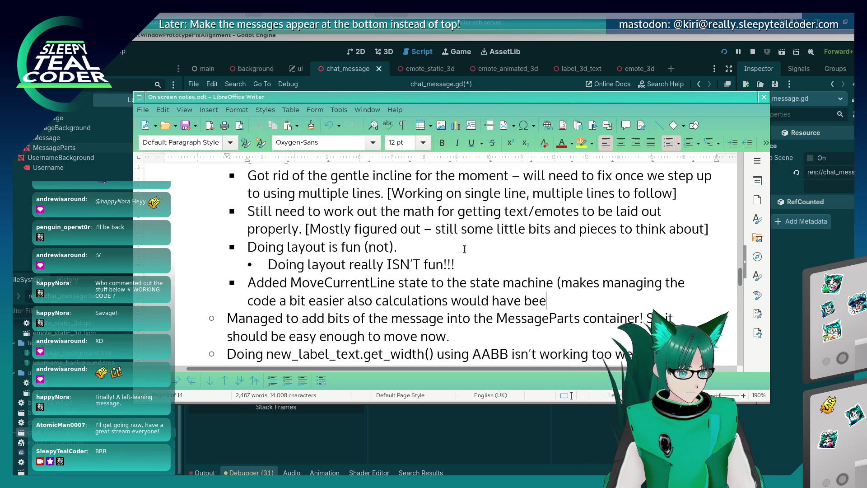
pyautogui.write('n done!)')
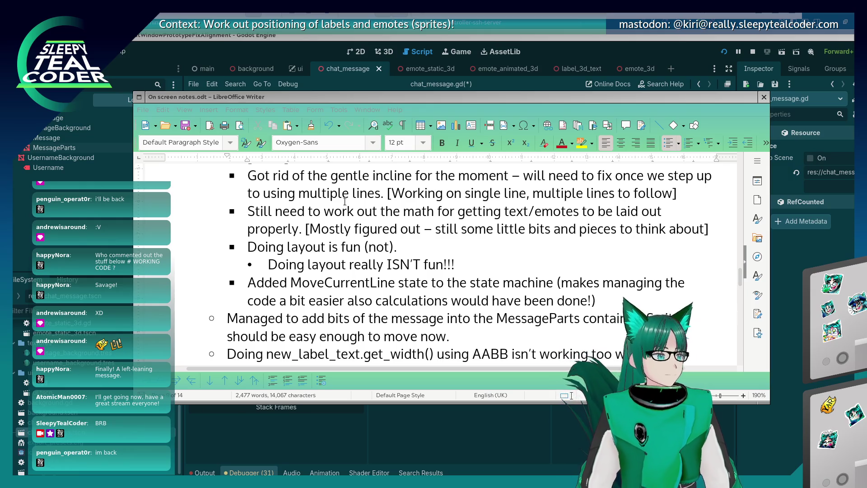
pyautogui.click(797, 308)
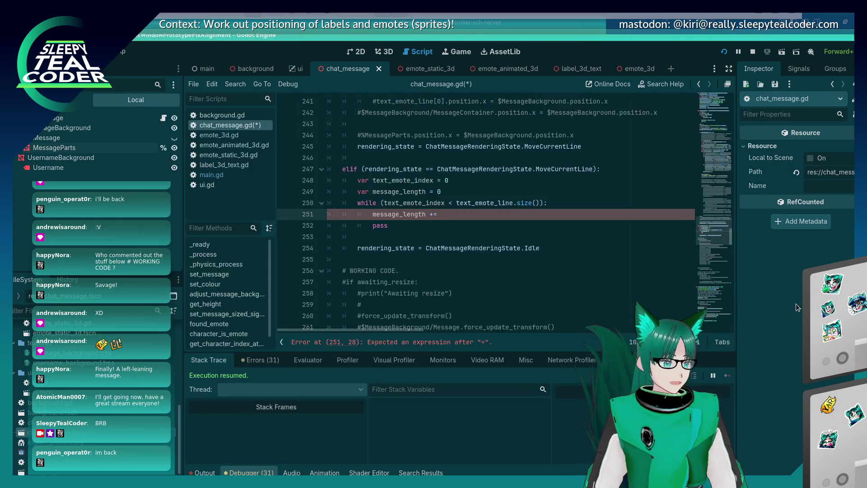
# Complete line 251 as message_length += text_emote_line[text_emote_index].get_aabb().size.x and save
pyautogui.scroll(2, 432, 271)
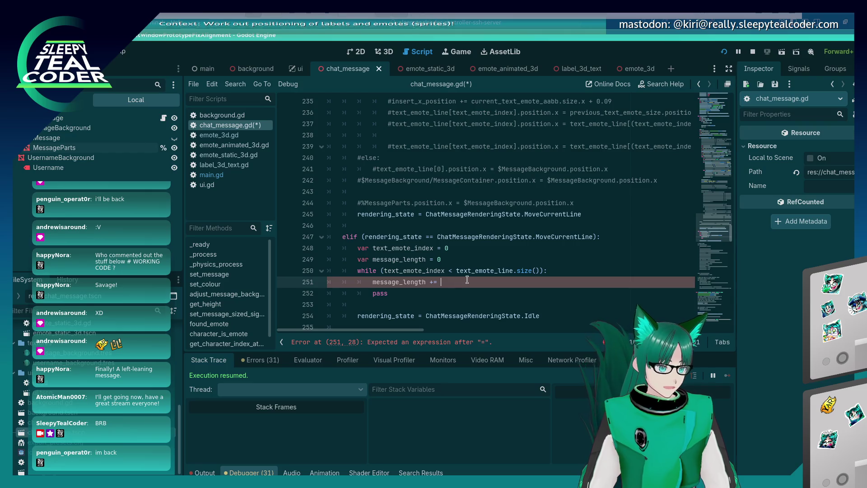
pyautogui.write('text_emote')
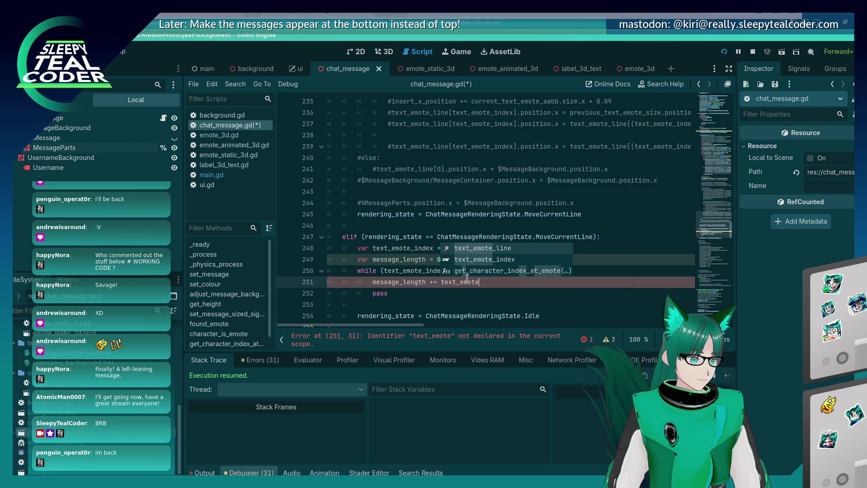
pyautogui.press('Return')
pyautogui.write('xt_emot')
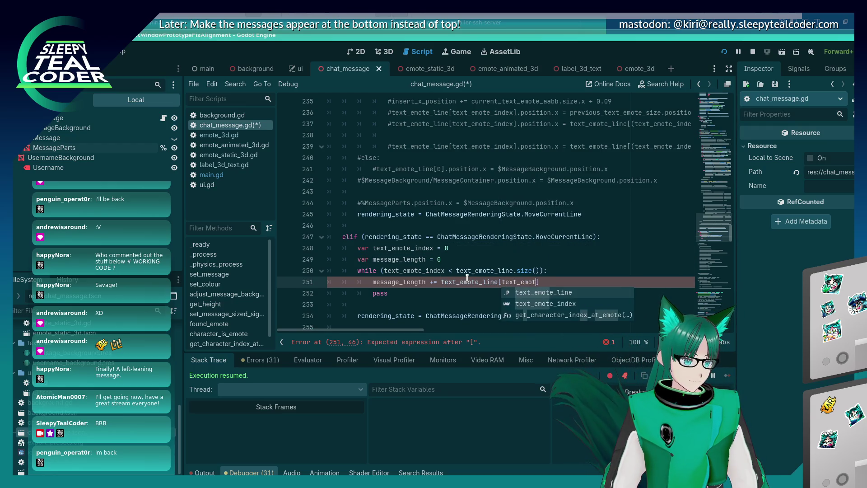
pyautogui.write('e_index].')
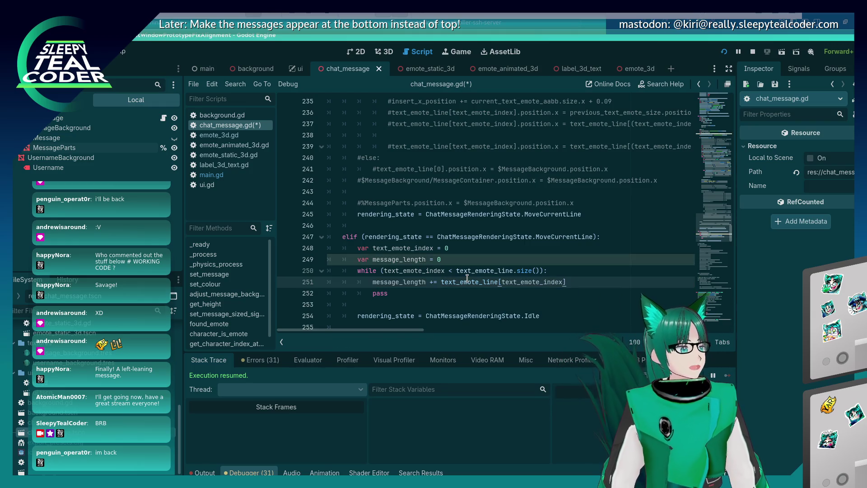
pyautogui.write('get_aab')
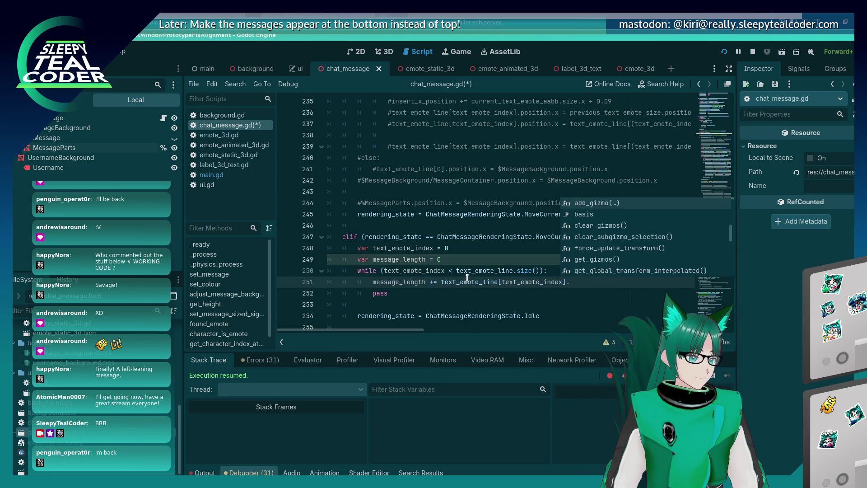
pyautogui.write('b().x')
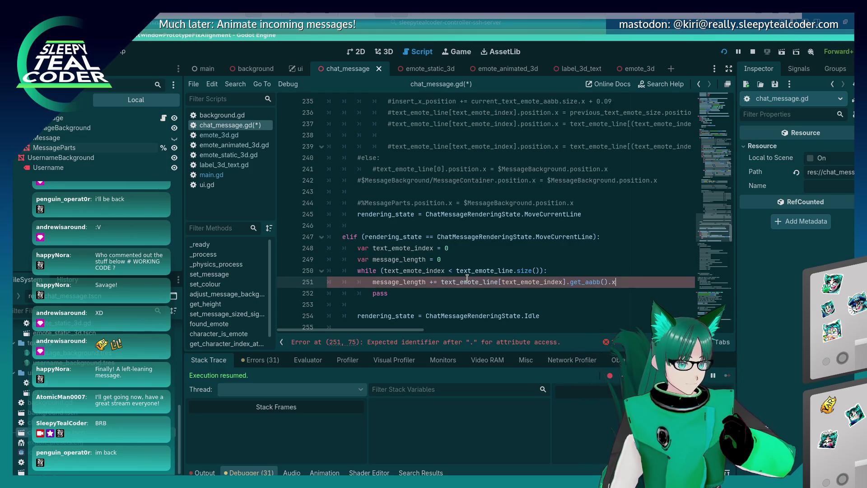
pyautogui.press('Up')
pyautogui.press('Up')
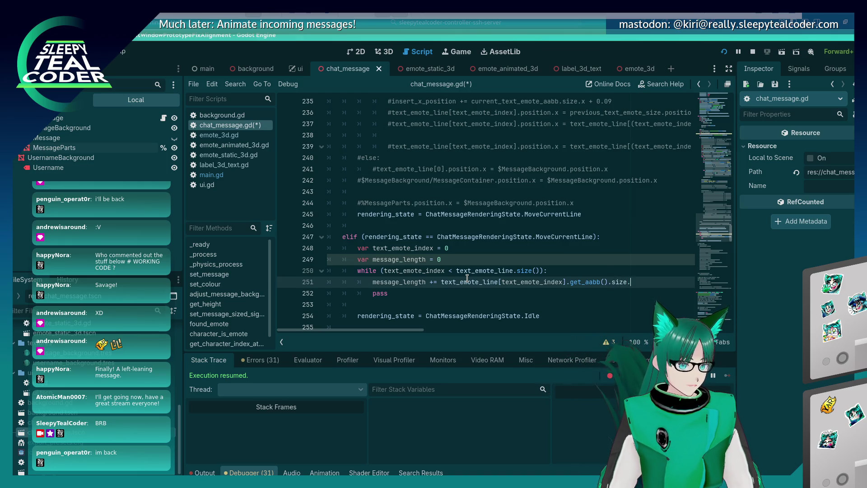
pyautogui.write('x')
pyautogui.hotkey('ctrl', 's')
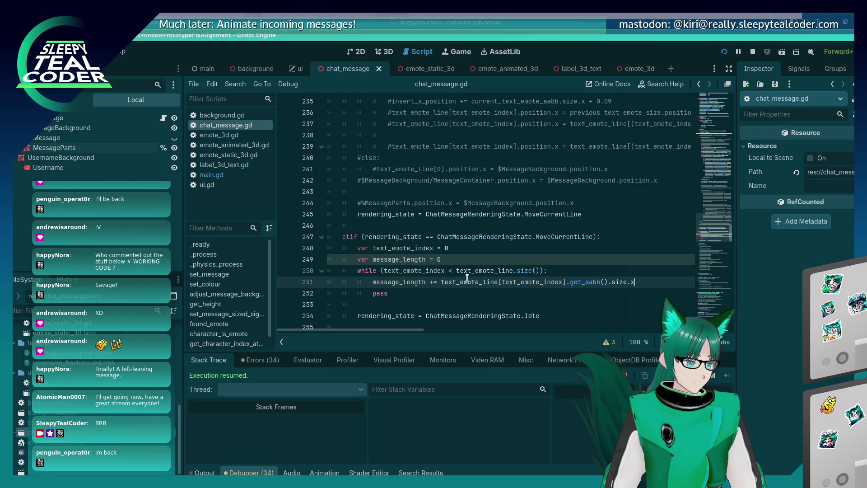
# Open a new line after the loop body and select the placeholder pass line
pyautogui.press('Down')
pyautogui.press('Down')
pyautogui.press('Return')
pyautogui.press('Return')
pyautogui.press('Up')
pyautogui.press('Up')
pyautogui.press('Up')
pyautogui.hotkey('shift', 'Home')
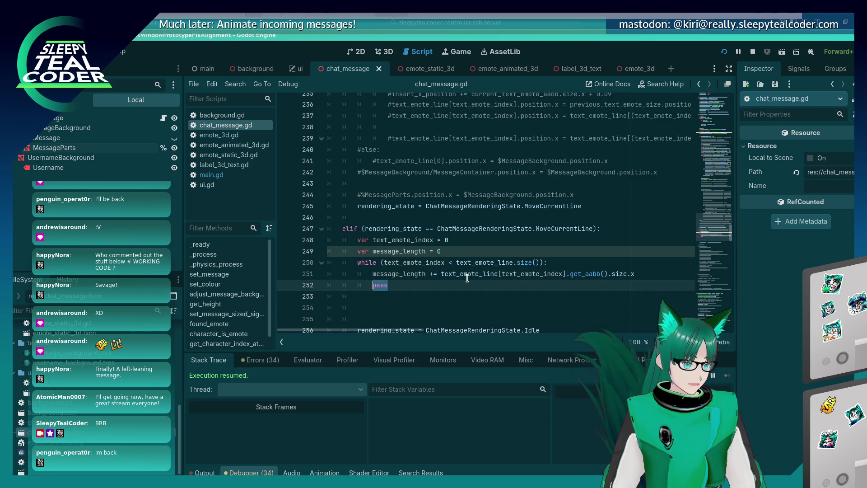
# Replace pass with print("Current Line length:" + str(message_length)), fixing the typo, and save
pyautogui.press('BackSpace')
pyautogui.press('BackSpace')
pyautogui.press('BackSpace')
pyautogui.press('Down')
pyautogui.press('Down')
pyautogui.write('pr')
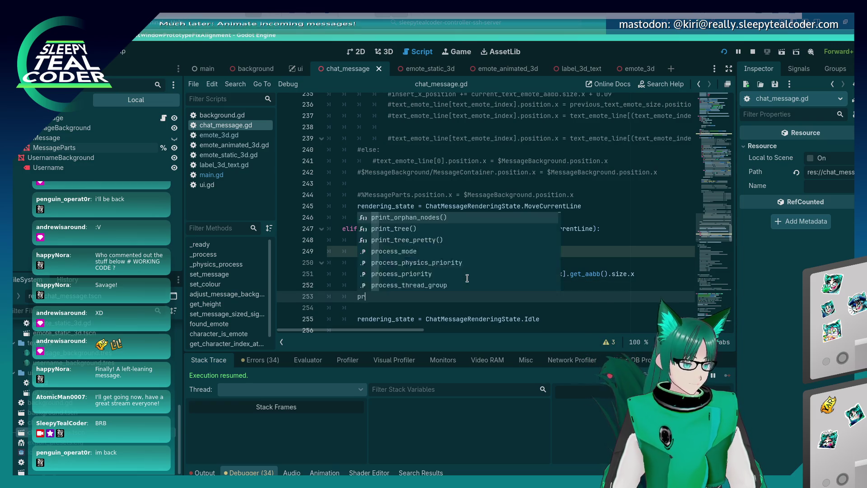
pyautogui.write('int (str(mes')
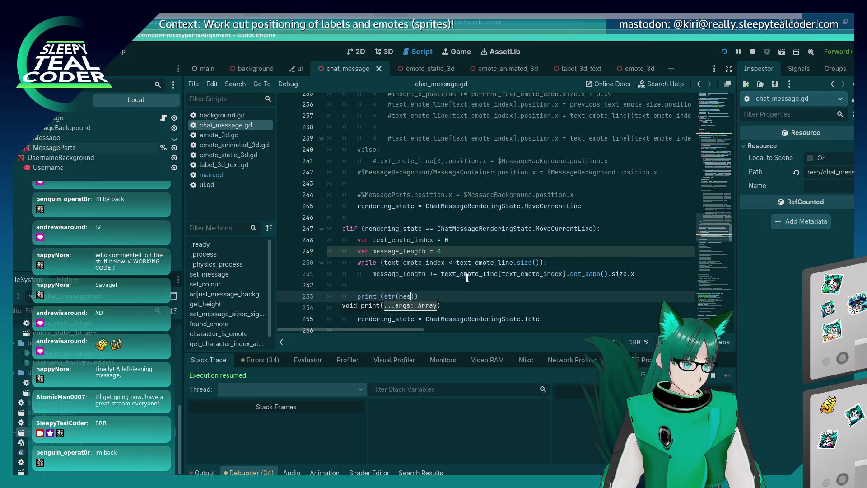
pyautogui.write('sage_length')
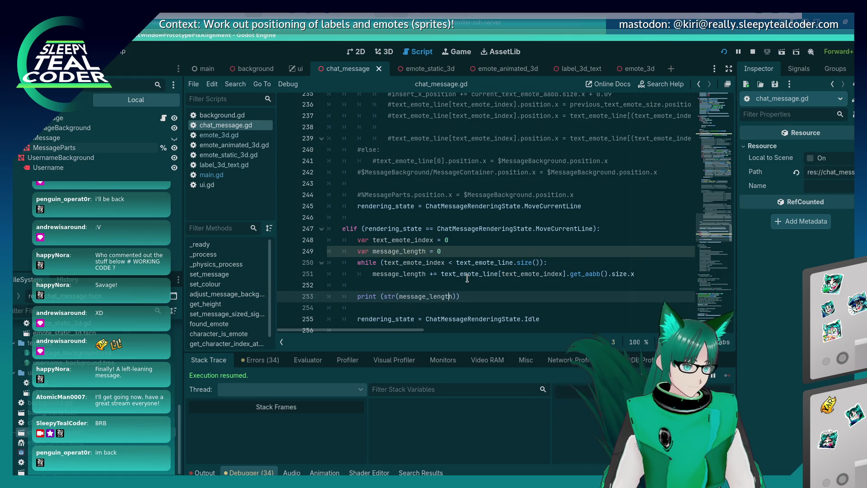
pyautogui.press('Left')
pyautogui.press('Left')
pyautogui.press('Left')
pyautogui.write('"Curent L')
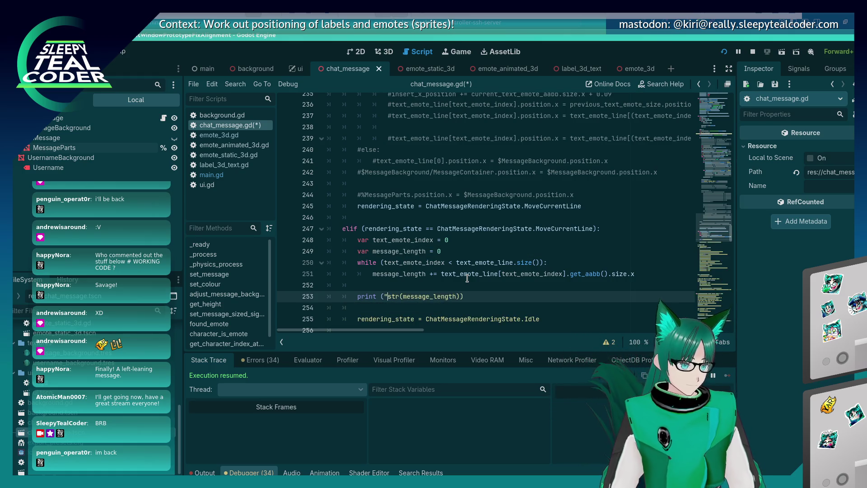
pyautogui.press('BackSpace')
pyautogui.press('BackSpace')
pyautogui.press('BackSpace')
pyautogui.write('rent Line length:"')
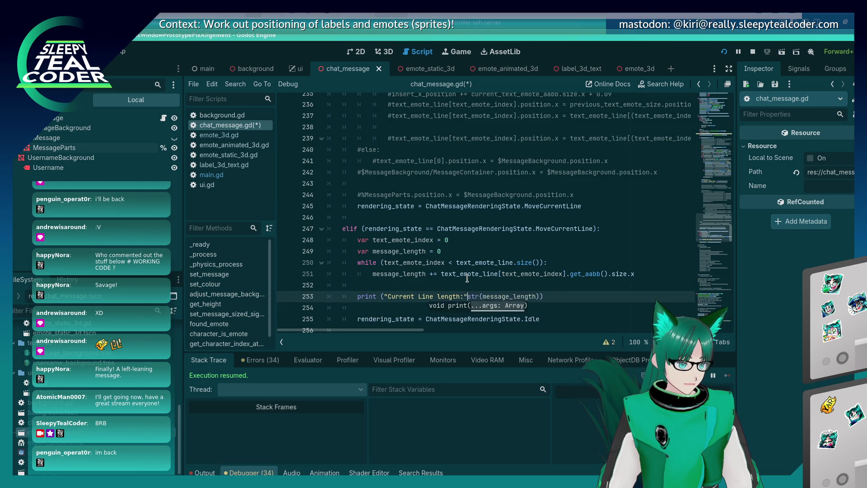
pyautogui.write(')')
pyautogui.write('+ ')
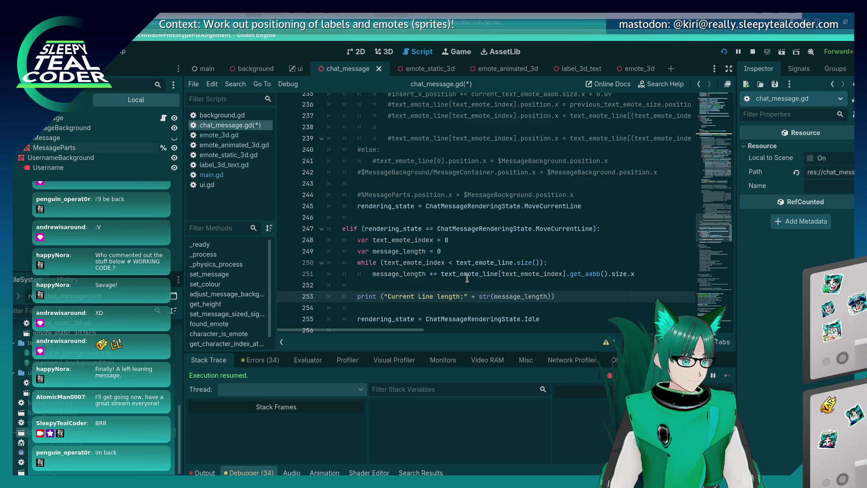
pyautogui.write('l')
pyautogui.hotkey('ctrl', 's')
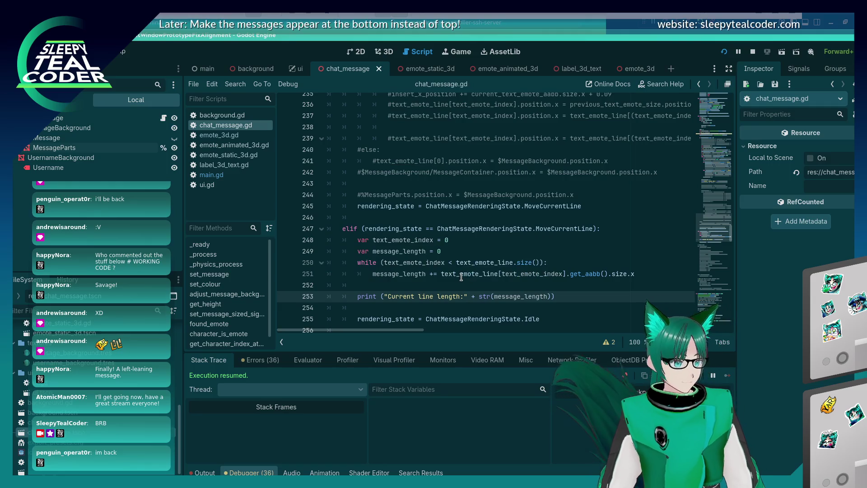
pyautogui.hotkey('alt', 'Tab')
pyautogui.hotkey('alt', 'Tab')
pyautogui.hotkey('alt', 'Tab')
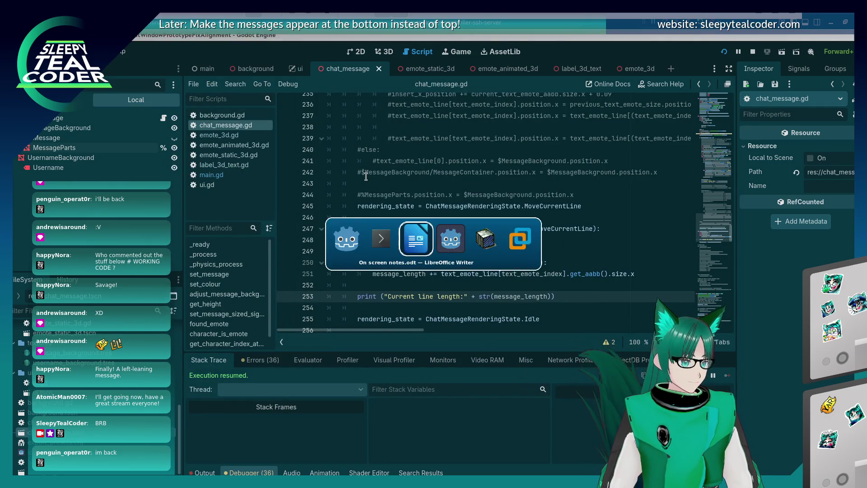
pyautogui.hotkey('alt', 'Tab')
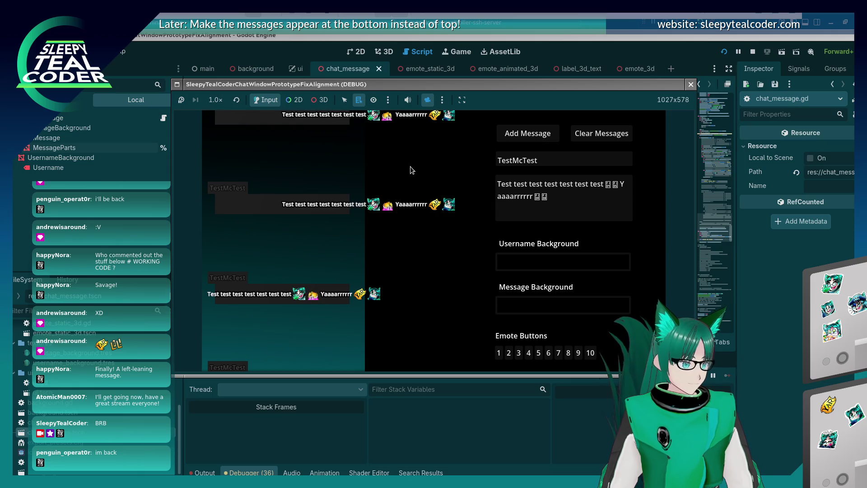
# Bring the editor forward, read the Output log, and rerun the chat prototype with F5
pyautogui.click(242, 473)
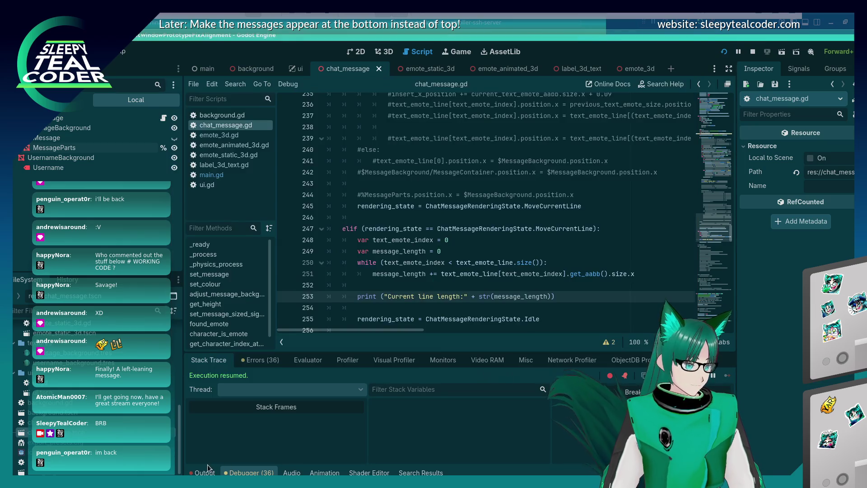
pyautogui.click(204, 472)
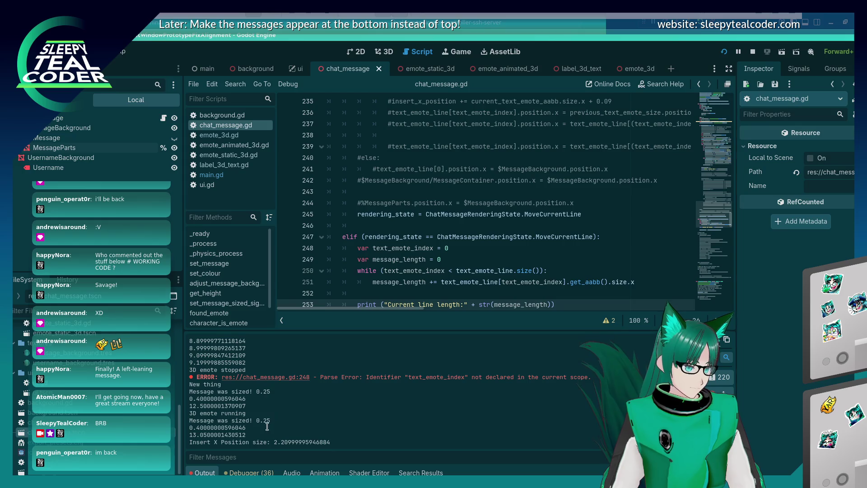
pyautogui.click(376, 282)
pyautogui.scroll(-2, 376, 282)
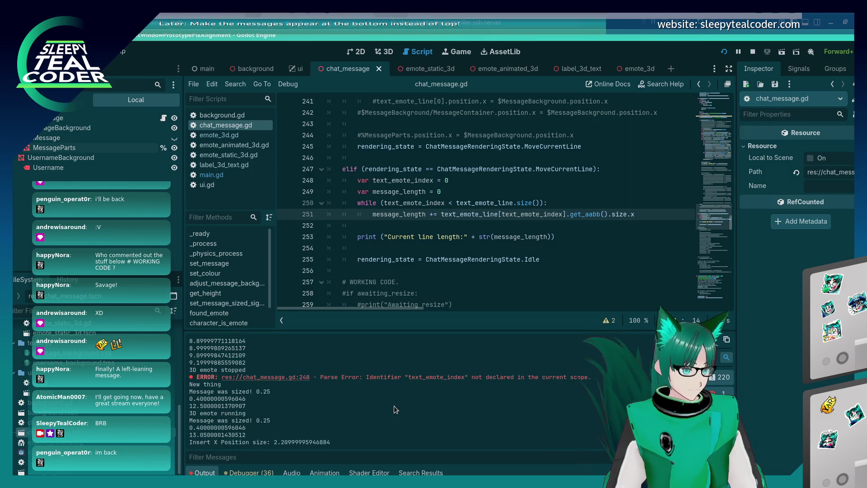
pyautogui.click(444, 229)
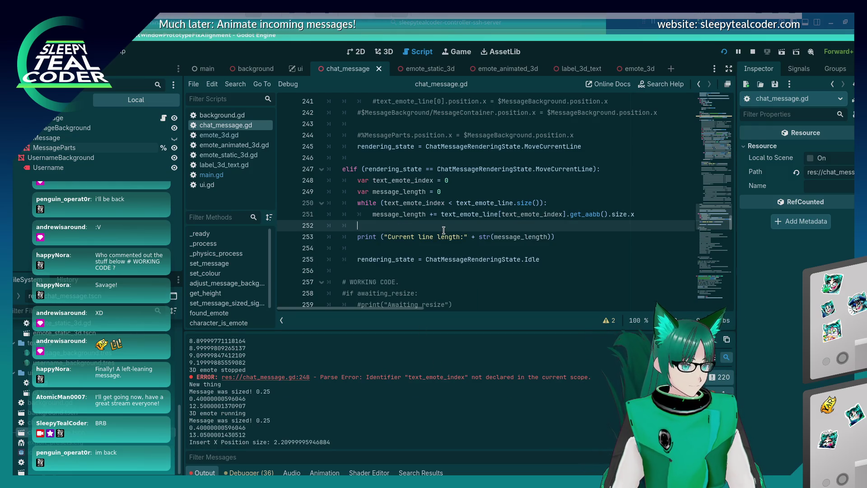
pyautogui.hotkey('alt', 'Tab')
pyautogui.hotkey('alt', 'shift', 'Tab')
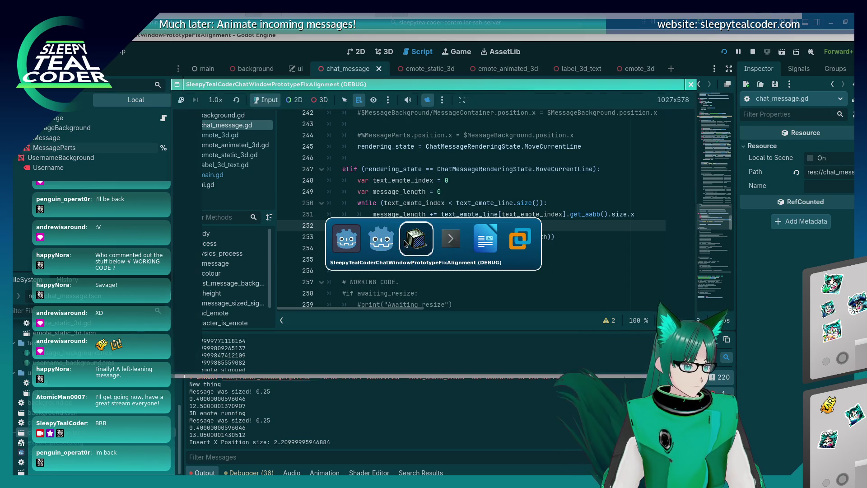
pyautogui.press('F5')
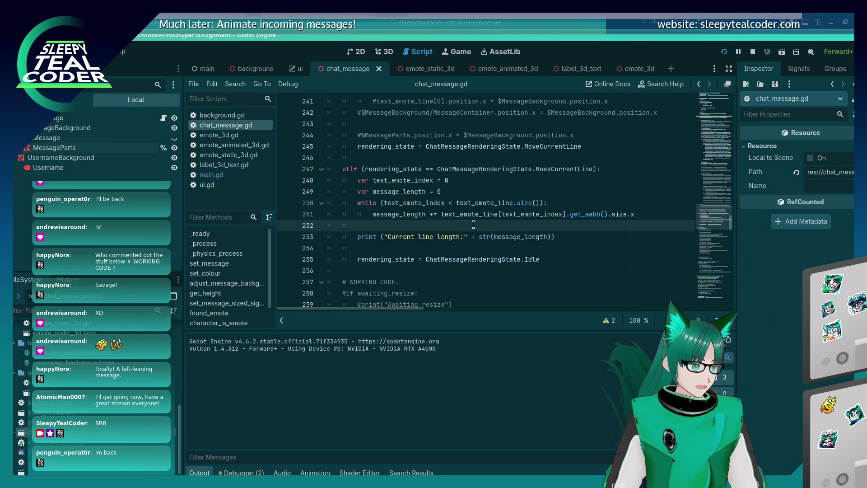
pyautogui.click(646, 214)
# Add 'text_emote_index += 1' inside the loop and run the project
pyautogui.press('Return')
pyautogui.write('text_')
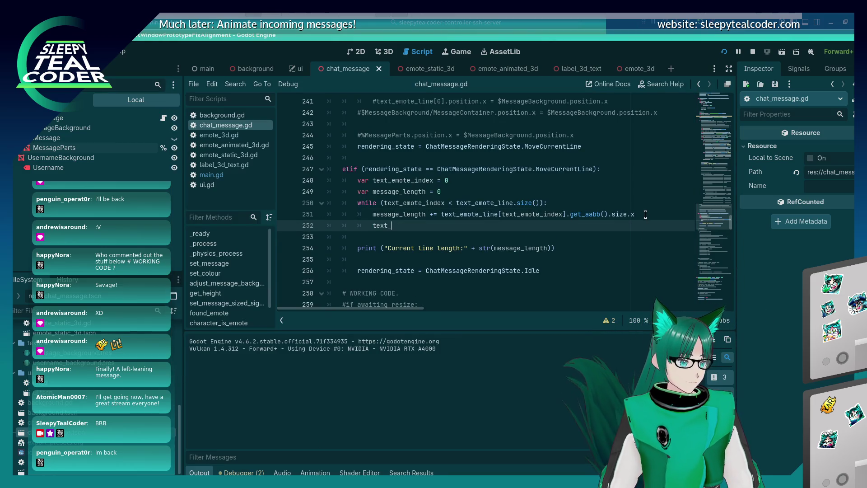
pyautogui.write('emote_index += 1')
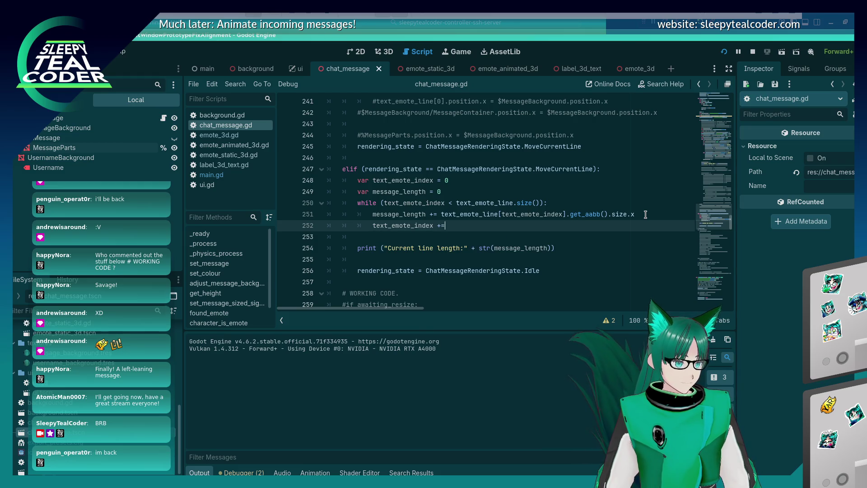
pyautogui.press('F5')
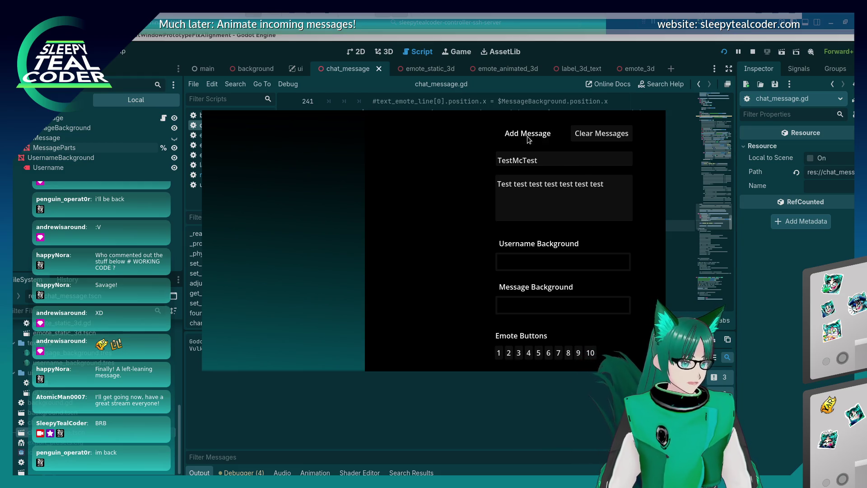
# Post test chat messages with emotes and 'Yarrrrrrr', then bring the script back to the print line
pyautogui.click(500, 135)
pyautogui.click(628, 190)
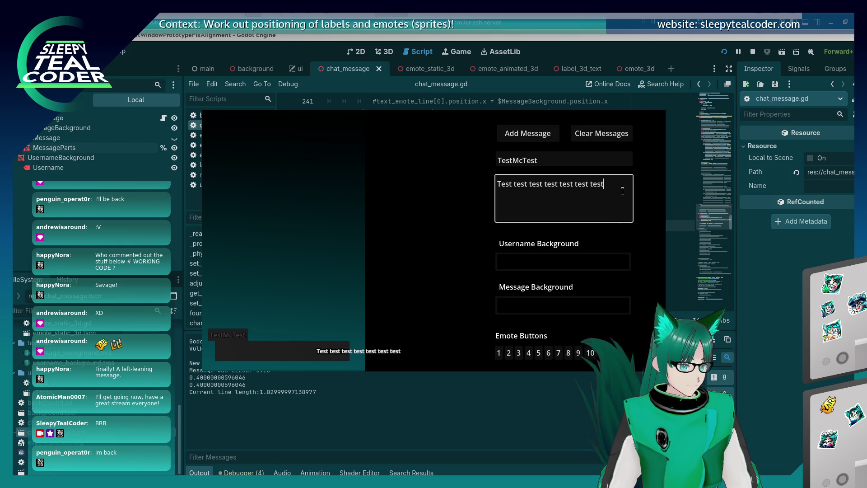
pyautogui.click(519, 353)
pyautogui.click(609, 193)
pyautogui.click(529, 352)
pyautogui.click(628, 191)
pyautogui.write('Yarrrrrrr □□')
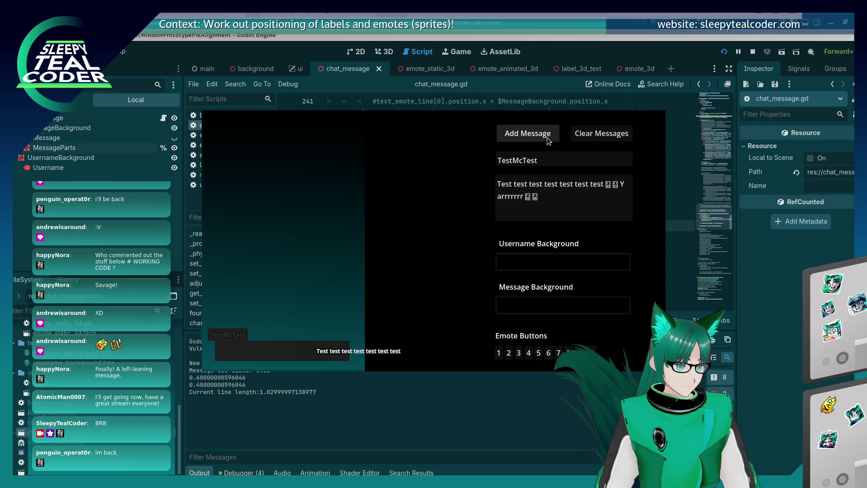
pyautogui.click(500, 136)
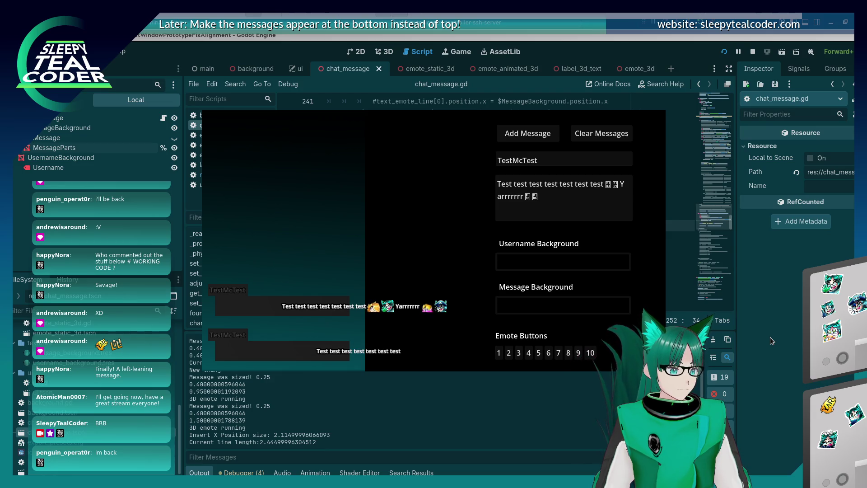
pyautogui.click(771, 337)
pyautogui.click(427, 249)
pyautogui.scroll(-2, 428, 252)
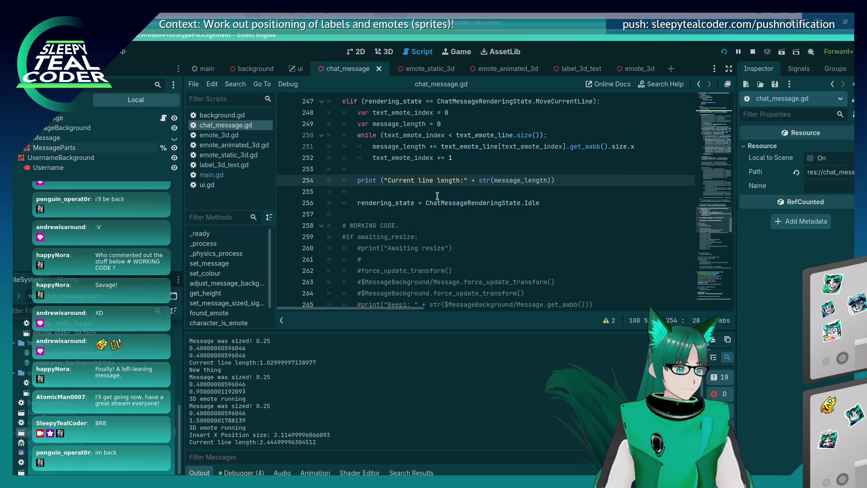
# Switch between the running game and the script to compare the output
pyautogui.press('F5')
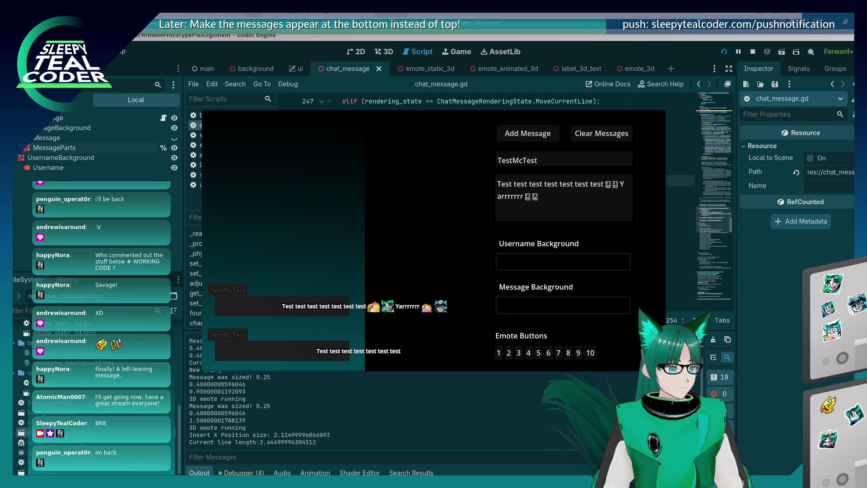
pyautogui.press('F8')
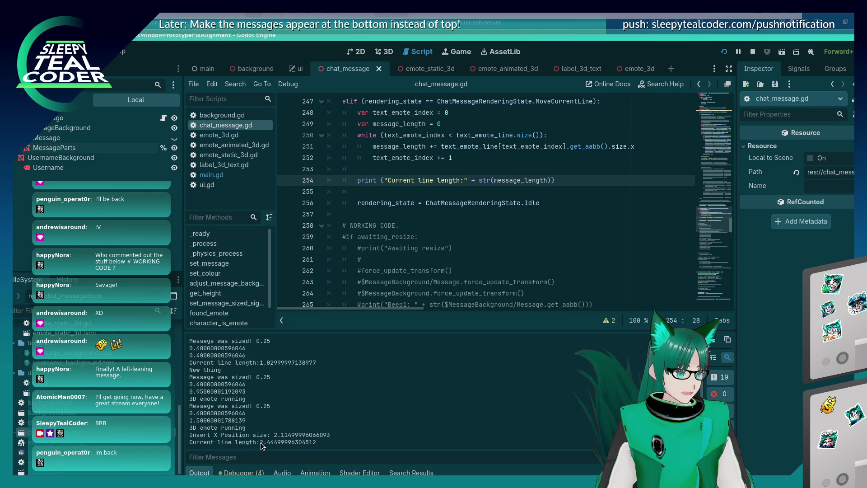
pyautogui.hotkey('alt', 'Tab')
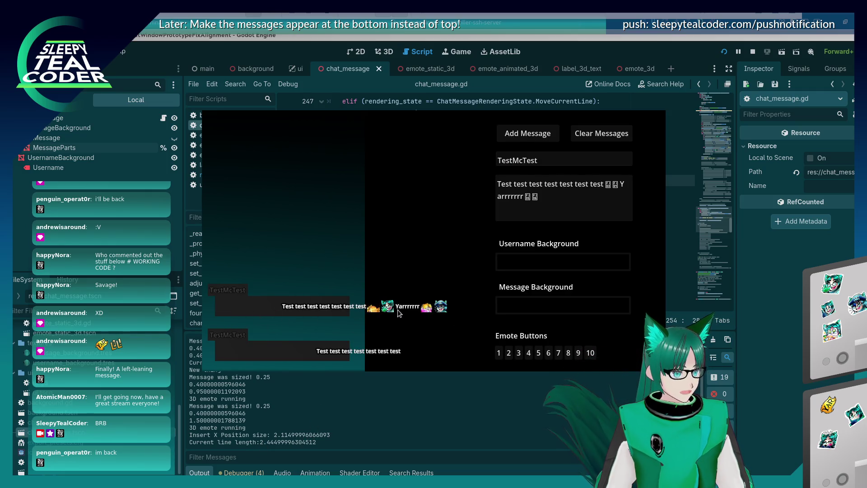
pyautogui.hotkey('alt', 'Tab')
pyautogui.scroll(3, 505, 203)
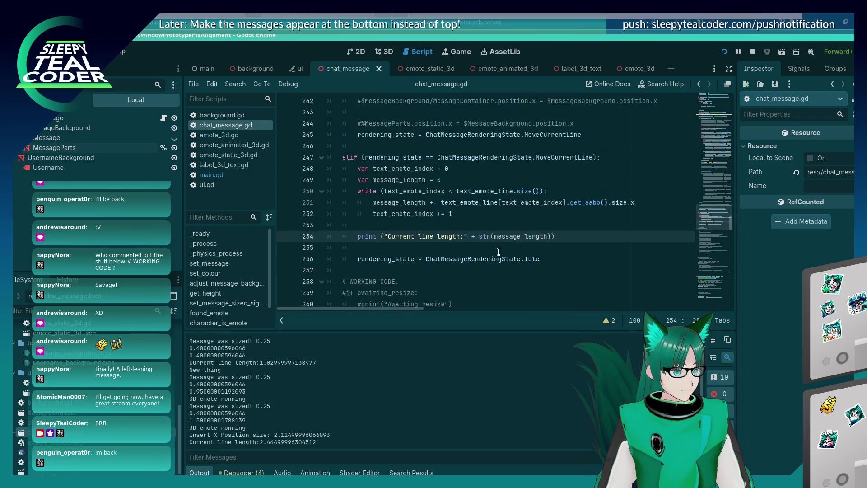
pyautogui.scroll(-3, 529, 263)
# Add '%MessageParts.position.x =- message_length' below the print and run the prototype again
pyautogui.click(582, 179)
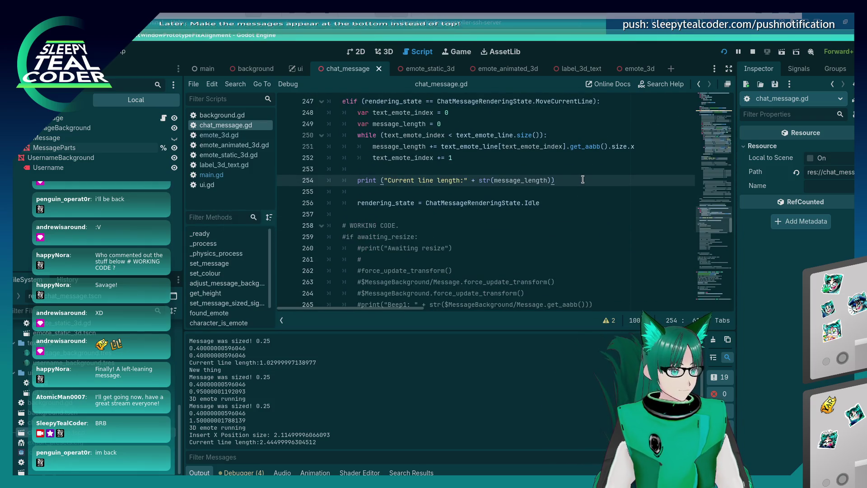
pyautogui.press('Return')
pyautogui.press('Return')
pyautogui.write('%Me')
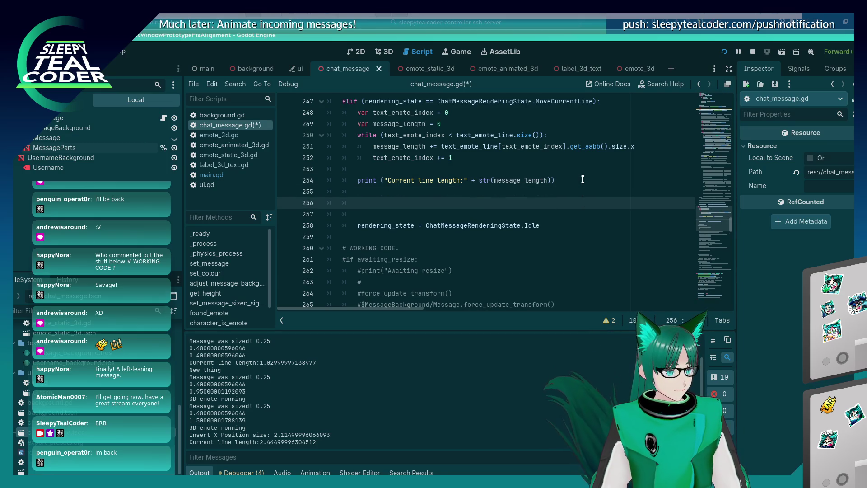
pyautogui.write('ssageParts.pos')
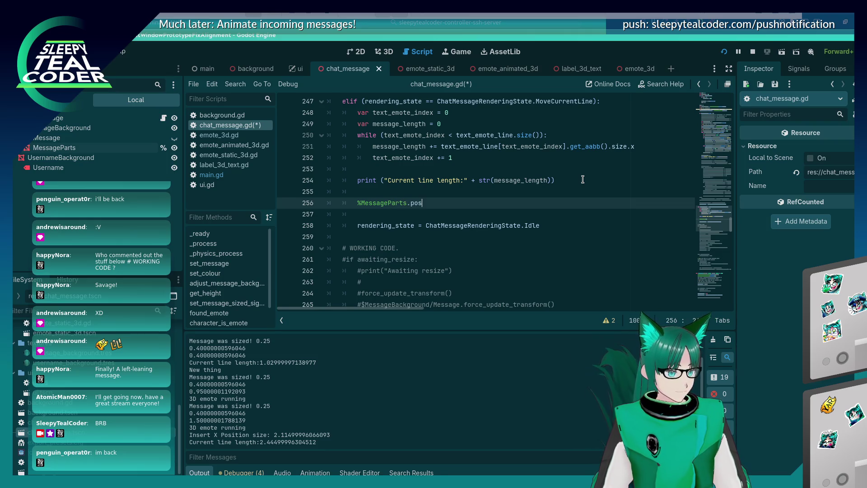
pyautogui.write('ition.x =')
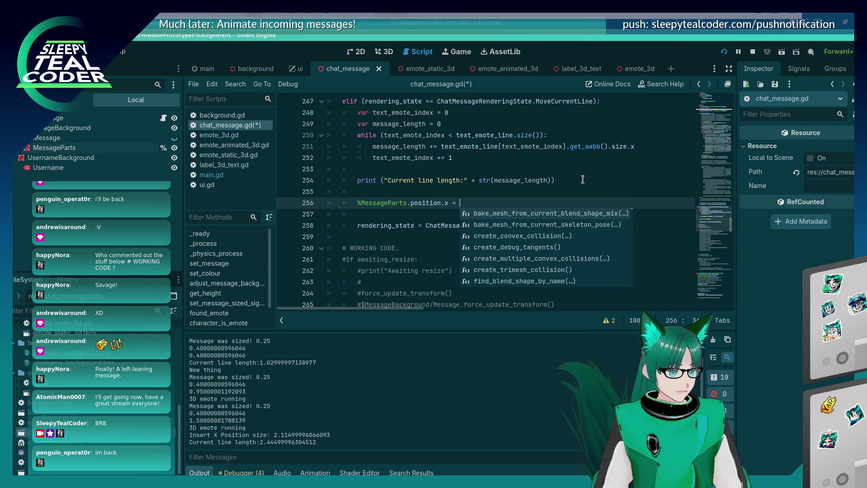
pyautogui.press('BackSpace')
pyautogui.write('- message_length')
pyautogui.press('F5')
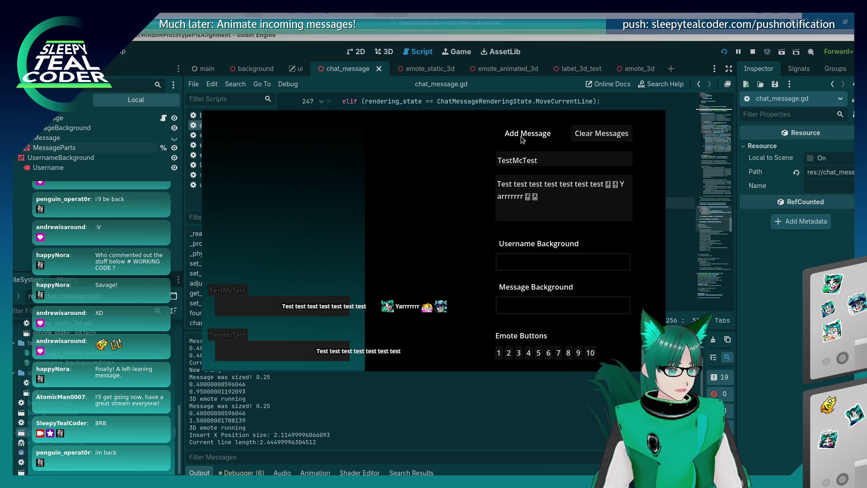
# Post a test message, then change line 256 to '%MessageParts.position.x = -(message_length / 2)'
pyautogui.click(521, 136)
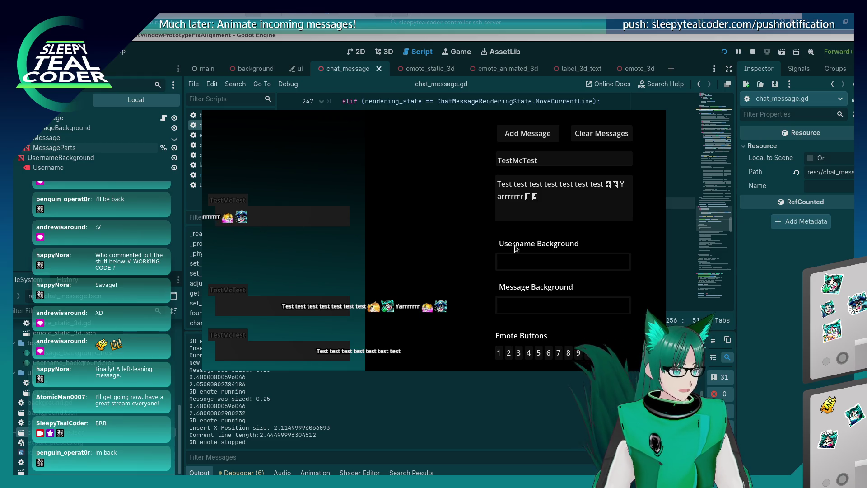
pyautogui.press('F8')
pyautogui.write('/')
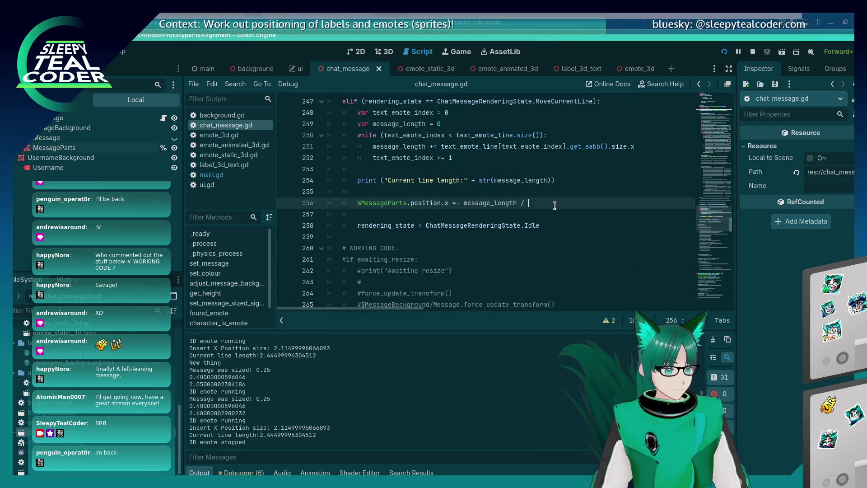
pyautogui.press('BackSpace')
pyautogui.press('BackSpace')
pyautogui.press('BackSpace')
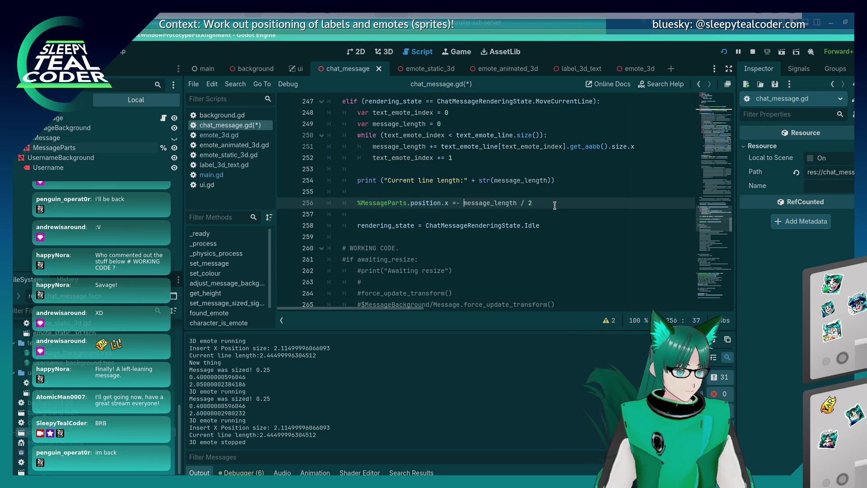
pyautogui.write('= -(m')
pyautogui.press('End')
pyautogui.write(')')
# Save and rerun the prototype, add another test message, then stop the game
pyautogui.press('F5')
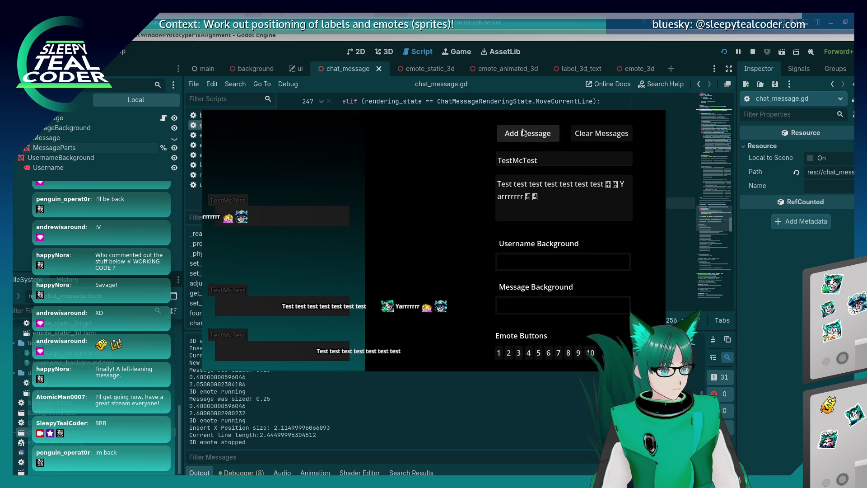
pyautogui.click(536, 133)
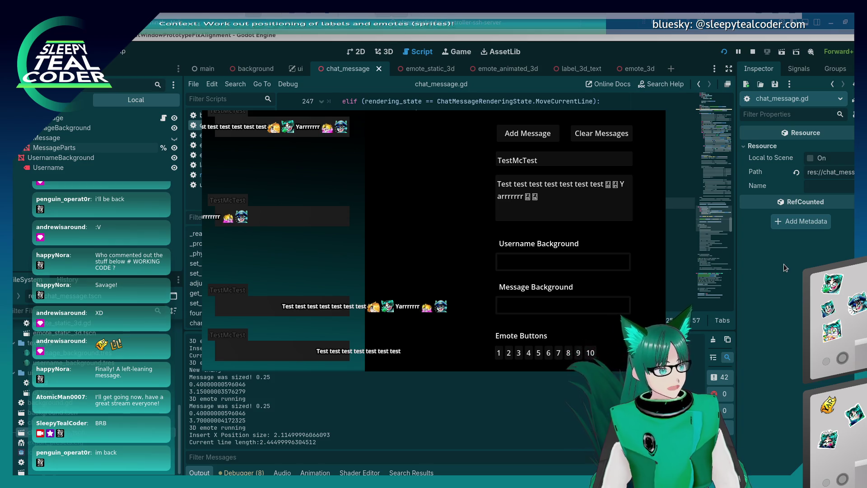
pyautogui.press('F8')
# Add a '+' at the end of the length accumulation line in chat_message.gd
pyautogui.scroll(2, 471, 261)
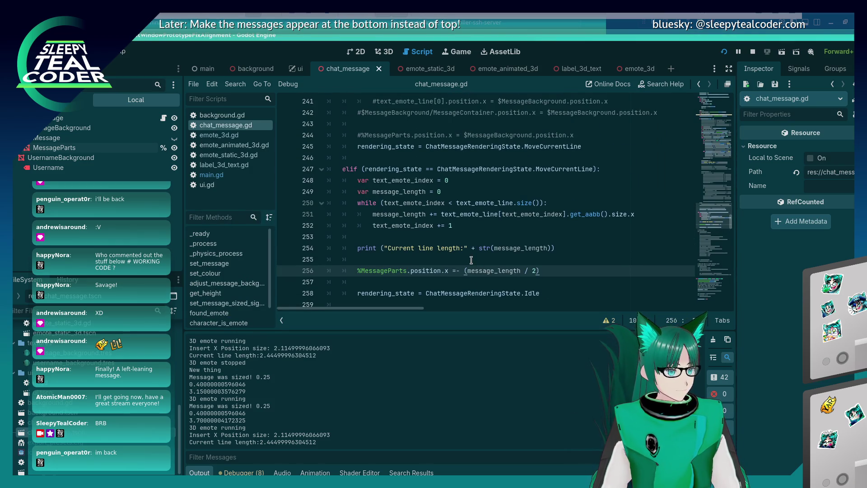
pyautogui.click(646, 214)
pyautogui.write('+')
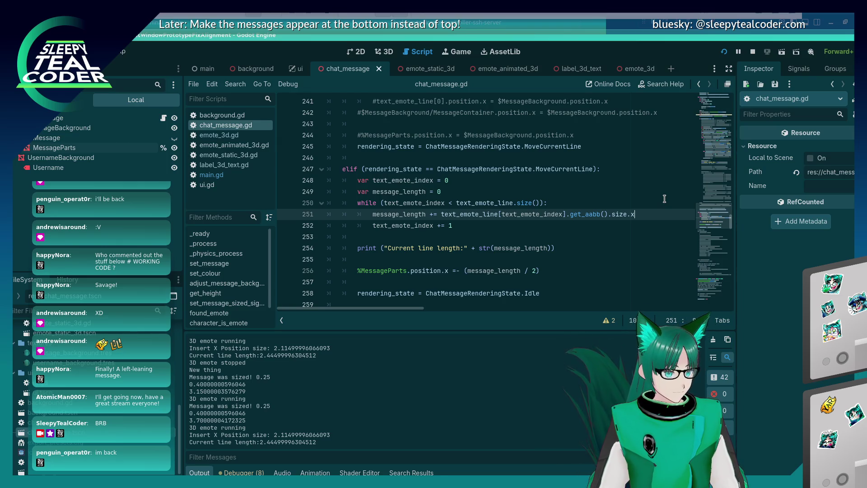
pyautogui.scroll(-2, 552, 216)
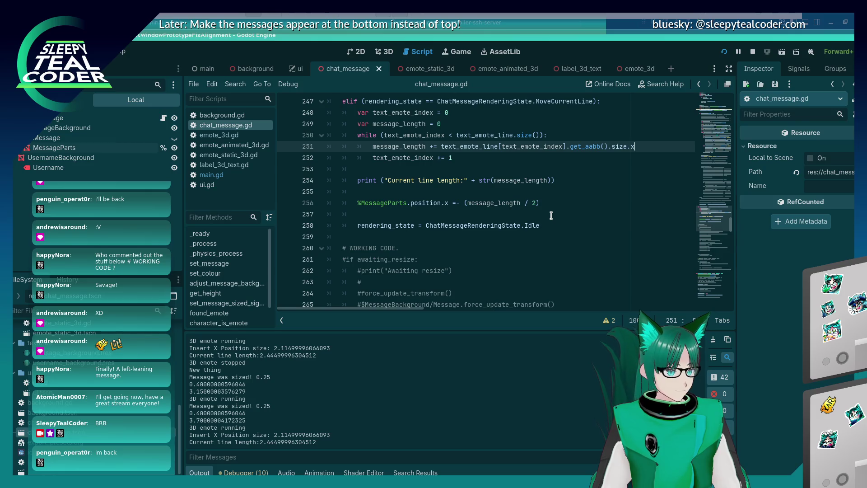
pyautogui.scroll(1, 551, 216)
# Run the prototype with the halved offset, add a test message, and return to the script
pyautogui.press('F5')
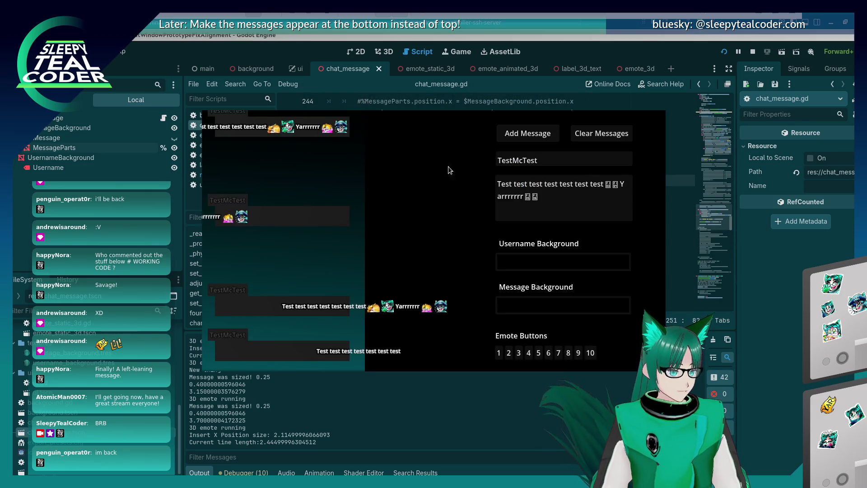
pyautogui.click(532, 141)
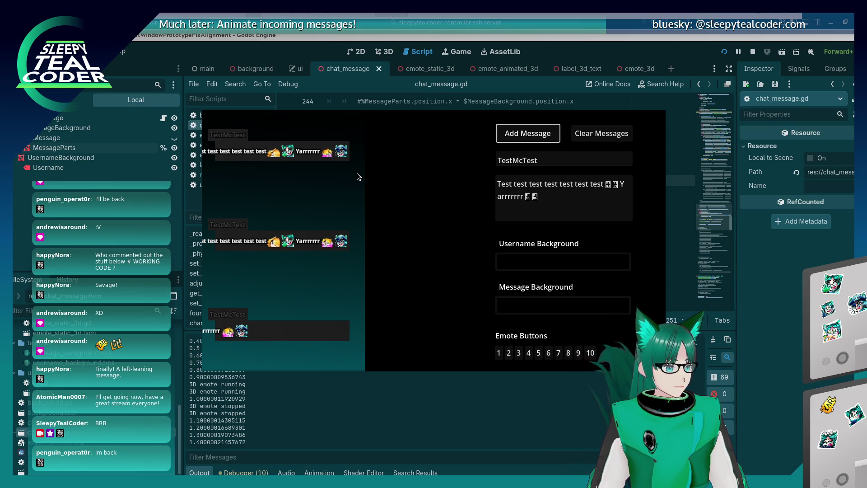
pyautogui.hotkey('alt', 'Tab')
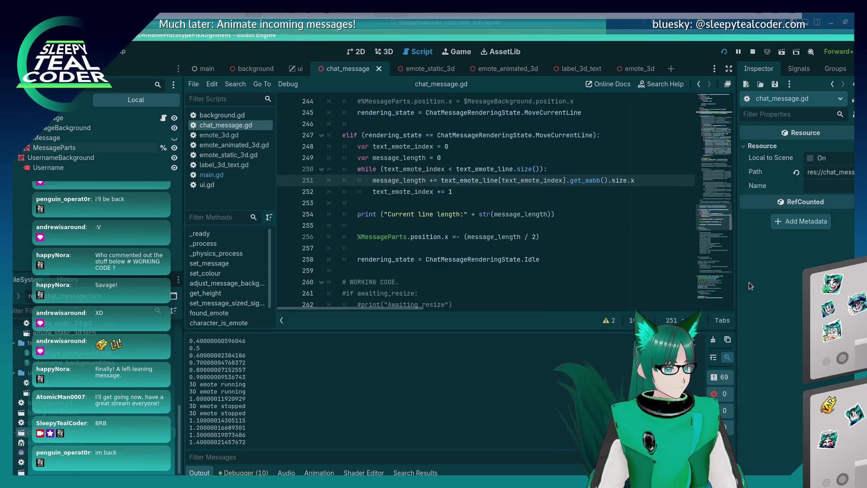
# Close the parenthesis on the MessageParts offset line, run the prototype and add a test message
pyautogui.click(537, 236)
pyautogui.write(')')
pyautogui.press('F5')
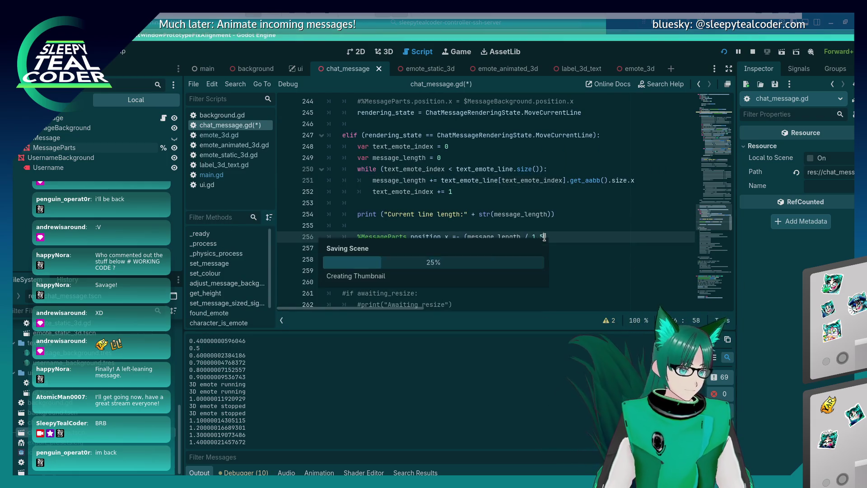
pyautogui.click(528, 134)
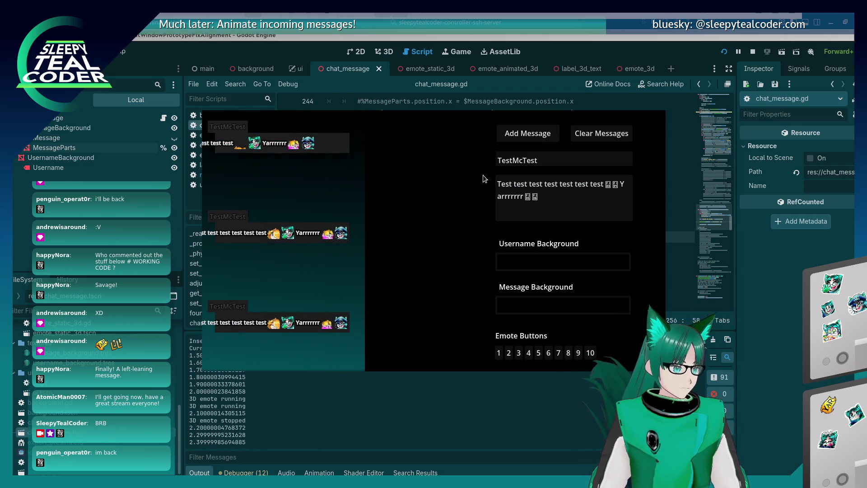
pyautogui.hotkey('alt', 'Tab')
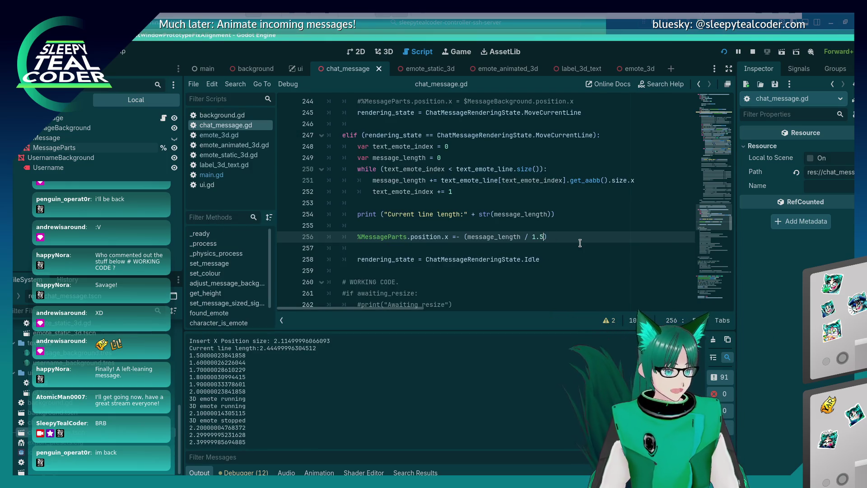
# Type 5 into the offset divisor, then rerun and add another test message
pyautogui.write('5')
pyautogui.press('F5')
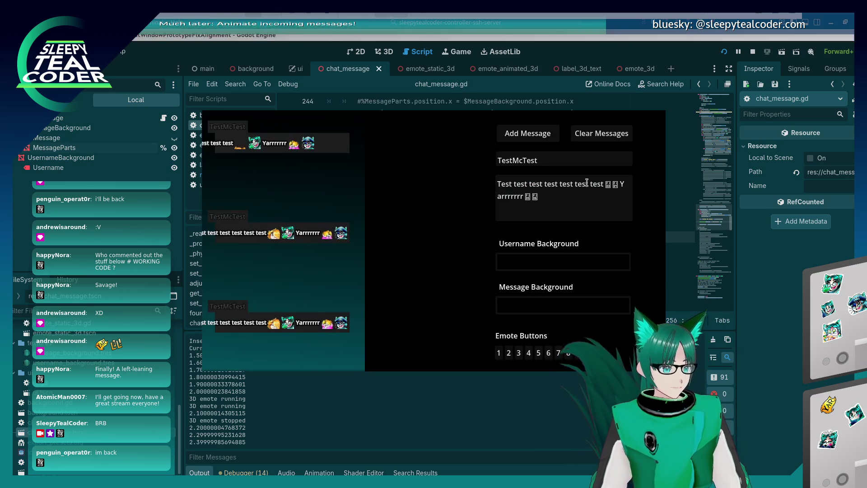
pyautogui.click(512, 131)
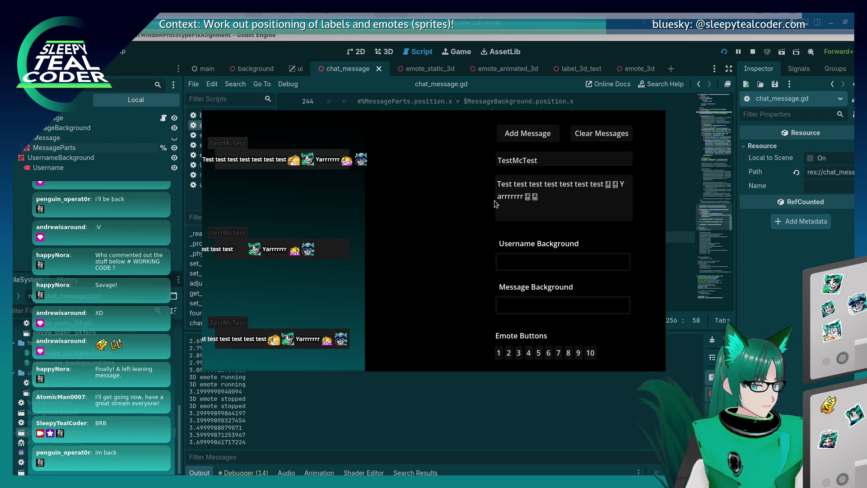
# Add one more test message, then return to the script and relaunch the prototype
pyautogui.click(784, 136)
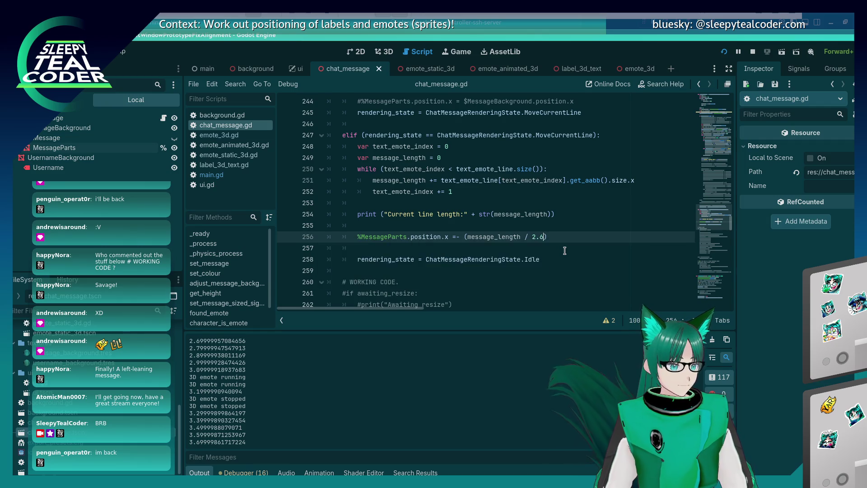
pyautogui.hotkey('alt', 'Tab')
pyautogui.click(544, 135)
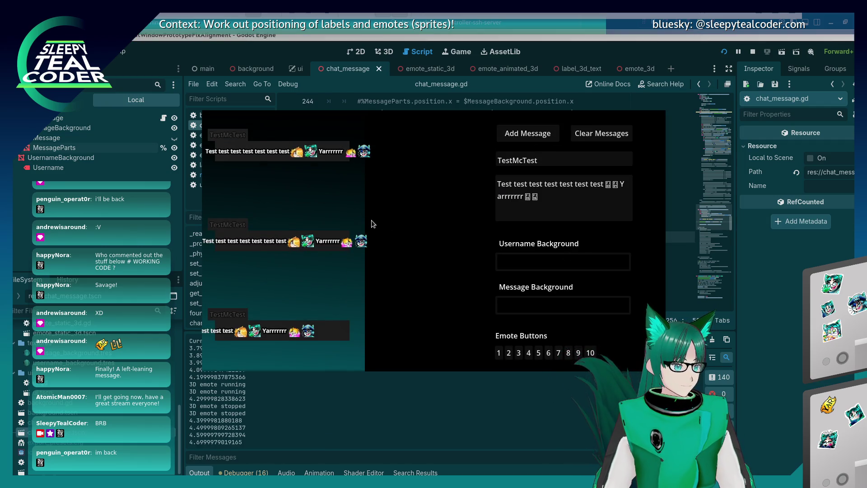
pyautogui.hotkey('alt', 'Tab')
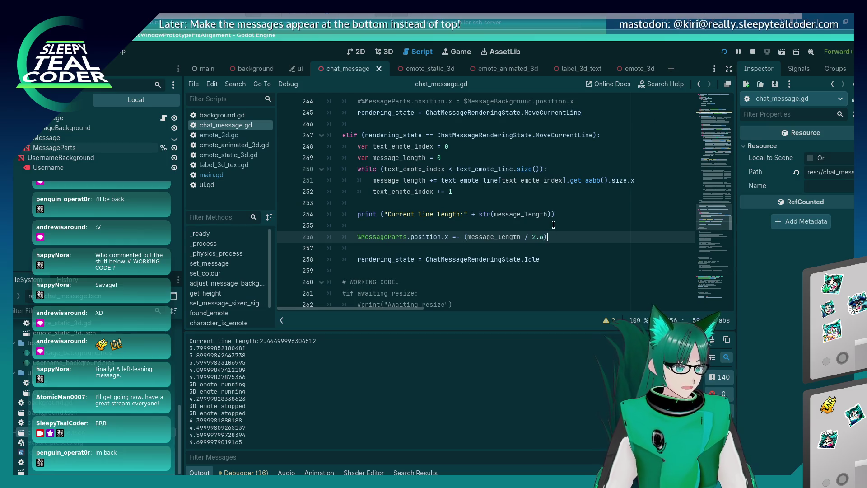
pyautogui.press('F5')
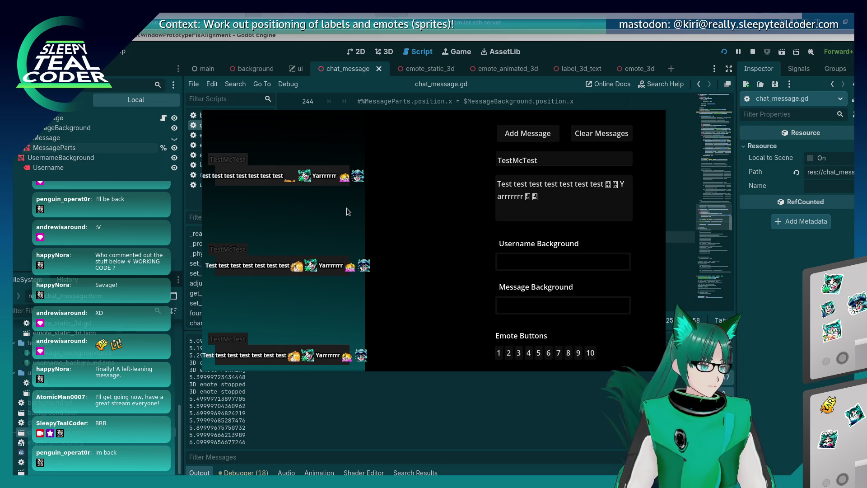
# Place the caret at the end of the message text field in the running game
pyautogui.click(566, 207)
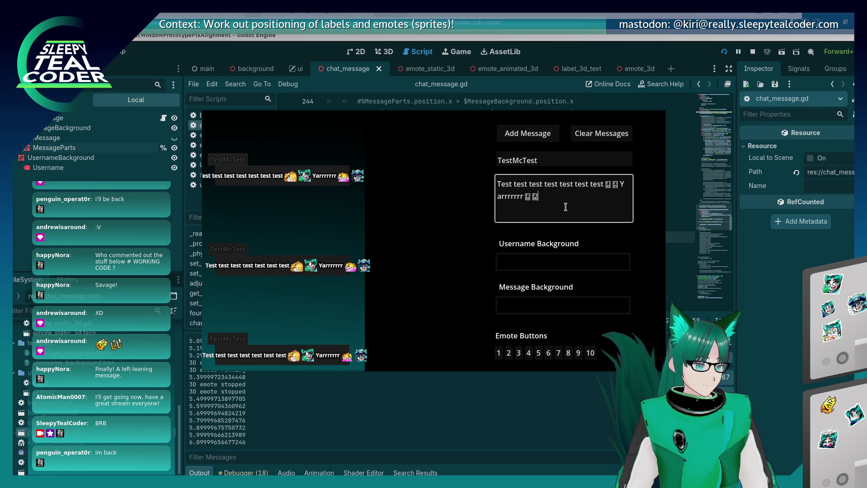
# Append 'Beeeeeep' to the message text, post it to the chat, and switch to the game window
pyautogui.write('Beeeeeep')
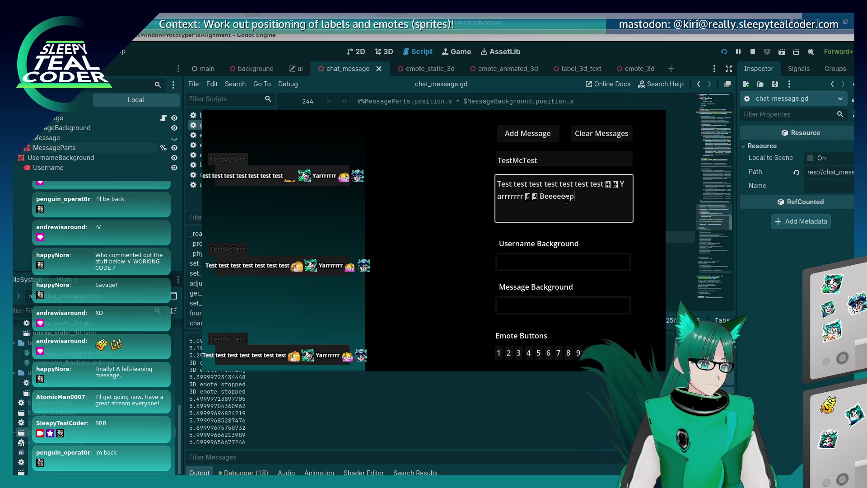
pyautogui.click(526, 135)
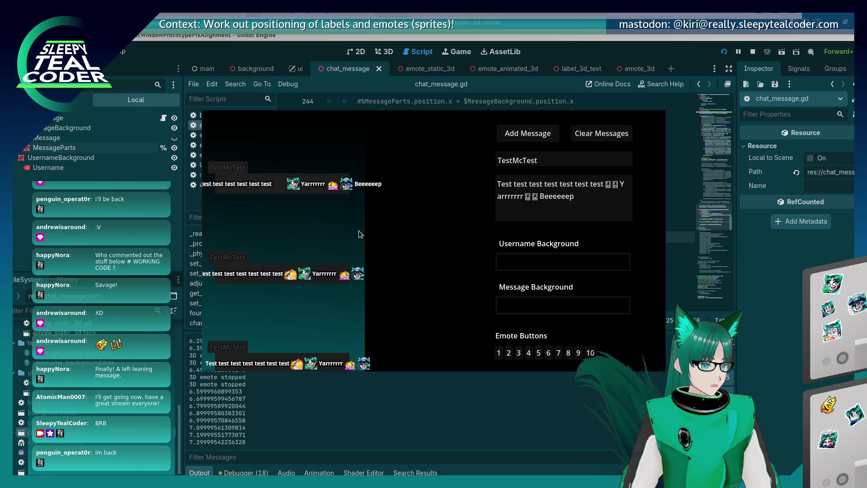
pyautogui.hotkey('alt', 'Tab')
pyautogui.hotkey('alt', 'Tab')
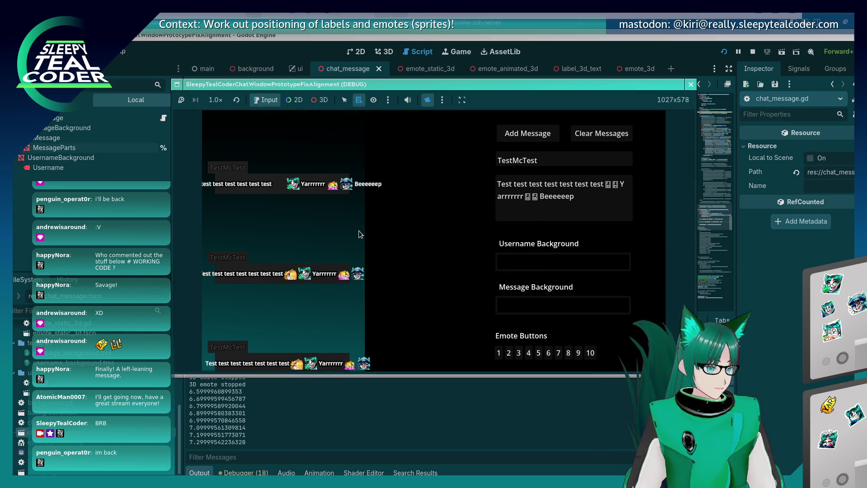
pyautogui.click(319, 100)
pyautogui.click(426, 101)
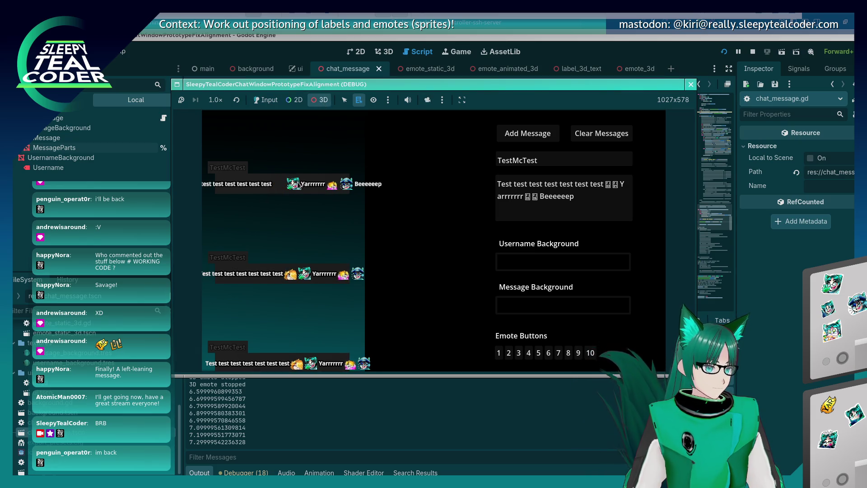
pyautogui.click(427, 100)
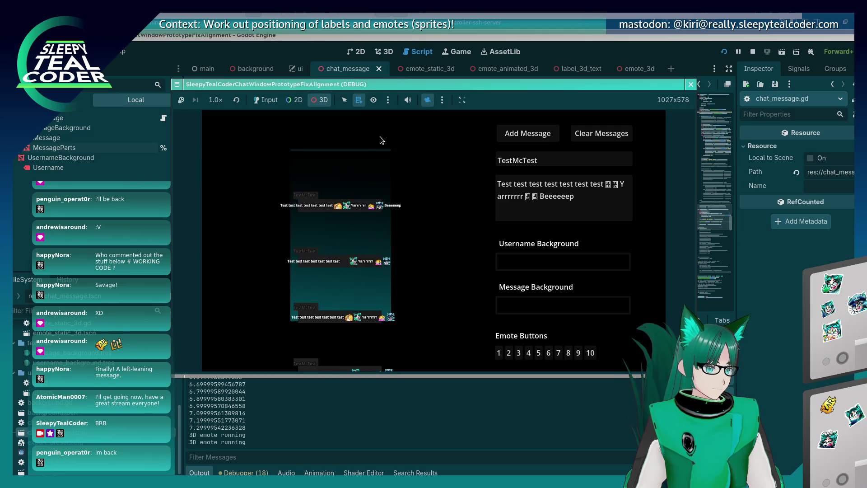
pyautogui.scroll(2, 314, 196)
pyautogui.scroll(-2, 366, 216)
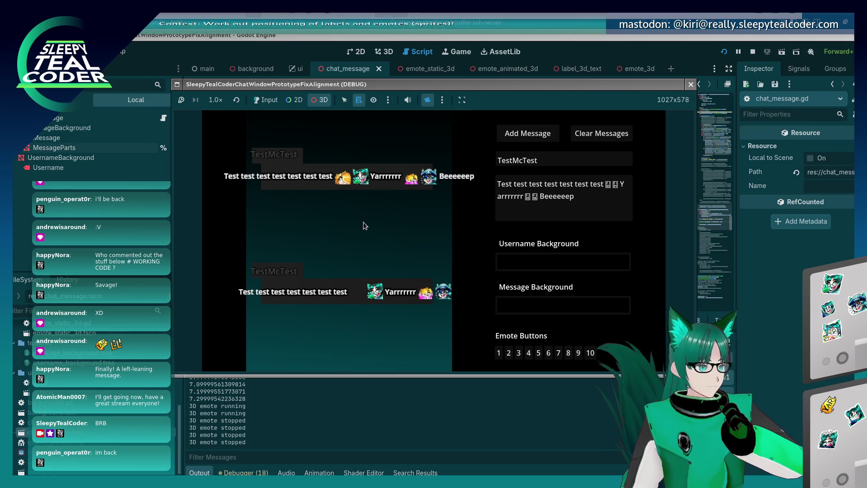
pyautogui.moveTo(397, 149)
pyautogui.mouseDown()
pyautogui.moveTo(340, 231)
pyautogui.moveTo(293, 203)
pyautogui.mouseUp()
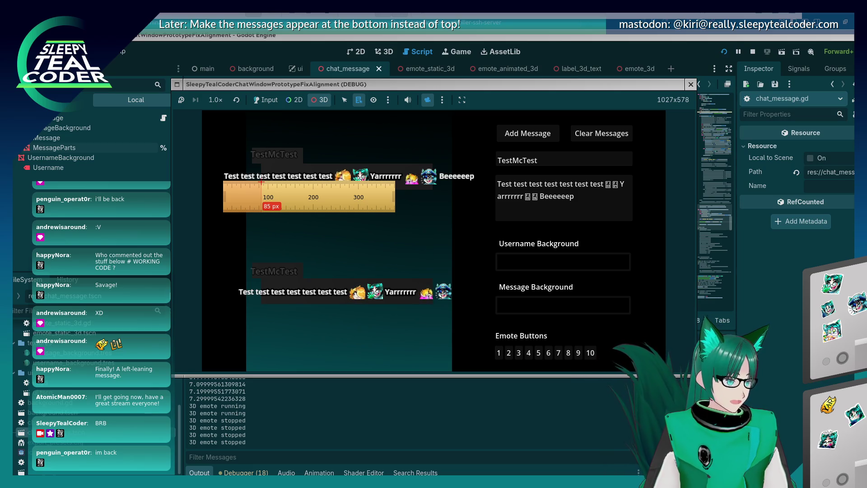
# Measure the spacing beside the message text field, then move the game's debug window up and left
pyautogui.moveTo(261, 206); pyautogui.dragTo(472, 212)
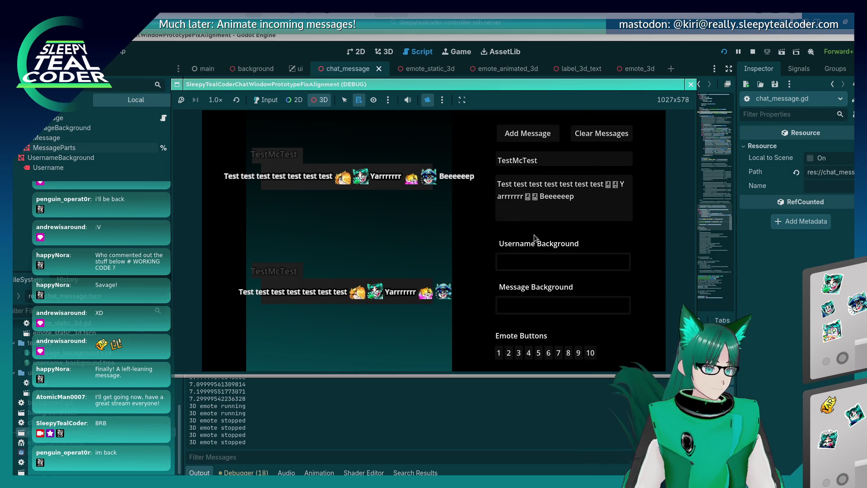
pyautogui.hotkey('alt', 'Tab')
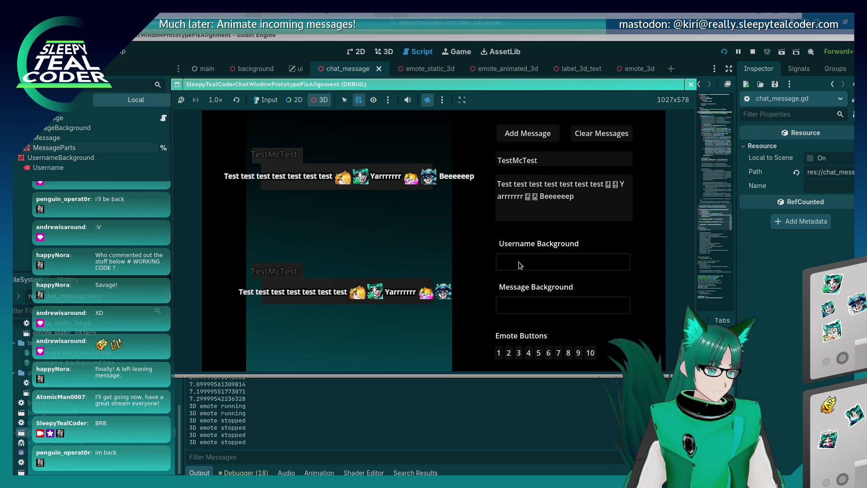
pyautogui.hotkey('alt', 'Tab')
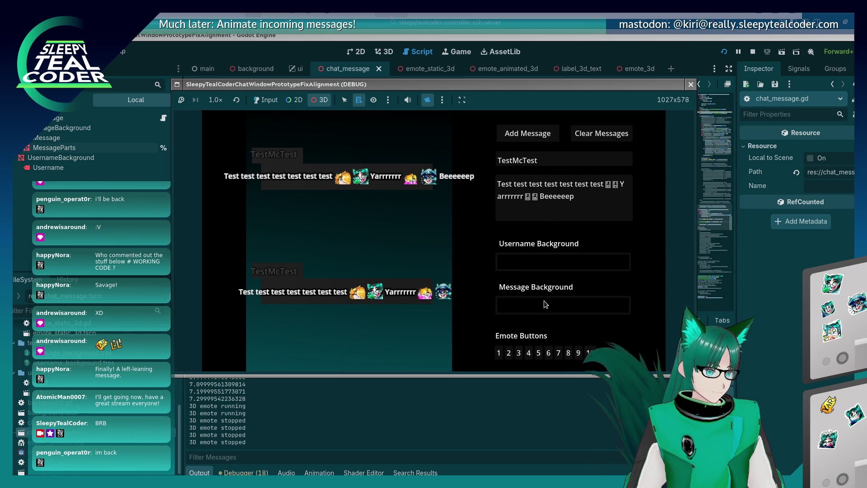
pyautogui.moveTo(531, 84); pyautogui.dragTo(471, 63)
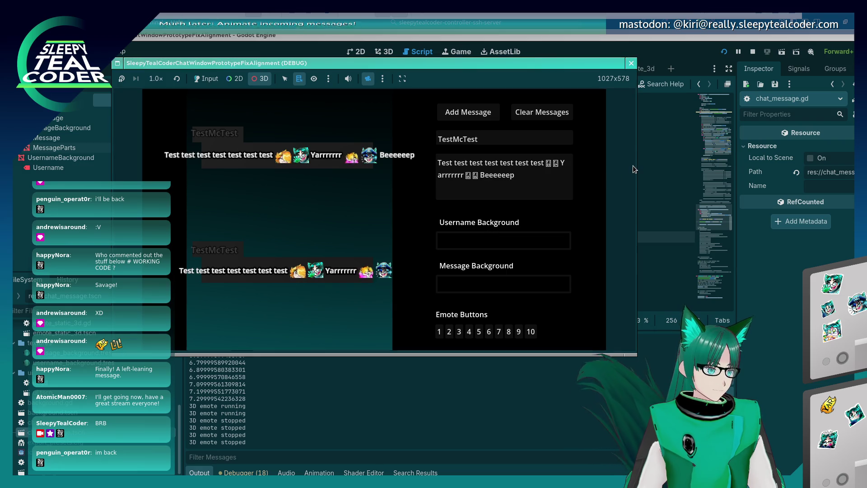
# Set the username background to olive-yellow and the message background to purple (4c1d77), then add a test message
pyautogui.click(484, 237)
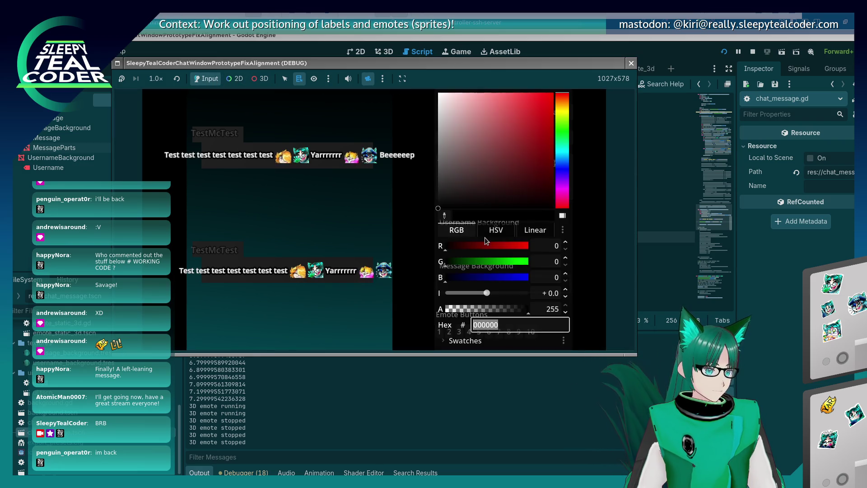
pyautogui.click(560, 111)
pyautogui.click(519, 136)
pyautogui.click(325, 219)
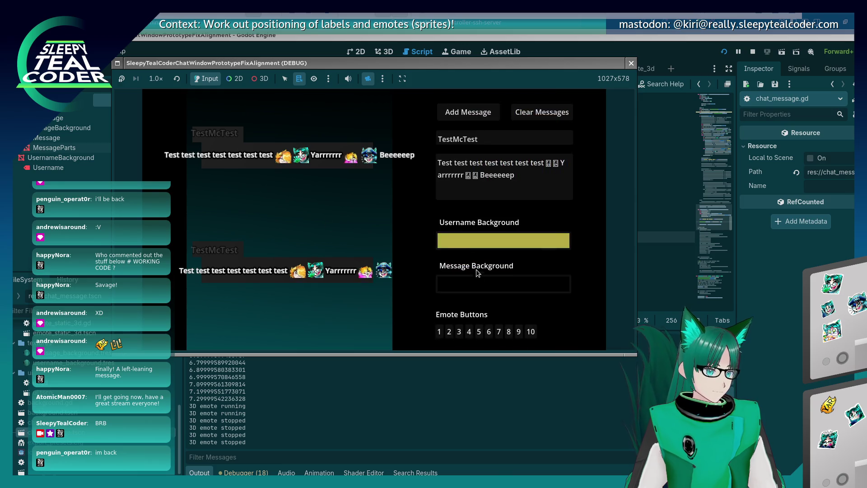
pyautogui.click(476, 278)
pyautogui.click(565, 183)
pyautogui.click(456, 173)
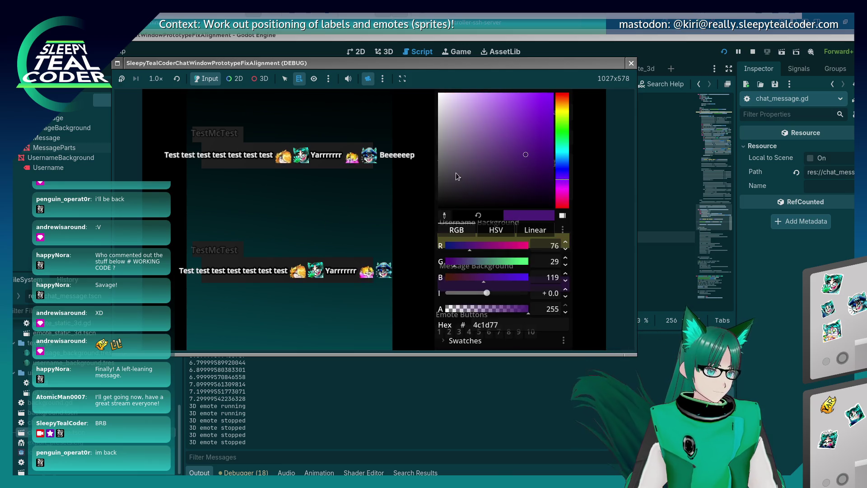
pyautogui.click(325, 136)
pyautogui.click(465, 113)
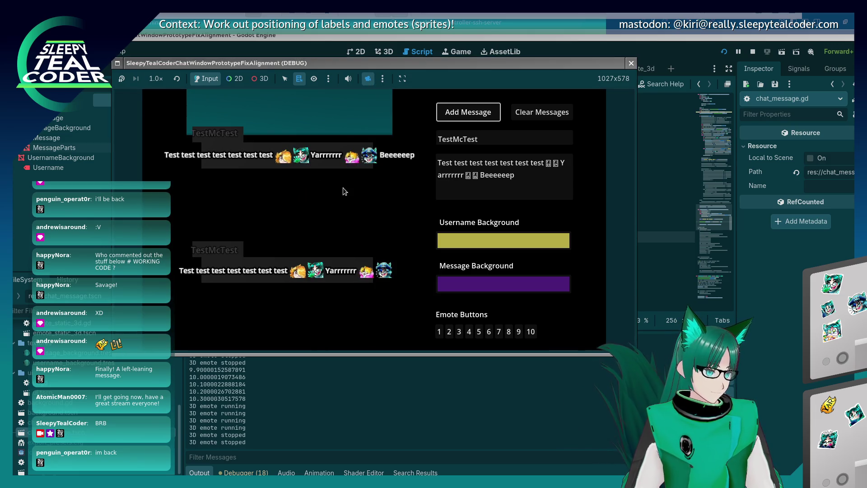
pyautogui.click(260, 79)
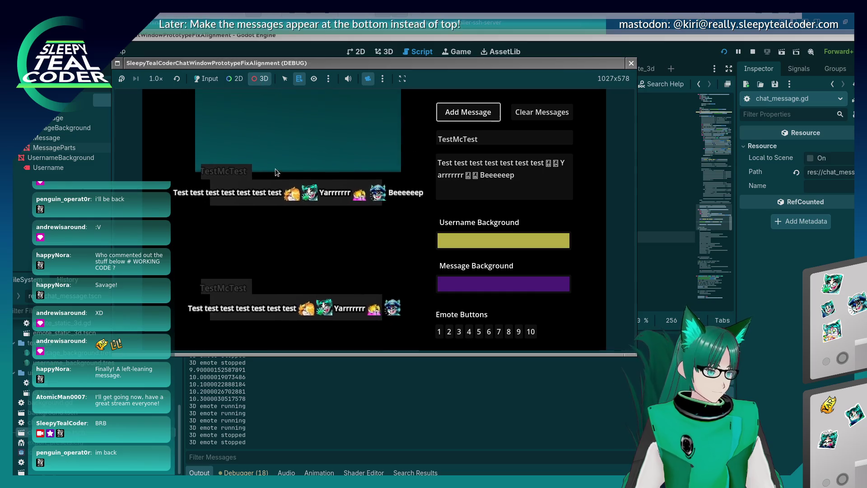
# Pan and zoom the game's 3D view to inspect the new message's coloured backgrounds
pyautogui.moveTo(262, 233); pyautogui.dragTo(264, 241)
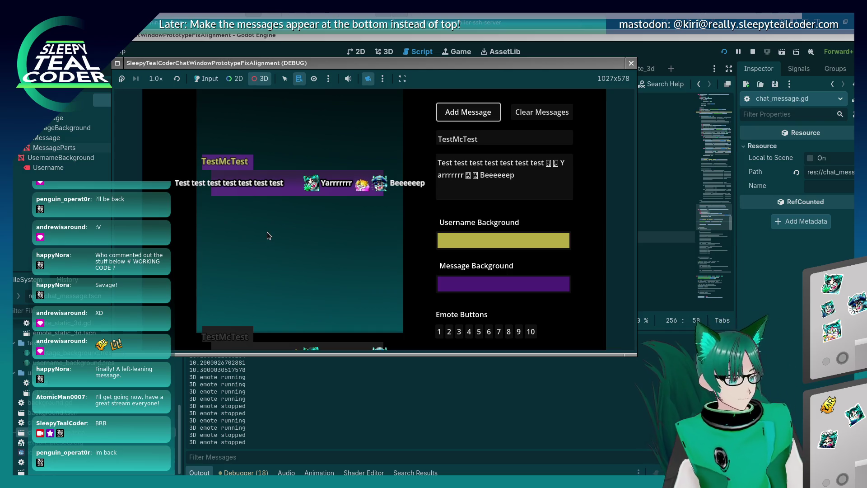
pyautogui.scroll(3, 267, 232)
pyautogui.scroll(-5, 266, 232)
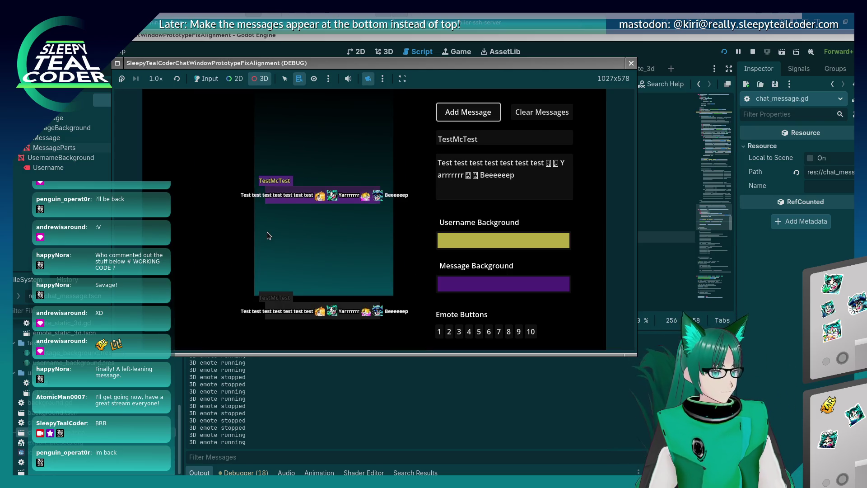
pyautogui.scroll(2, 268, 235)
pyautogui.scroll(1, 268, 235)
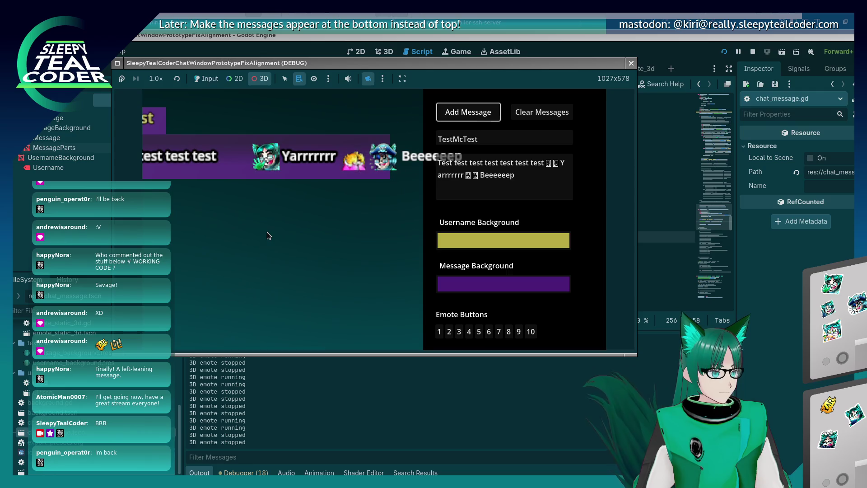
pyautogui.scroll(-1, 268, 235)
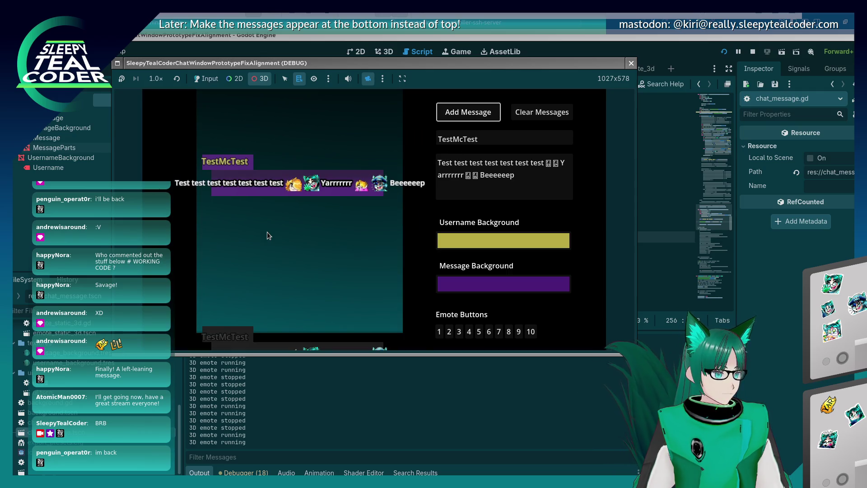
pyautogui.scroll(-3, 267, 232)
pyautogui.scroll(3, 267, 232)
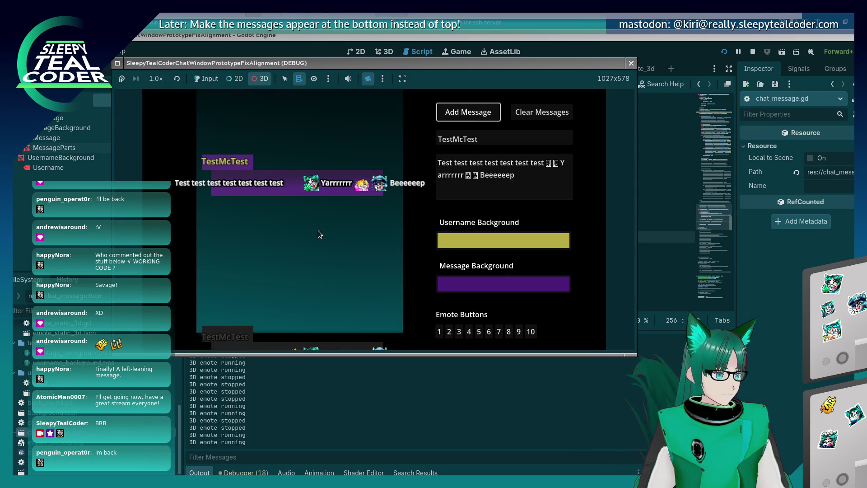
# Measure the message row and the spacing after the last emote with the screen ruler
pyautogui.moveTo(197, 312); pyautogui.dragTo(229, 206)
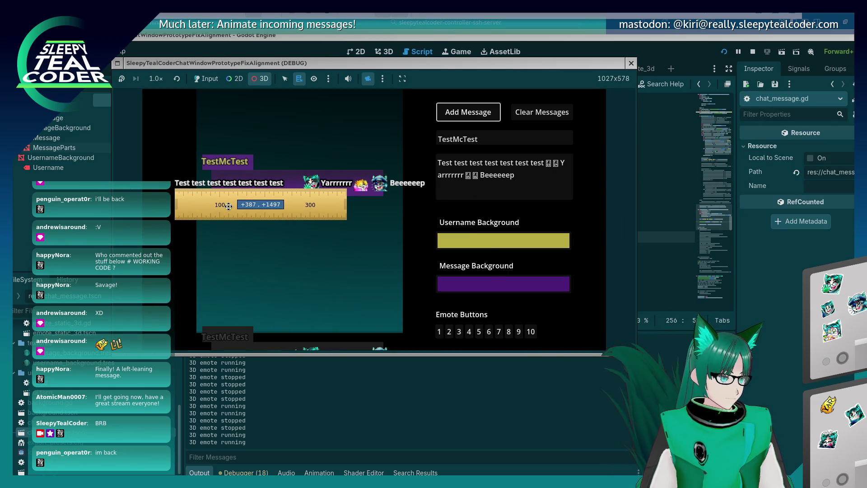
pyautogui.moveTo(213, 192)
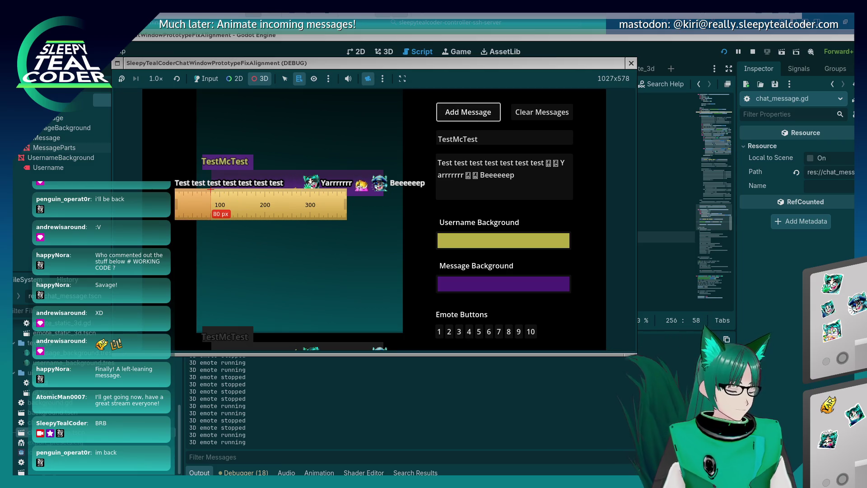
pyautogui.moveTo(219, 204)
pyautogui.mouseDown()
pyautogui.moveTo(404, 222)
pyautogui.moveTo(428, 209)
pyautogui.mouseUp()
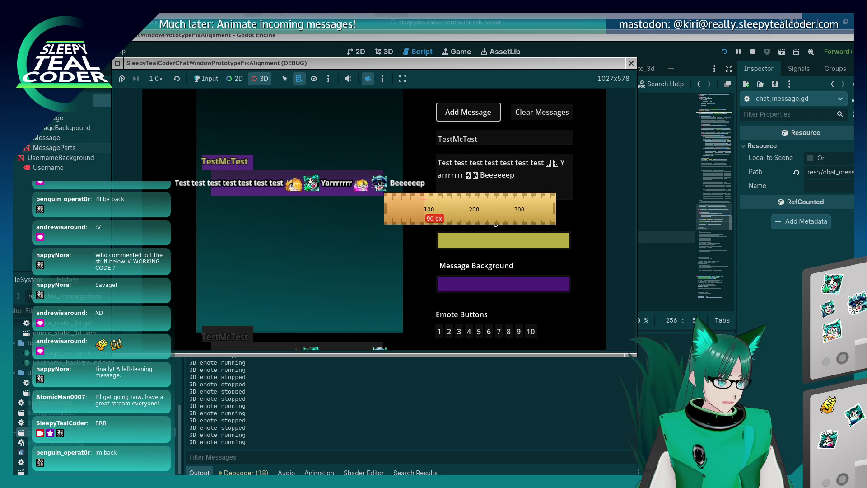
pyautogui.hotkey('alt', 'Tab')
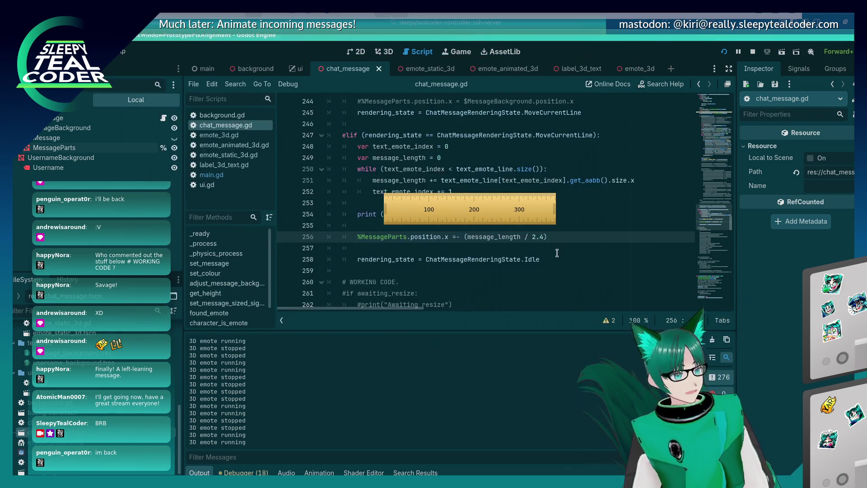
# Quit the screen ruler and delete the offset expression at the end of line 256
pyautogui.rightClick(482, 215)
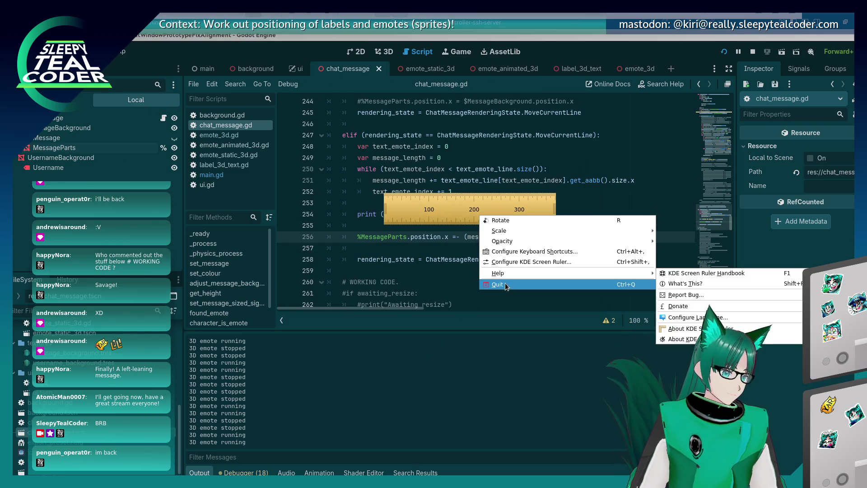
pyautogui.click(501, 283)
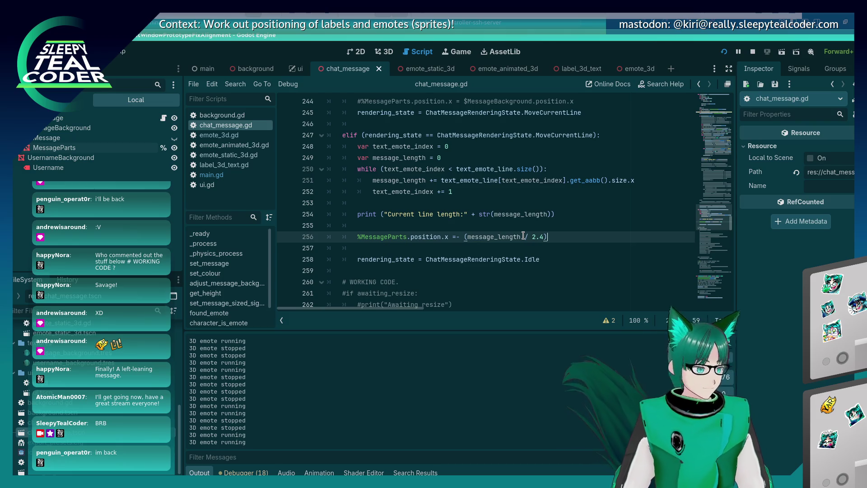
pyautogui.press('End')
pyautogui.press('BackSpace')
pyautogui.press('BackSpace')
pyautogui.press('BackSpace')
pyautogui.press('BackSpace')
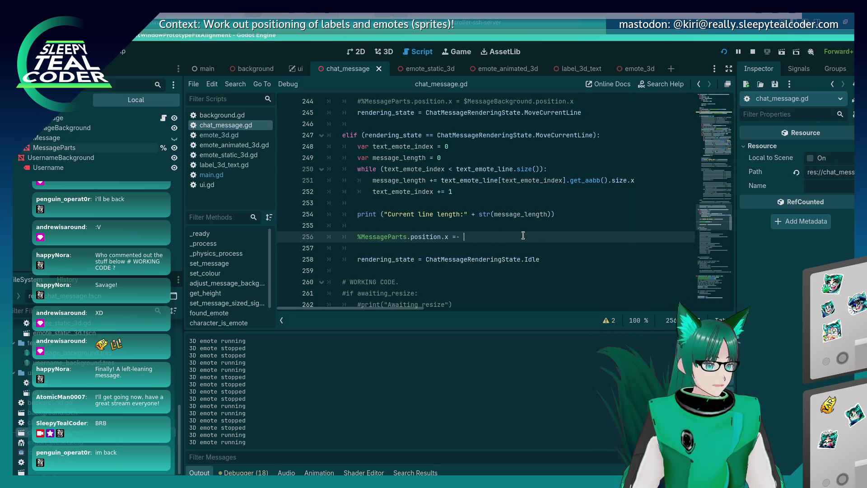
# Run the prototype, add two test messages with input passed to the game, then close it
pyautogui.press('F5')
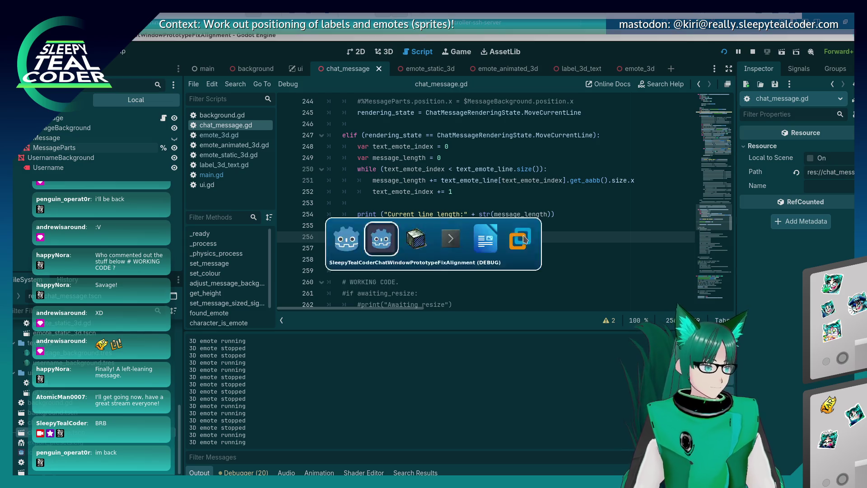
pyautogui.click(417, 238)
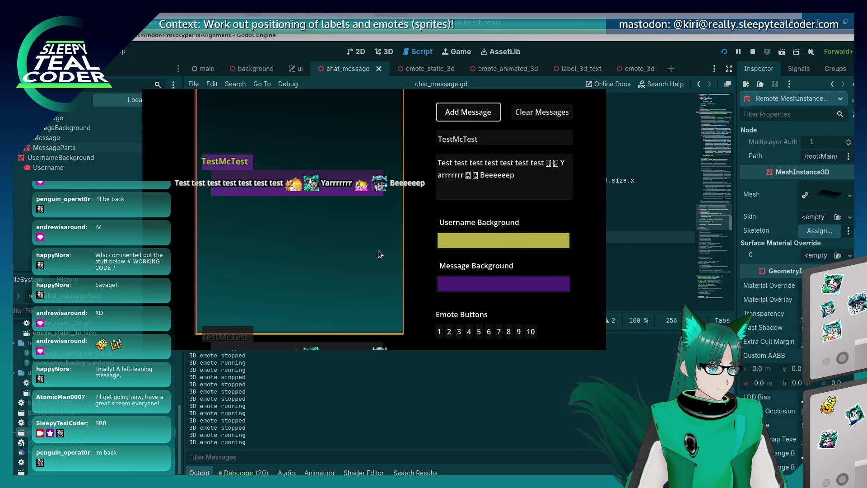
pyautogui.hotkey('alt', 'Tab')
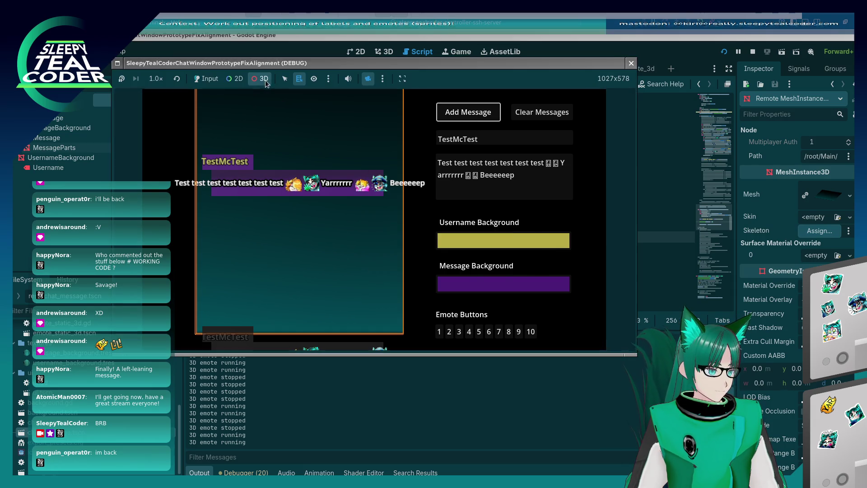
pyautogui.click(210, 80)
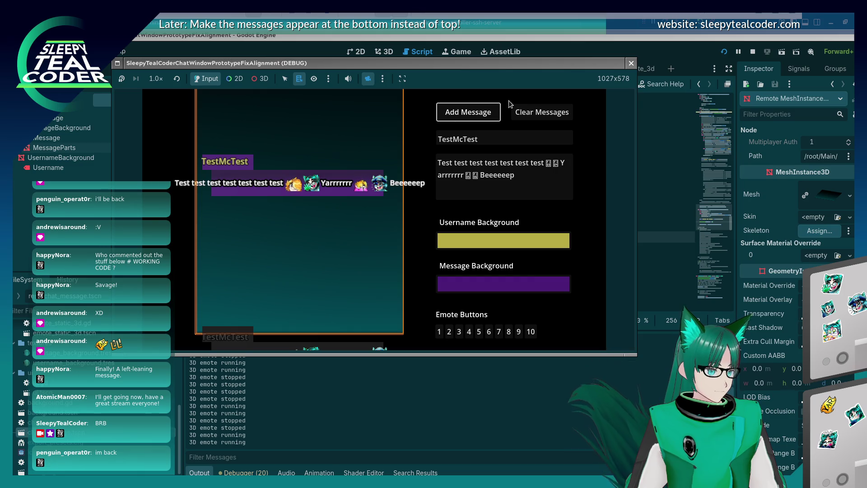
pyautogui.click(482, 123)
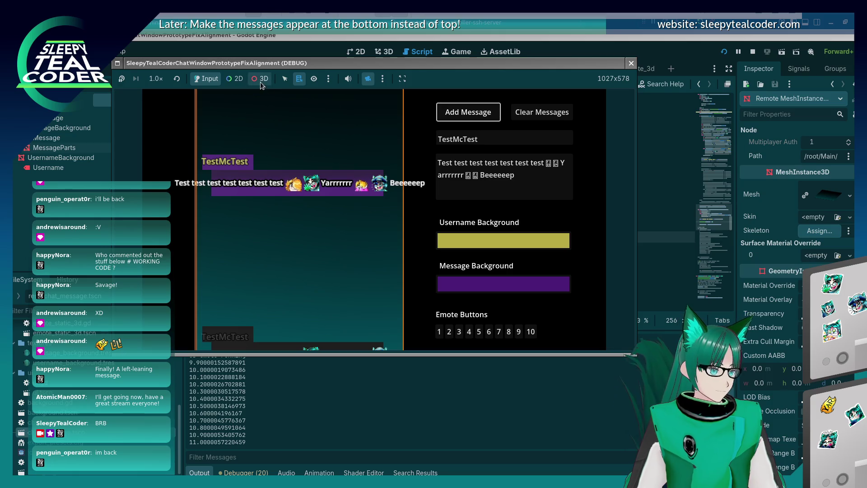
pyautogui.click(260, 85)
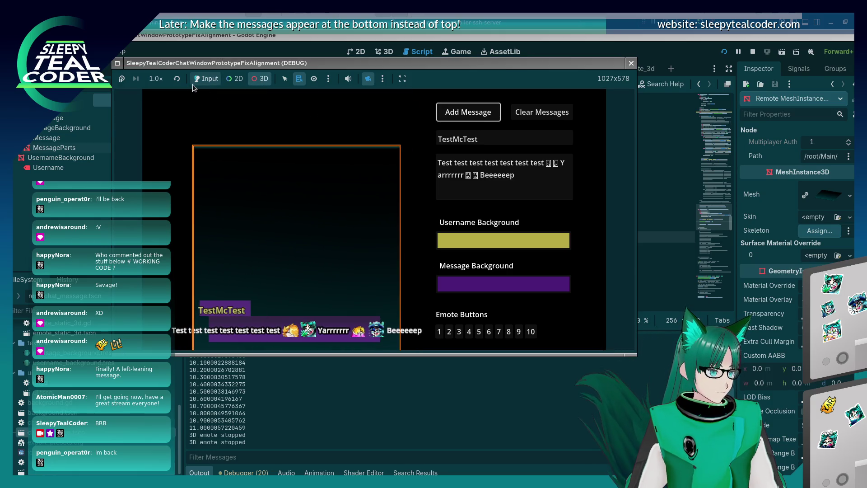
pyautogui.click(468, 112)
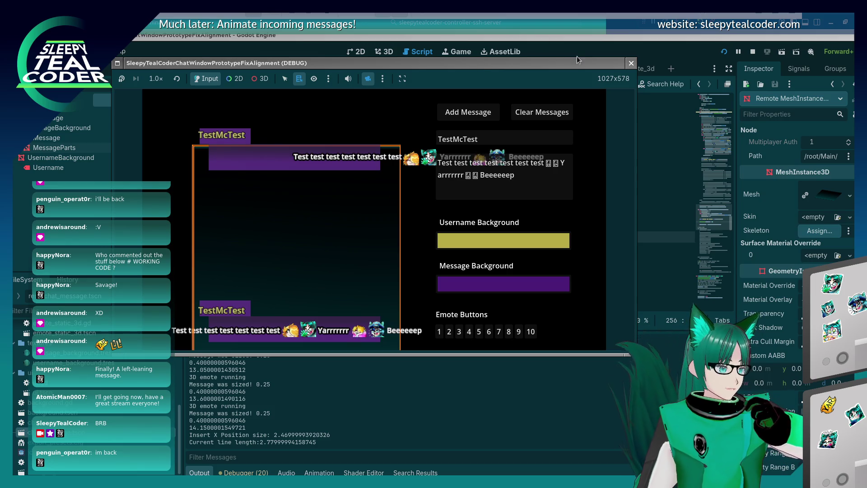
pyautogui.hotkey('alt', 'F4')
# Change line 256 to call get_aabb() on %MessageParts
pyautogui.click(516, 223)
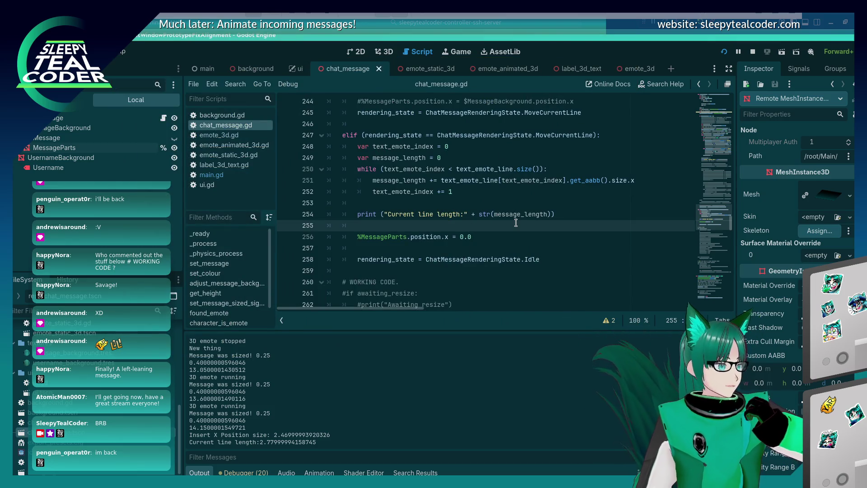
pyautogui.press('Down')
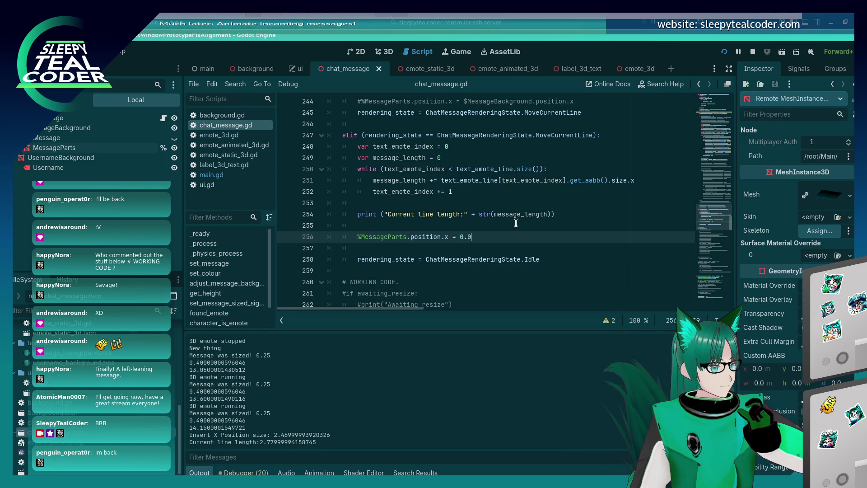
pyautogui.press('BackSpace')
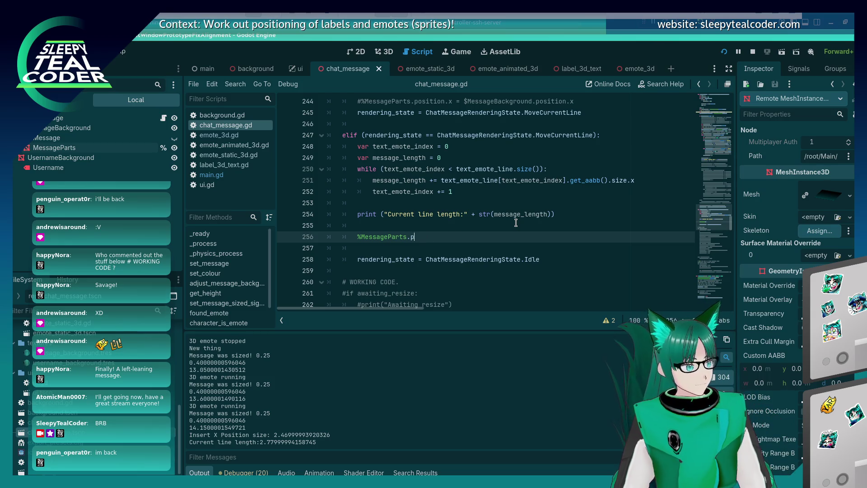
pyautogui.write('get_aabb')
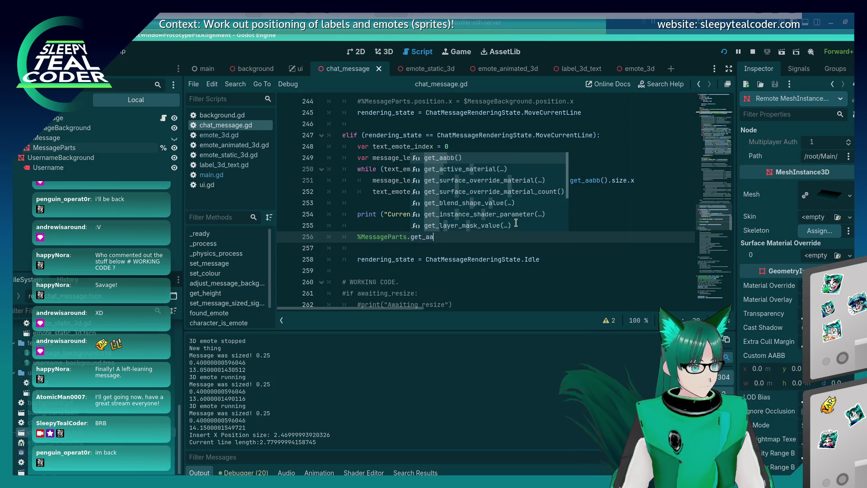
pyautogui.press('Return')
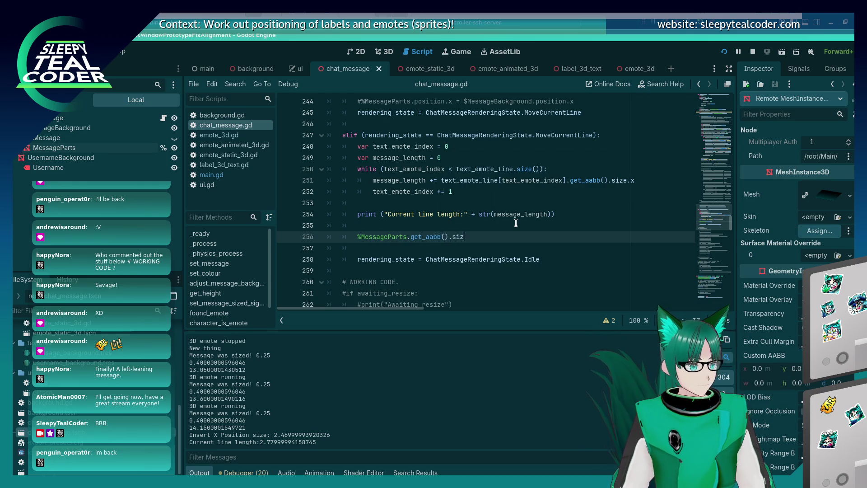
# Wrap the line as print(%MessageParts.get_aabb().size.x), fix the parentheses, and save
pyautogui.write('print (')
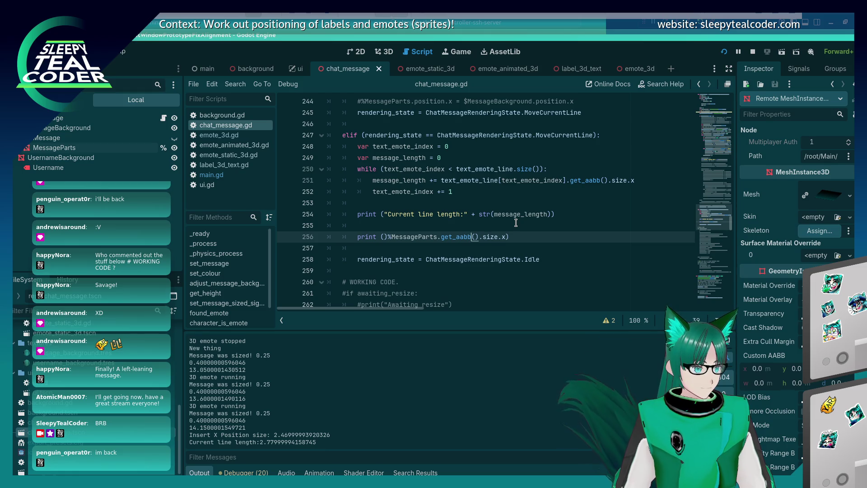
pyautogui.press('Left')
pyautogui.press('Left')
pyautogui.press('Left')
pyautogui.press('Delete')
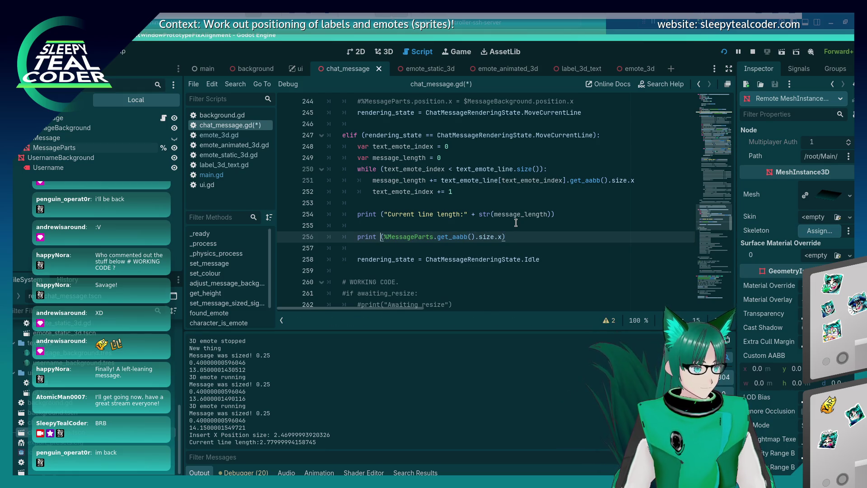
pyautogui.press('Left')
pyautogui.press('BackSpace')
pyautogui.hotkey('ctrl', 's')
# Add a test message, print MessageParts position.x instead of size on line 256, and enable 3D picking
pyautogui.click(470, 123)
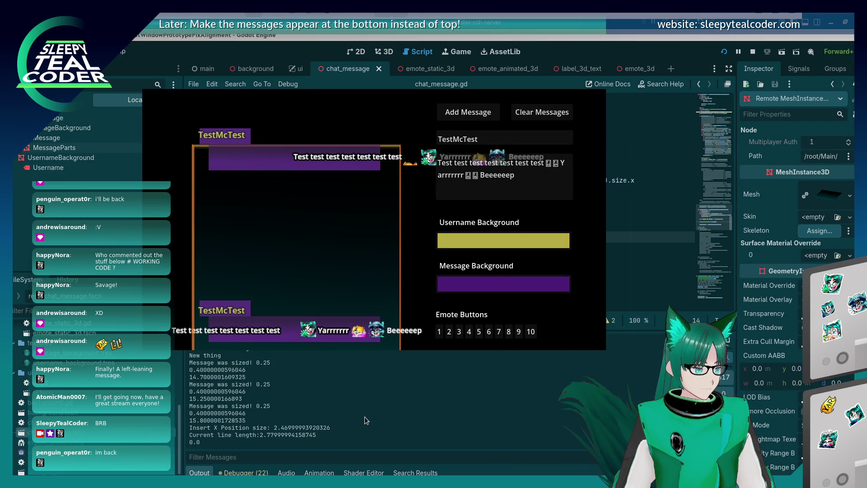
pyautogui.click(365, 417)
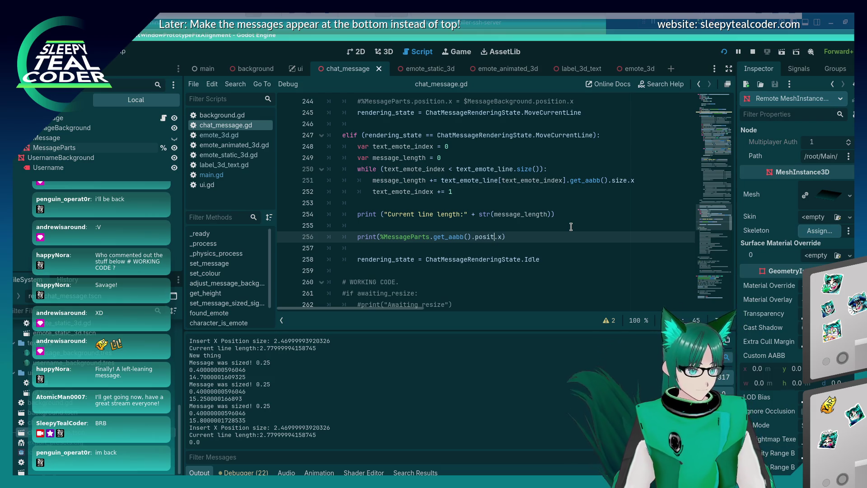
pyautogui.hotkey('alt', 'Tab')
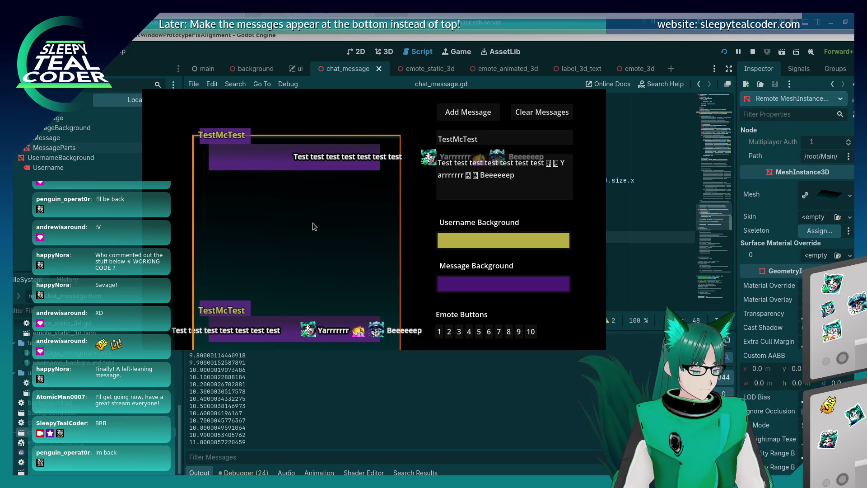
pyautogui.hotkey('alt', 'Tab')
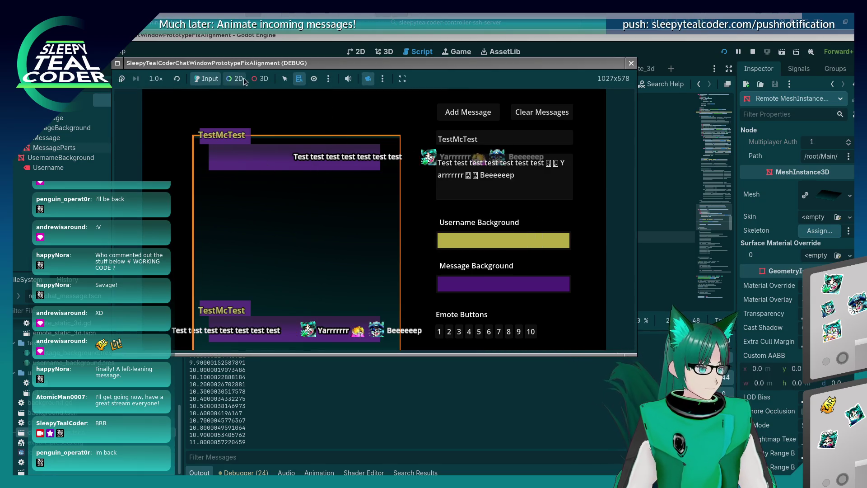
pyautogui.click(260, 79)
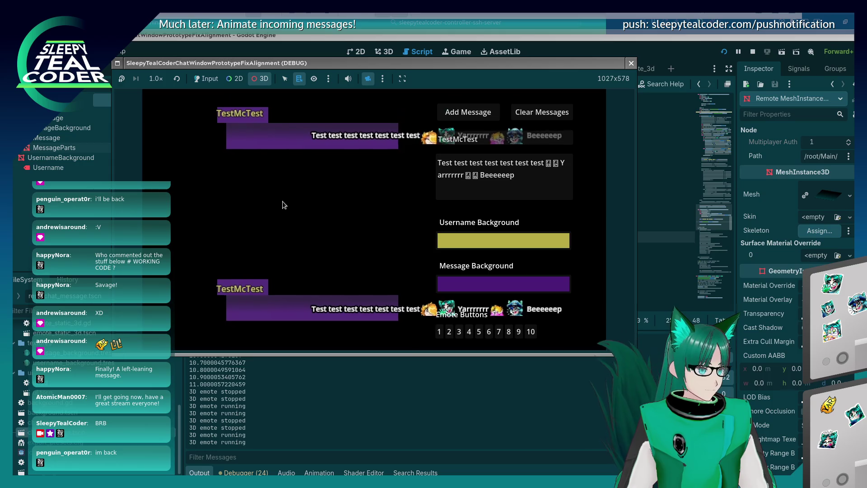
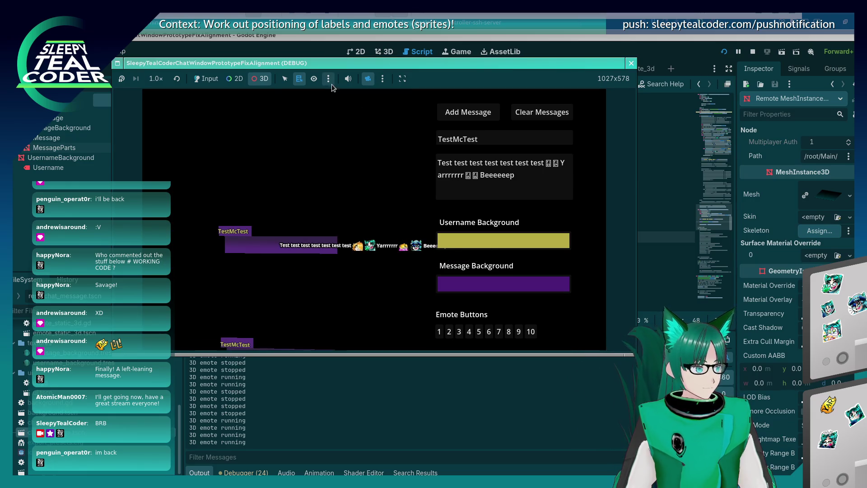
# Switch the game inspector to 2D with camera override off, and add a second TestMcTest message
pyautogui.click(235, 79)
pyautogui.click(368, 76)
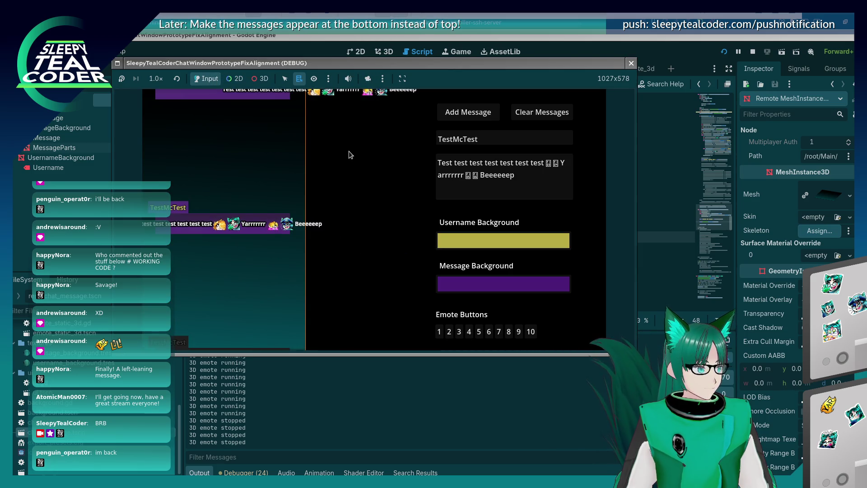
pyautogui.press('Return')
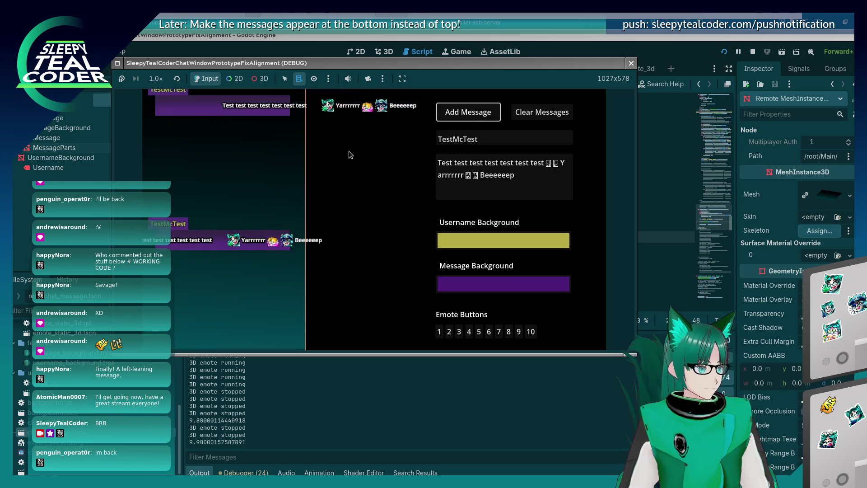
pyautogui.click(366, 220)
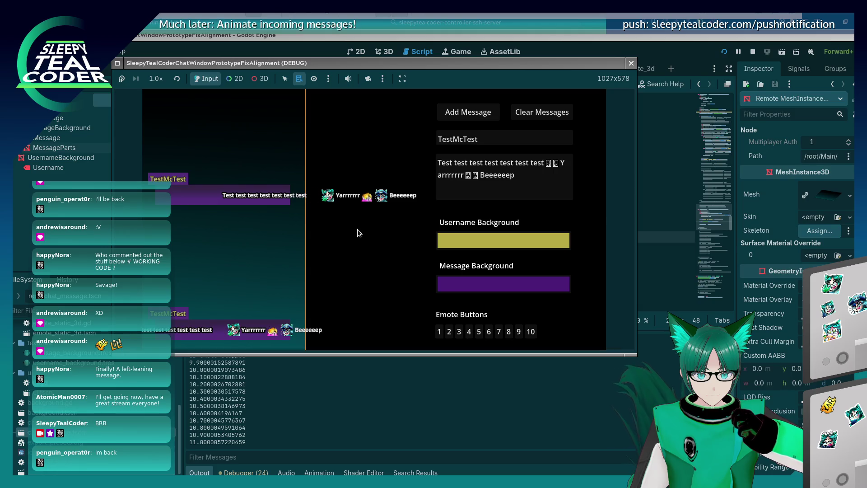
# Close the running game and insert a new empty line above line 256 of chat_message.gd
pyautogui.click(631, 62)
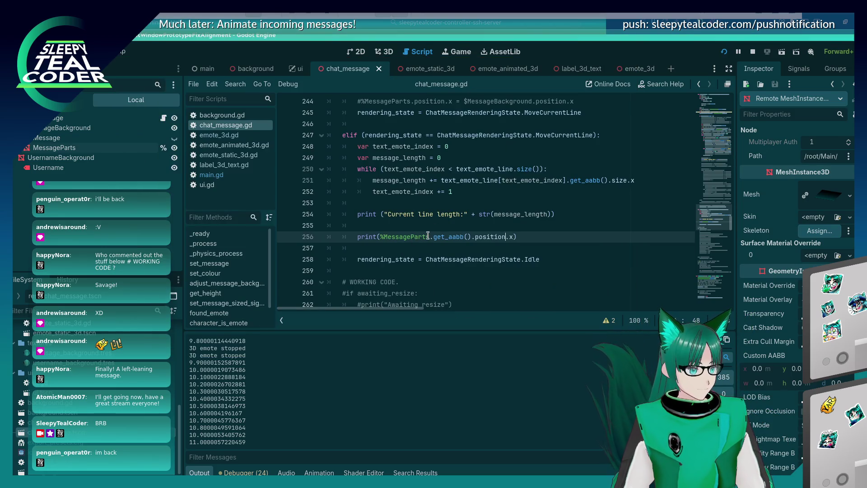
pyautogui.moveTo(380, 237); pyautogui.dragTo(430, 237)
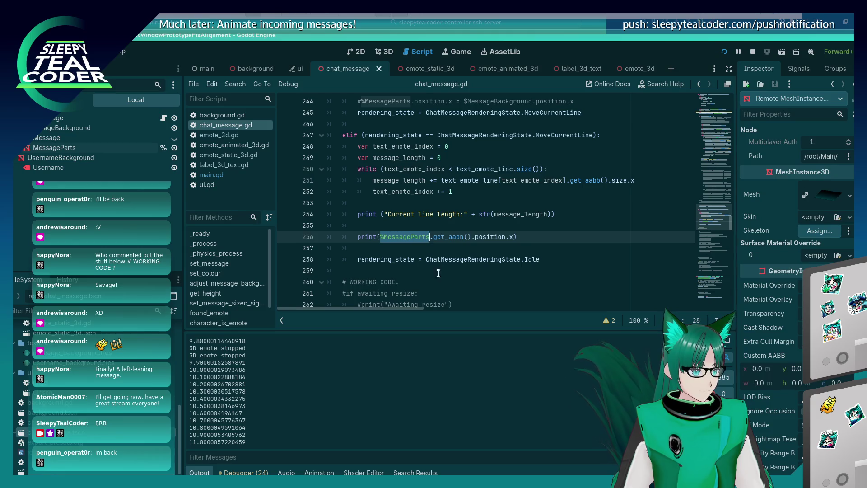
pyautogui.click(457, 247)
pyautogui.click(440, 225)
pyautogui.press('Return')
pyautogui.write('%MessageParts.')
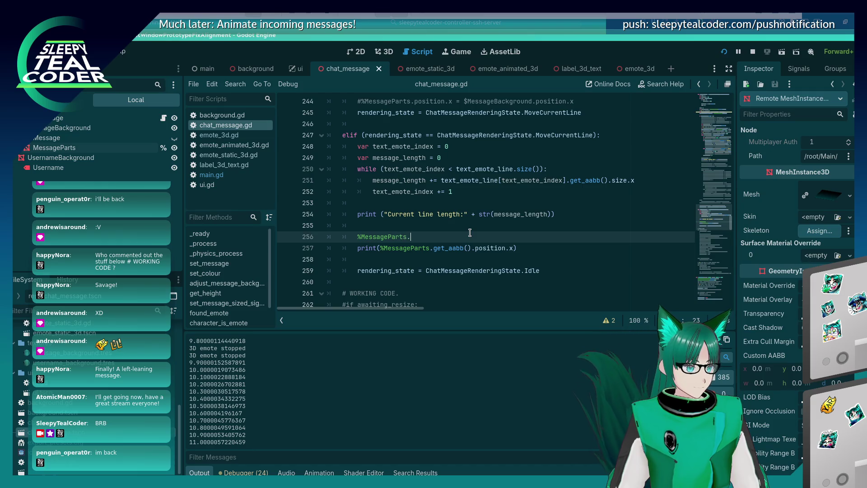
# Write %MessageParts.global_position.x on the new line with autocomplete, and save
pyautogui.write('set_aabb')
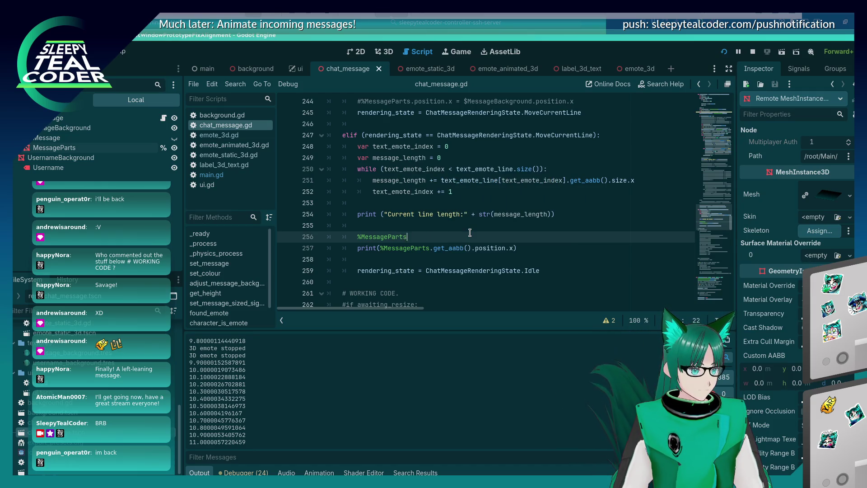
pyautogui.write('.a')
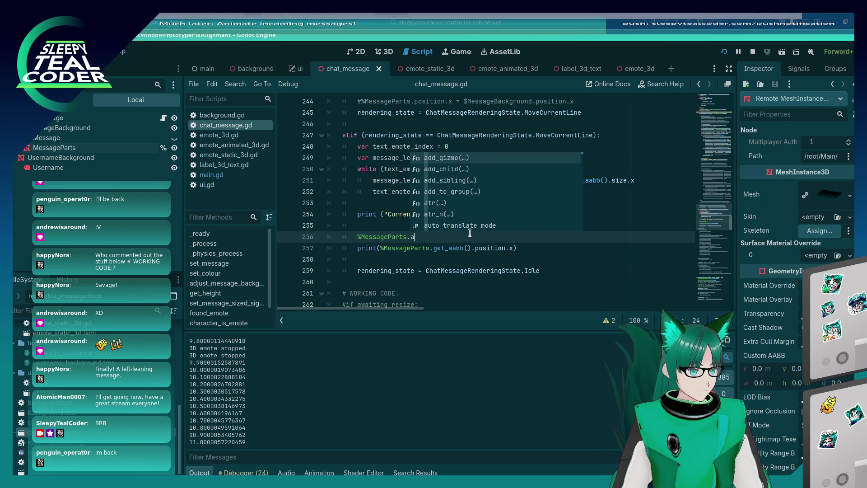
pyautogui.press('BackSpace')
pyautogui.write('get')
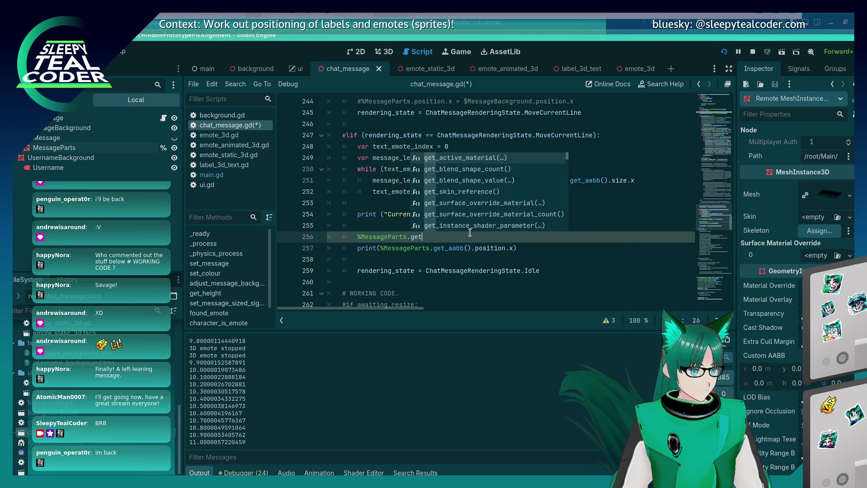
pyautogui.write('_')
pyautogui.press('Down')
pyautogui.press('Down')
pyautogui.press('Down')
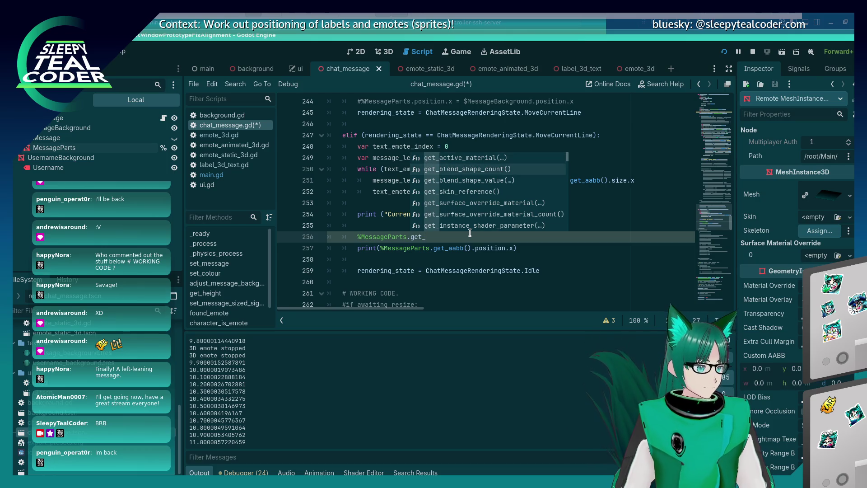
pyautogui.press('Down')
pyautogui.press('Down')
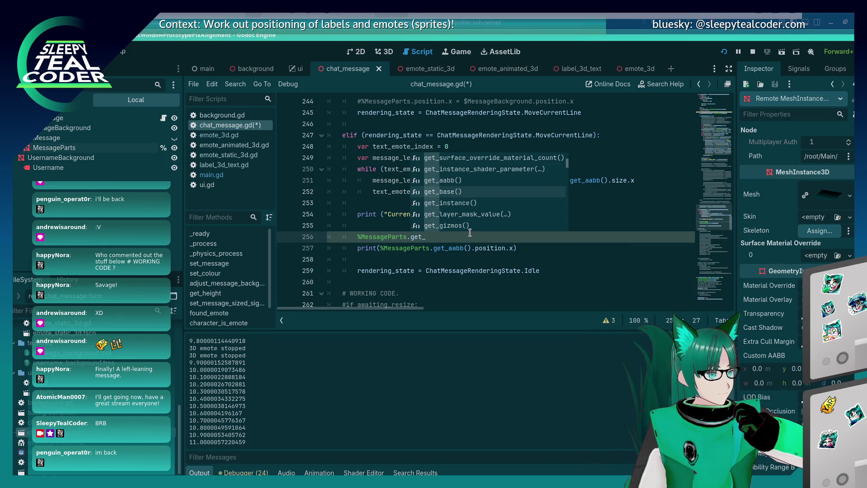
pyautogui.press('Down')
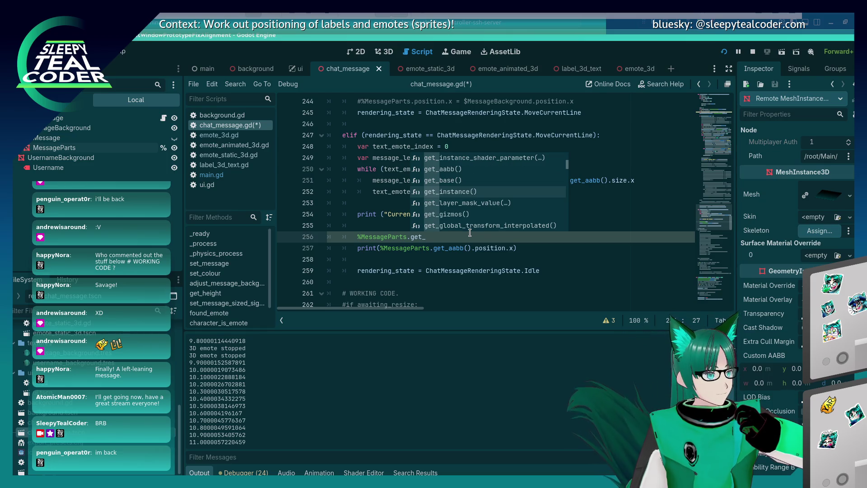
pyautogui.press('Down')
pyautogui.press('Down')
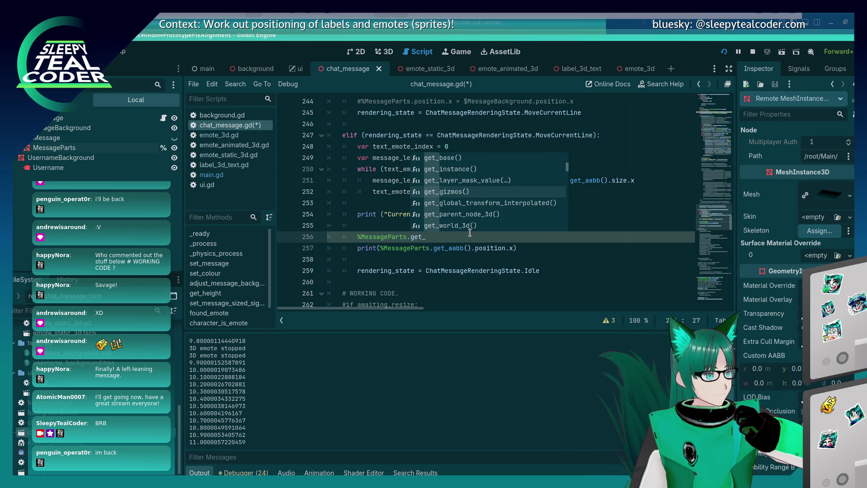
pyautogui.press('Down')
pyautogui.press('BackSpace')
pyautogui.press('BackSpace')
pyautogui.press('BackSpace')
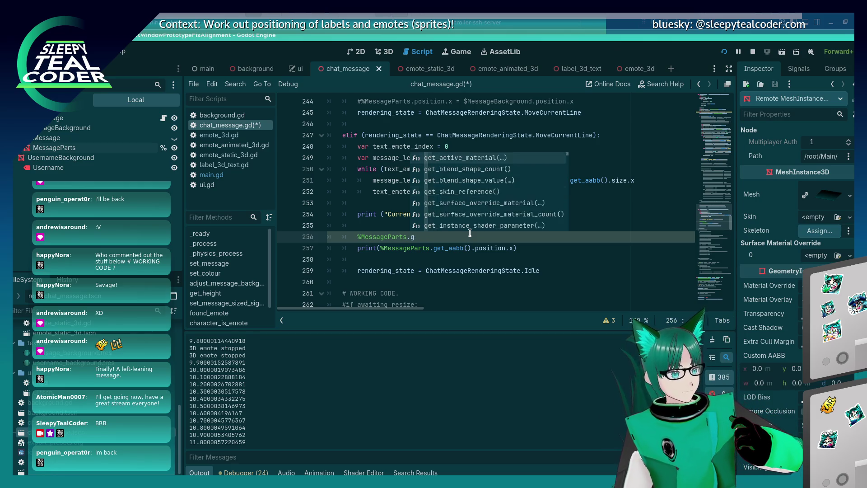
pyautogui.write('lob')
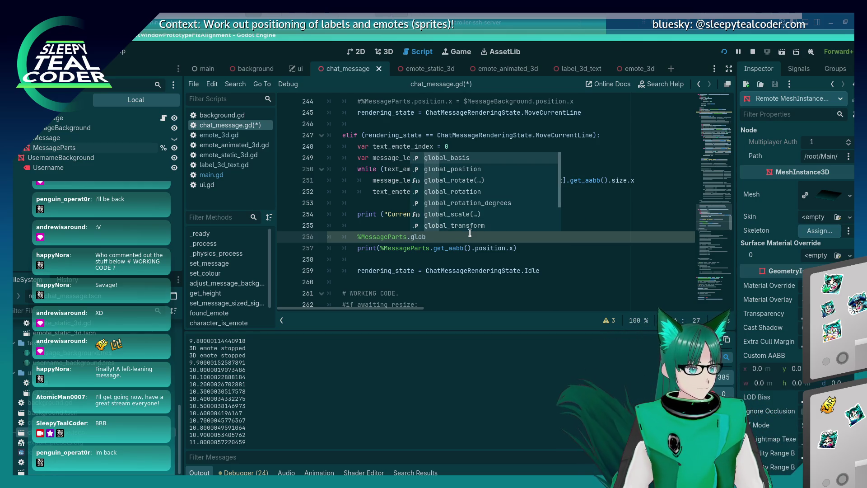
pyautogui.press('Return')
pyautogui.write('x')
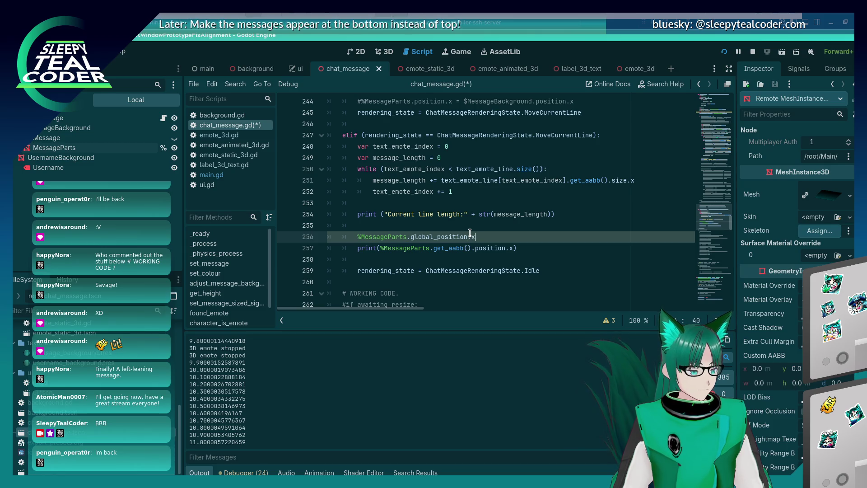
pyautogui.hotkey('ctrl', 's')
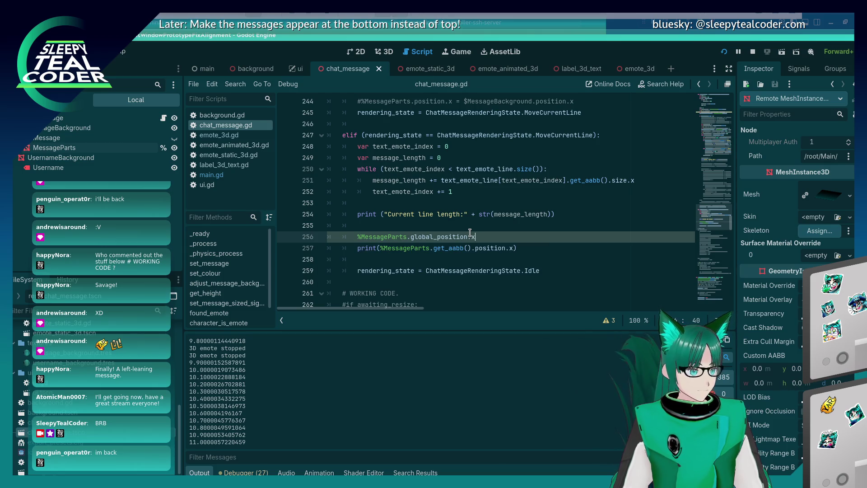
# Wrap it as print(%MessageParts.global_position.x), fix the closing parenthesis, and save
pyautogui.write('print(')
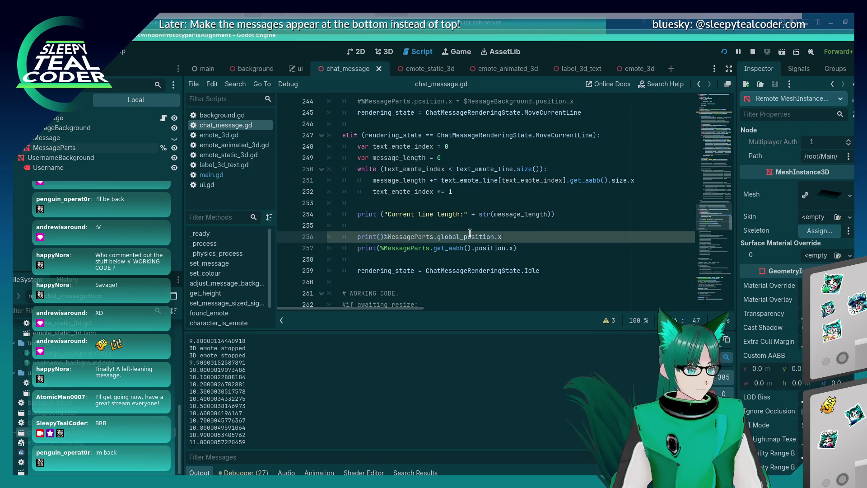
pyautogui.press('Right')
pyautogui.press('Right')
pyautogui.press('Right')
pyautogui.press('Delete')
pyautogui.press('End')
pyautogui.write(')')
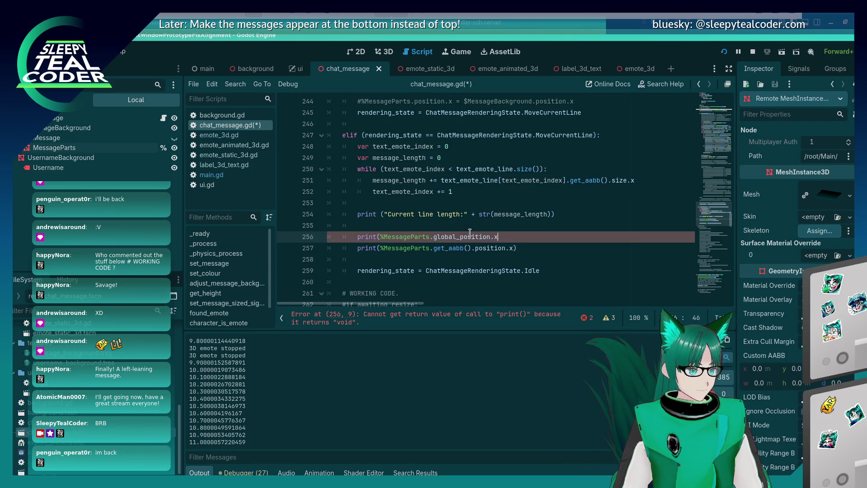
pyautogui.hotkey('ctrl', 's')
pyautogui.hotkey('alt', 'Tab')
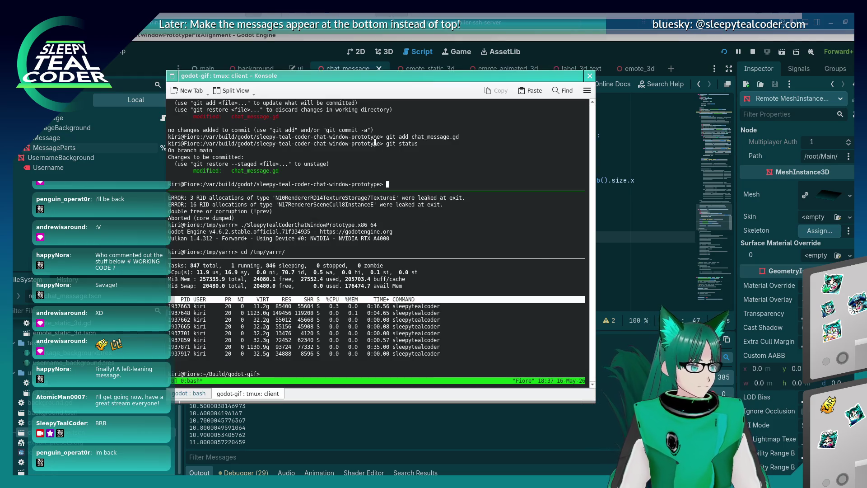
# Bring the running DEBUG chat game window back in front of Konsole
pyautogui.hotkey('alt', 'Tab')
pyautogui.hotkey('alt', 'Tab')
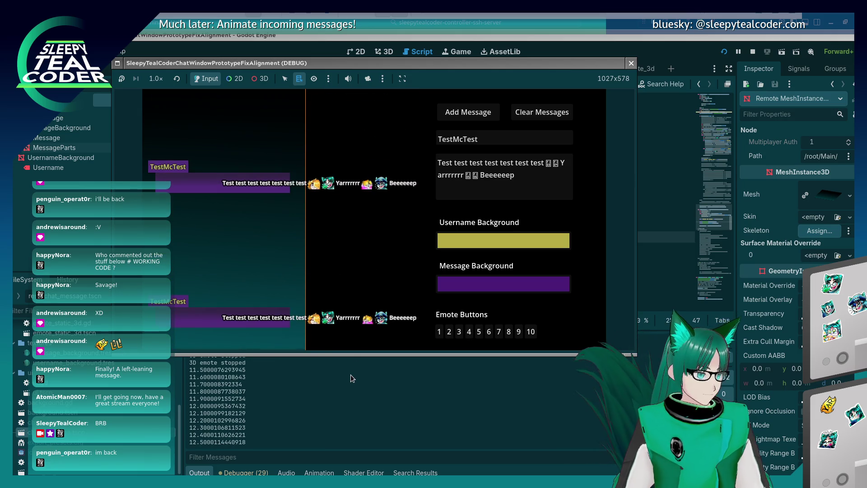
# Rerun the project with F5 to check the printed MessageParts x positions, then go back to chat_message.gd
pyautogui.click(342, 396)
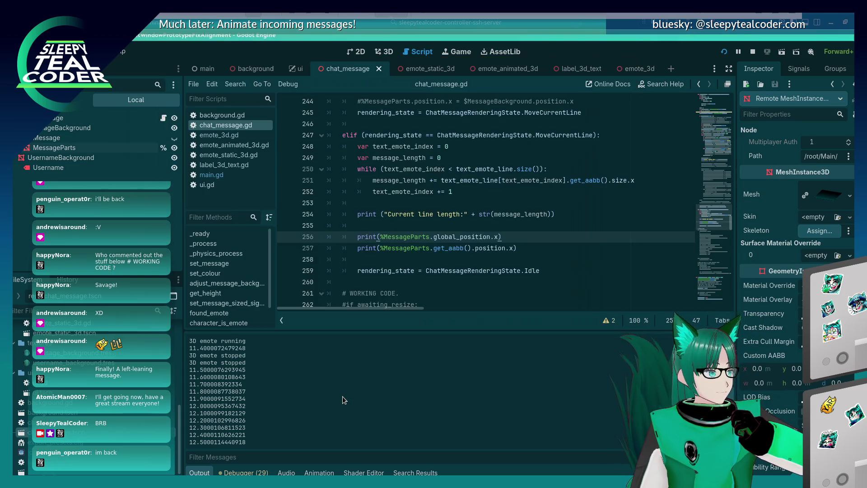
pyautogui.click(495, 222)
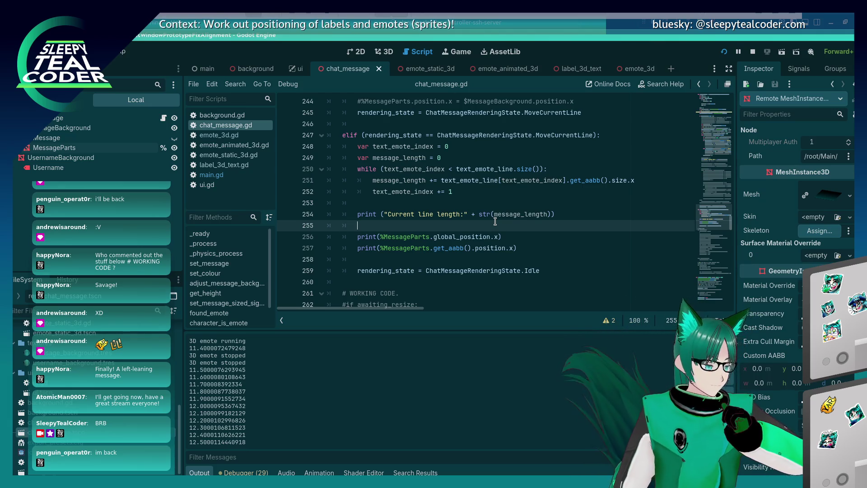
pyautogui.press('F5')
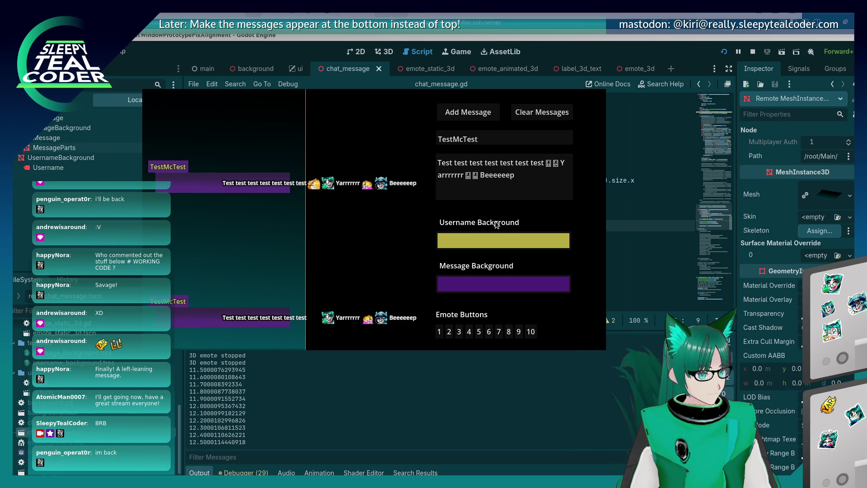
pyautogui.click(522, 192)
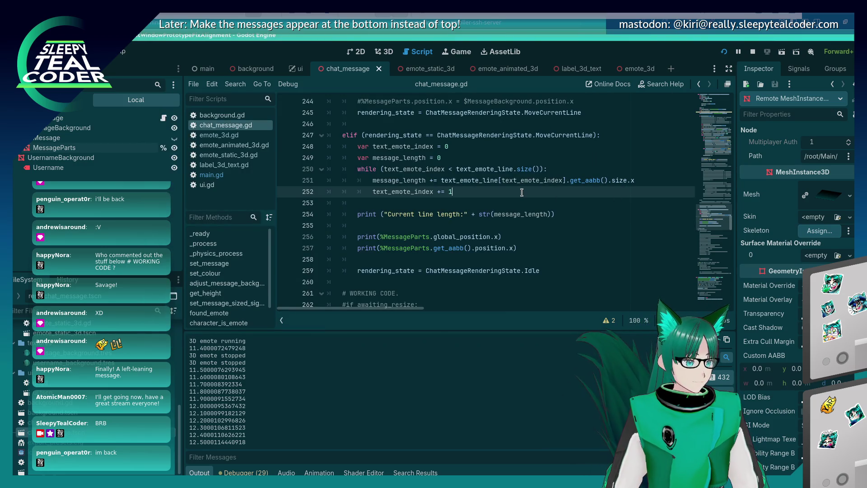
# Replace get_aabb().size.x with get_width() on line 251 and rerun the game to test
pyautogui.moveTo(570, 180); pyautogui.dragTo(636, 181)
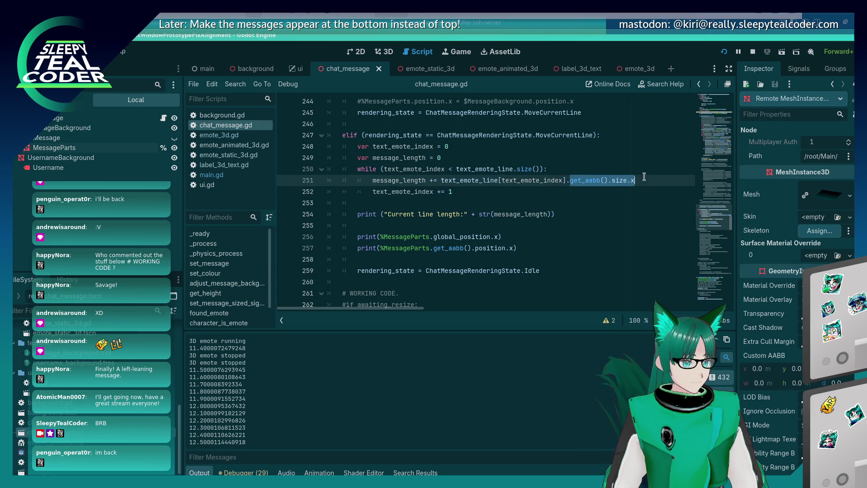
pyautogui.press('BackSpace')
pyautogui.write('get')
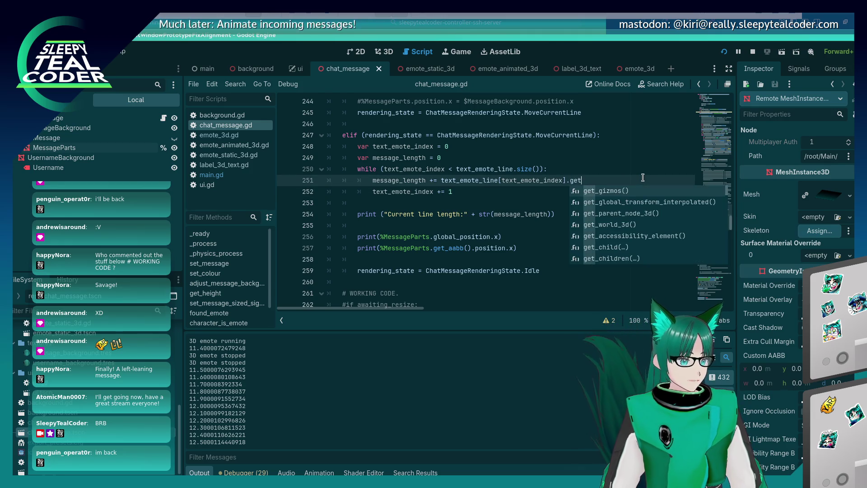
pyautogui.write('_width()')
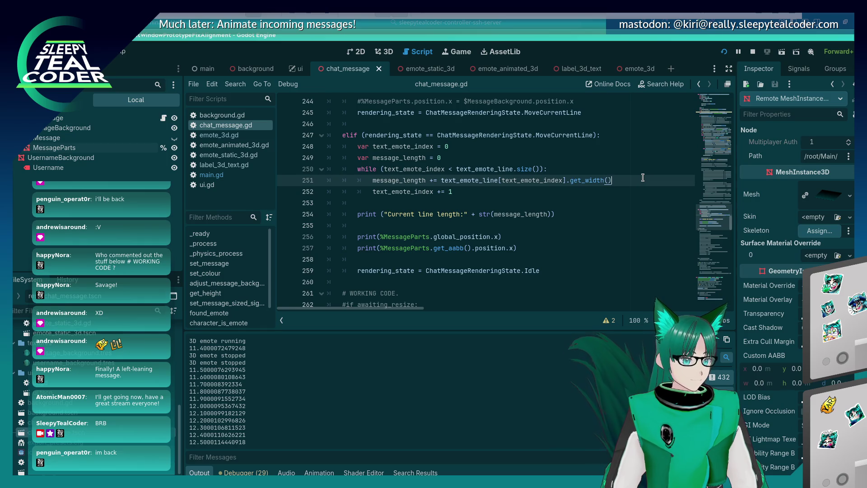
pyautogui.click(558, 200)
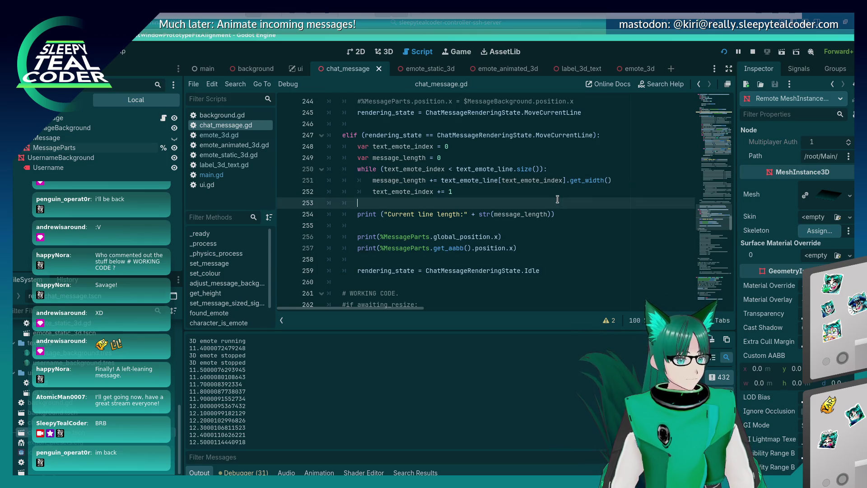
pyautogui.click(483, 192)
pyautogui.press('F5')
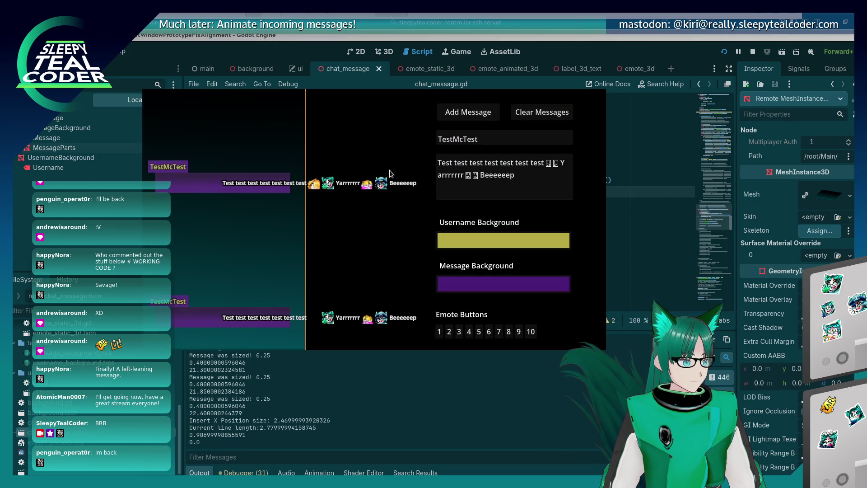
# Add a print(message_length) line after line 257, then add a message in the running game
pyautogui.click(665, 183)
pyautogui.click(532, 246)
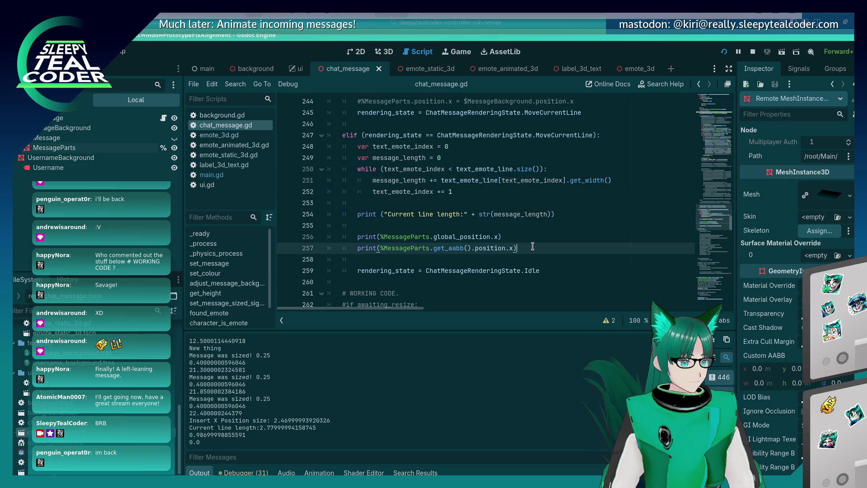
pyautogui.press('Return')
pyautogui.write('print(me')
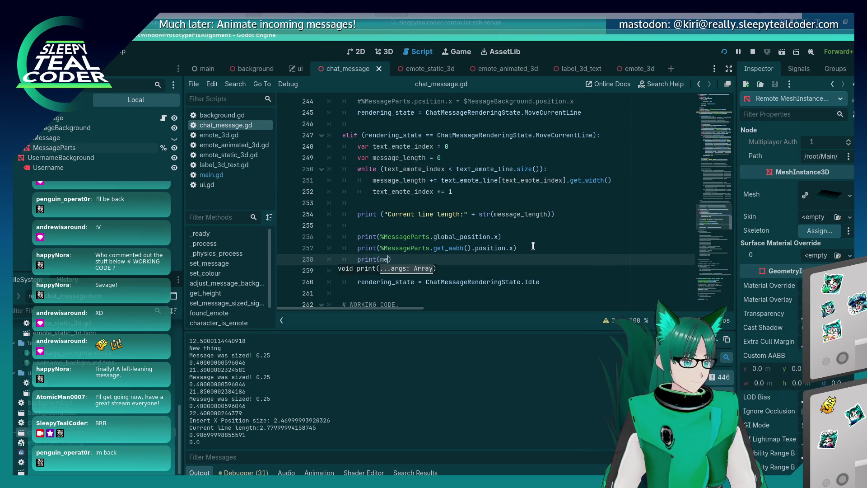
pyautogui.write('ngth')
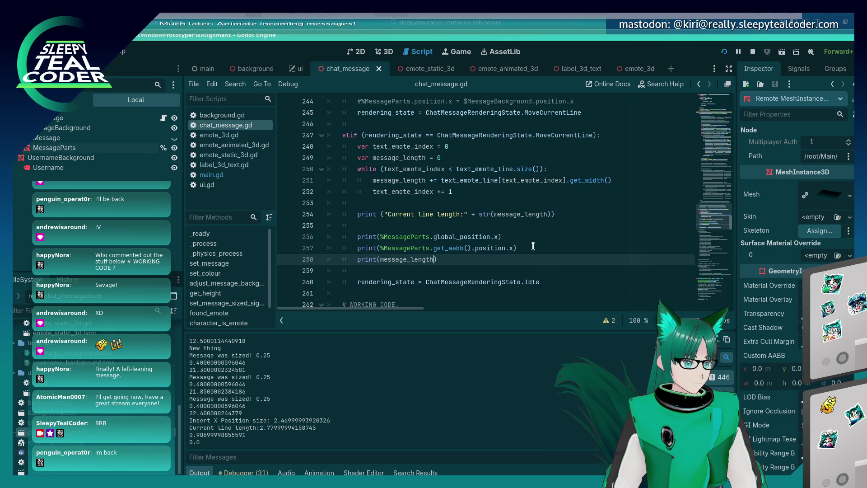
pyautogui.hotkey('alt', 'Tab')
pyautogui.click(490, 115)
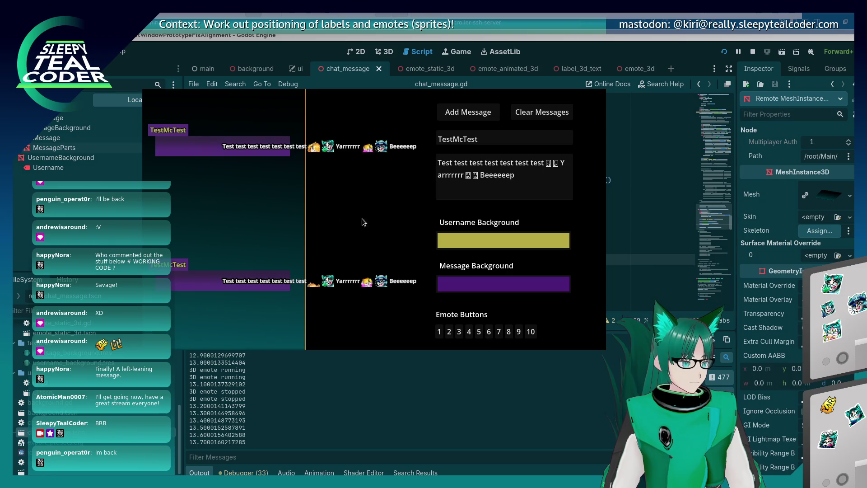
# On line 260, subtract message_length / 2 from %MessageParts.global_position.x, then save and run
pyautogui.hotkey('alt', 'Tab')
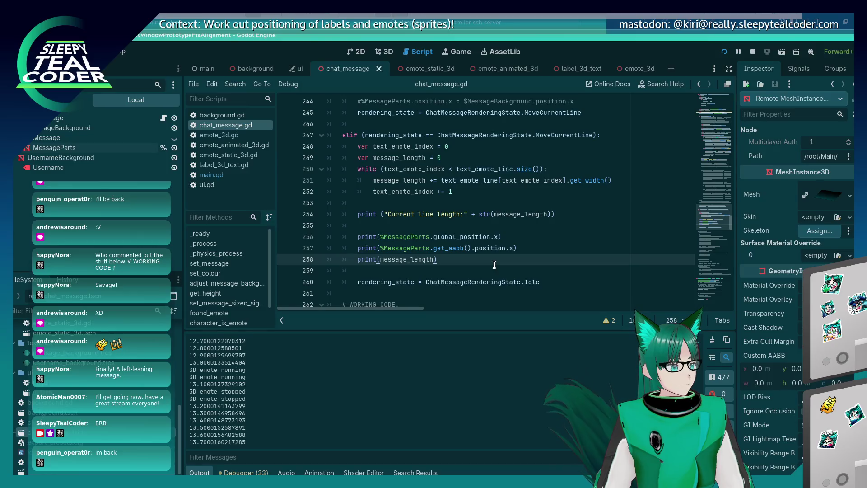
pyautogui.press('Return')
pyautogui.press('Return')
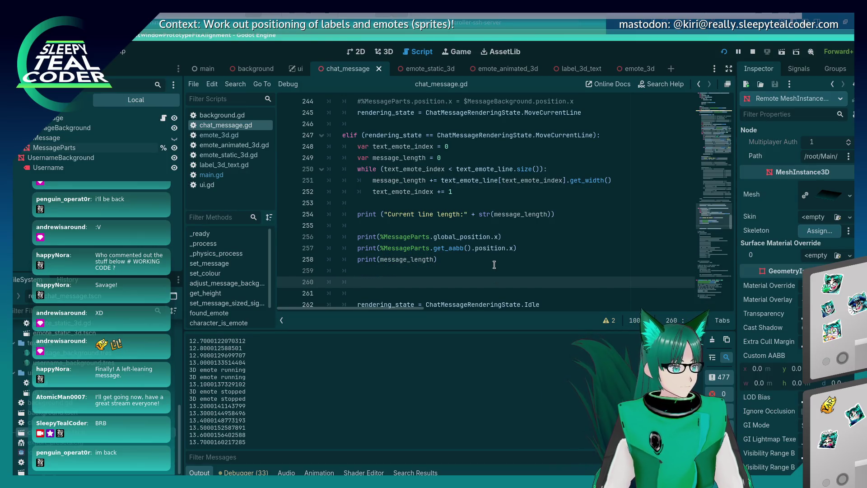
pyautogui.press('Up')
pyautogui.press('Up')
pyautogui.press('Up')
pyautogui.press('Right')
pyautogui.press('Right')
pyautogui.press('Right')
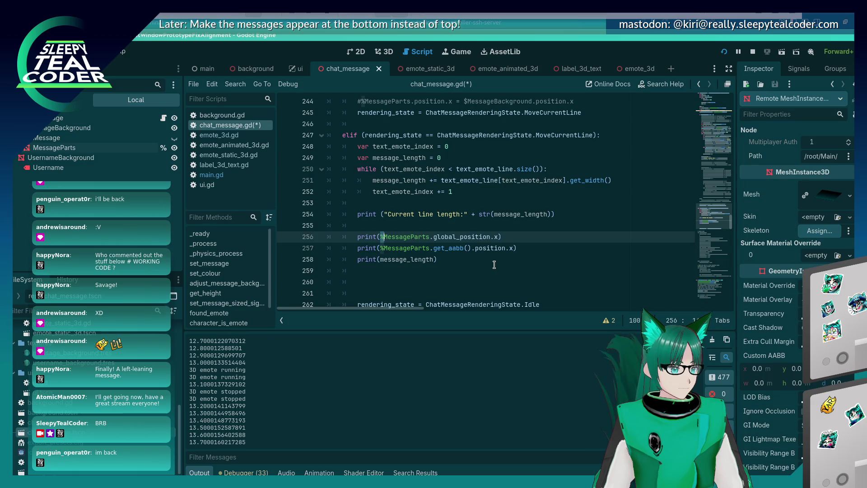
pyautogui.hotkey('shift', 'Right')
pyautogui.hotkey('shift', 'Right')
pyautogui.hotkey('shift', 'Right')
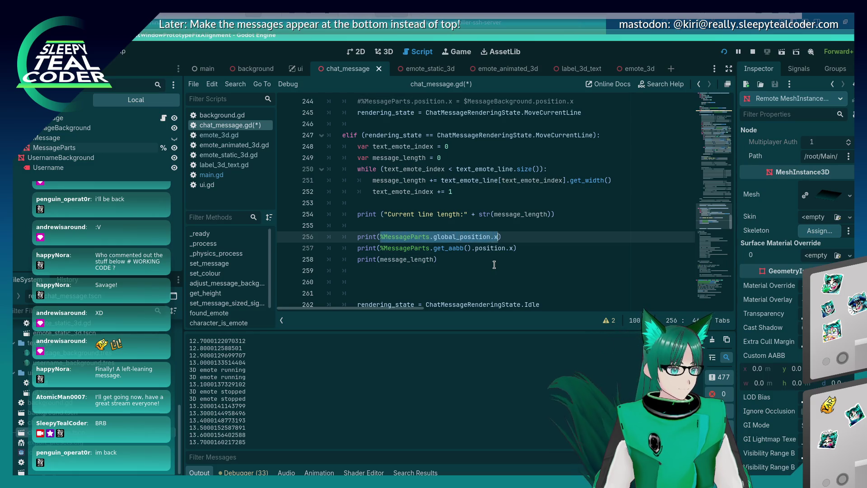
pyautogui.click(495, 264)
pyautogui.press('Down')
pyautogui.press('Down')
pyautogui.write('%MessageParts.global_position.x')
pyautogui.write('= me')
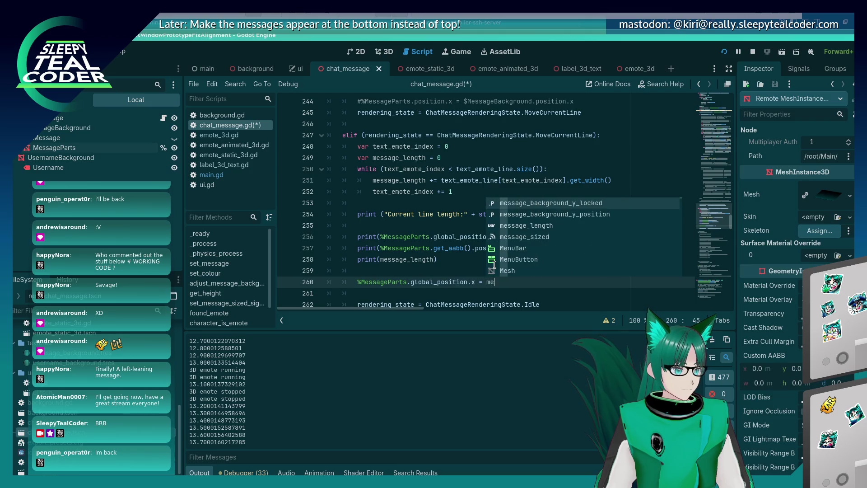
pyautogui.write('ssage_length / 2')
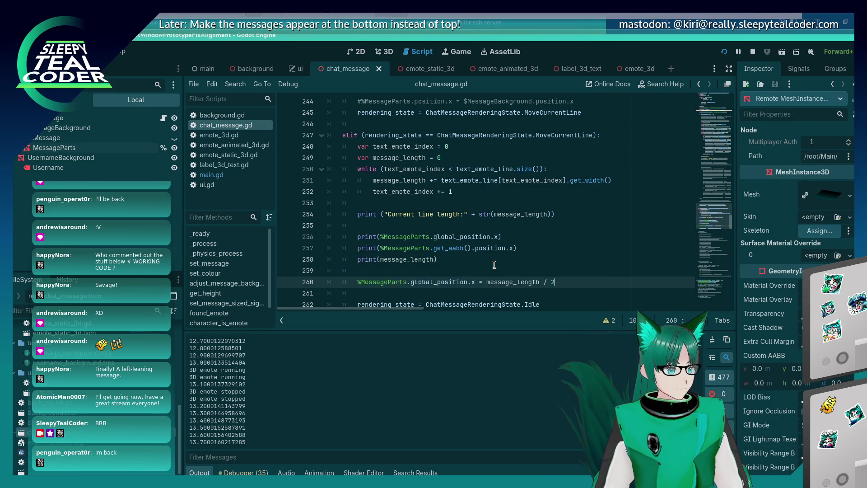
pyautogui.press('F5')
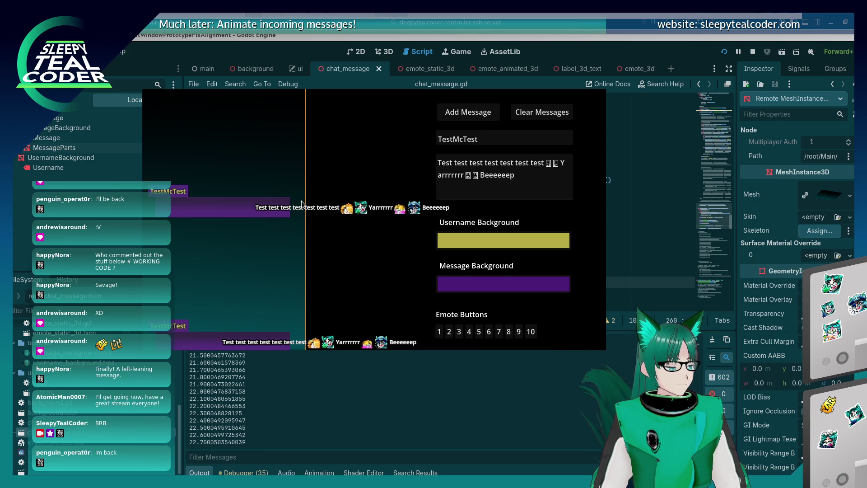
# Compare the shifted messages in the running game, then return to width-summing line 251
pyautogui.click(560, 49)
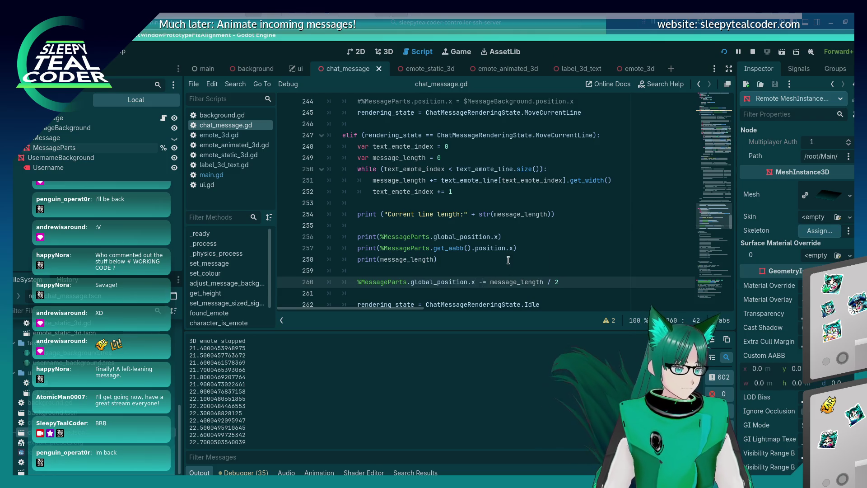
pyautogui.hotkey('alt', 'Tab')
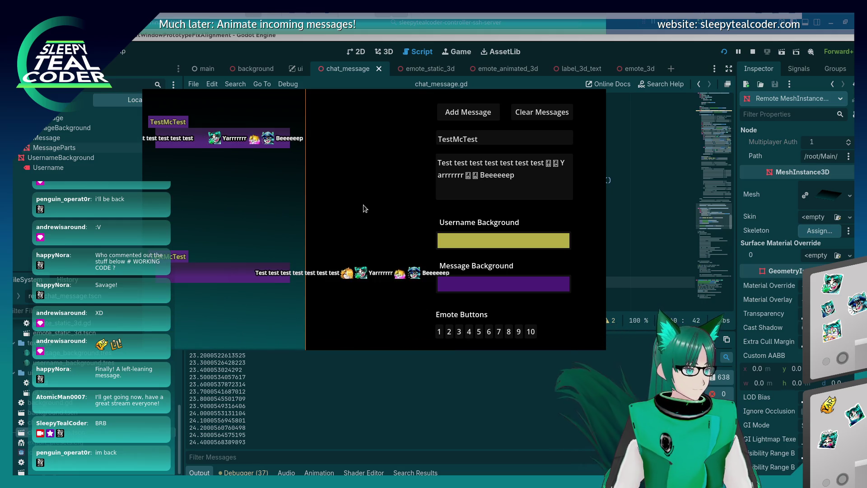
pyautogui.hotkey('alt', 'Tab')
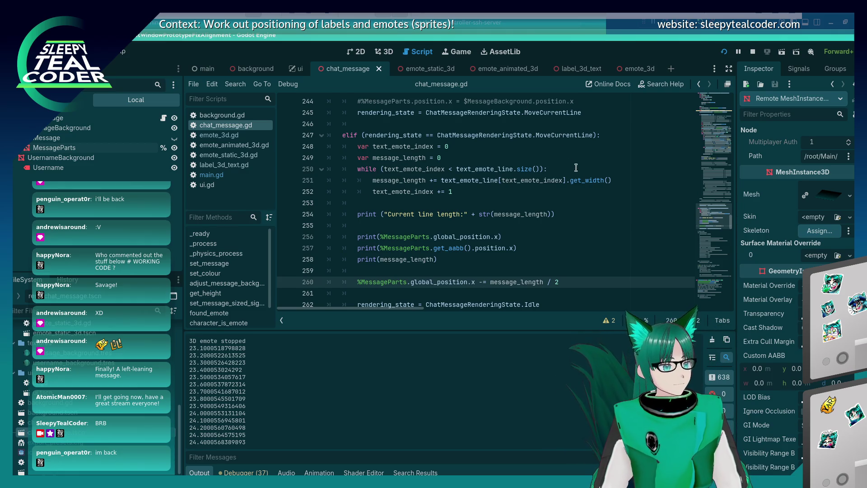
pyautogui.click(586, 181)
pyautogui.click(632, 69)
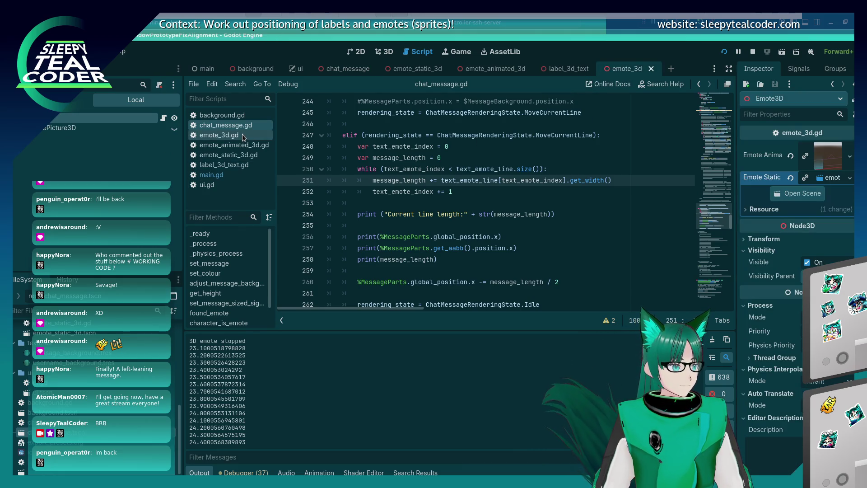
pyautogui.click(219, 135)
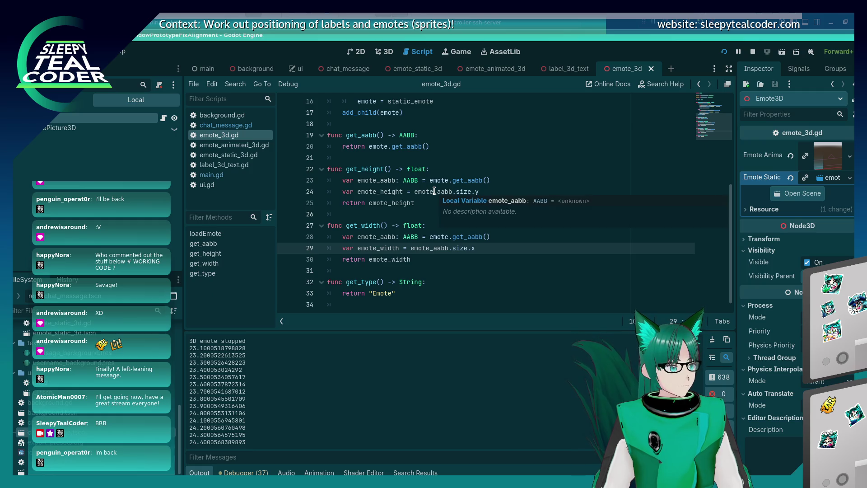
pyautogui.doubleClick(467, 237)
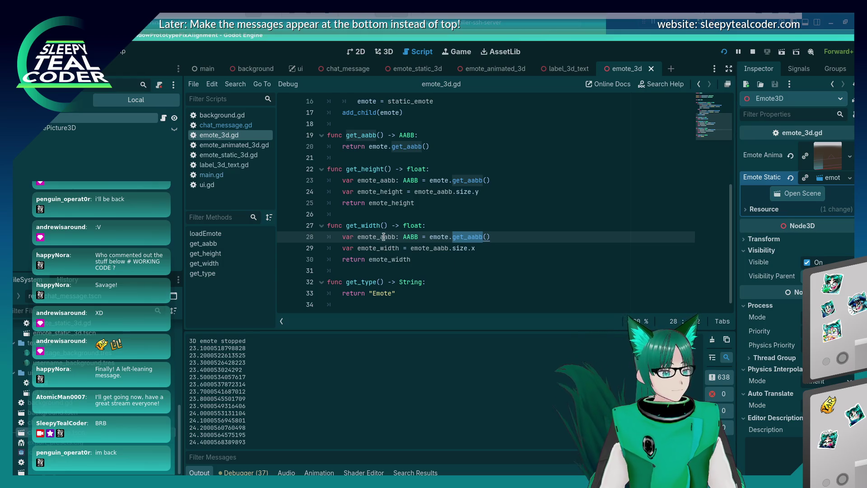
pyautogui.doubleClick(364, 225)
pyautogui.hotkey('ctrl', 'shift', 'f')
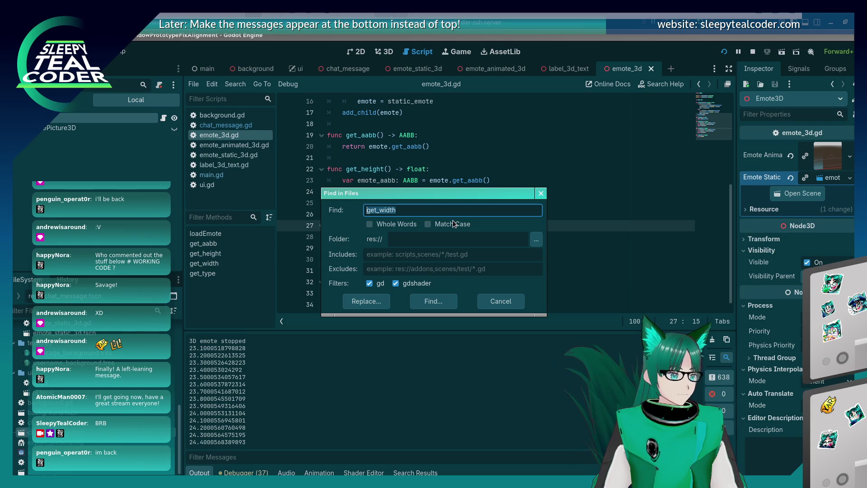
pyautogui.press('End')
pyautogui.press('Return')
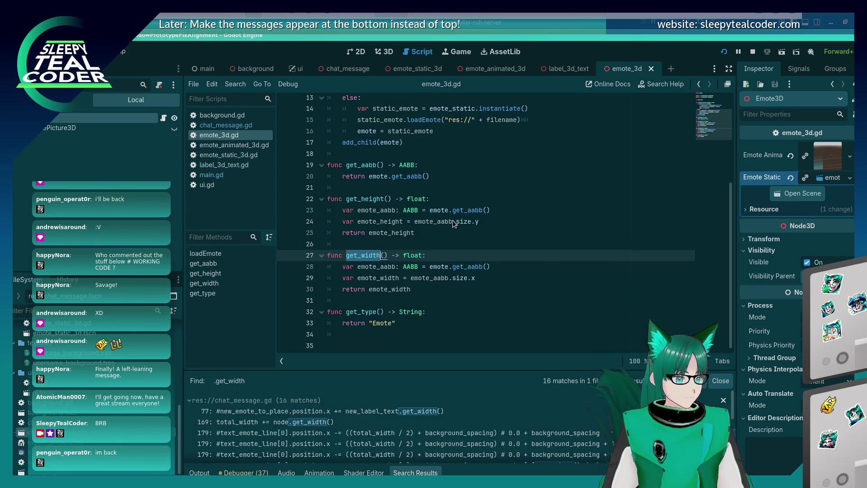
pyautogui.click(288, 423)
pyautogui.click(287, 430)
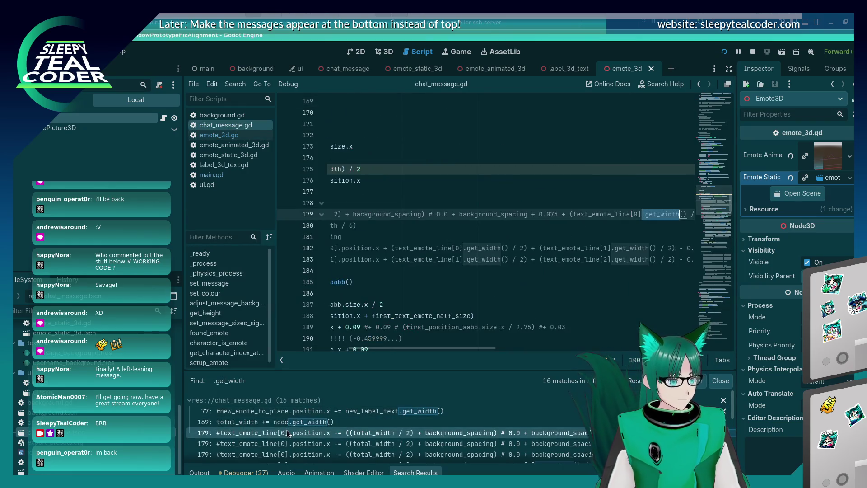
pyautogui.click(349, 442)
pyautogui.click(343, 453)
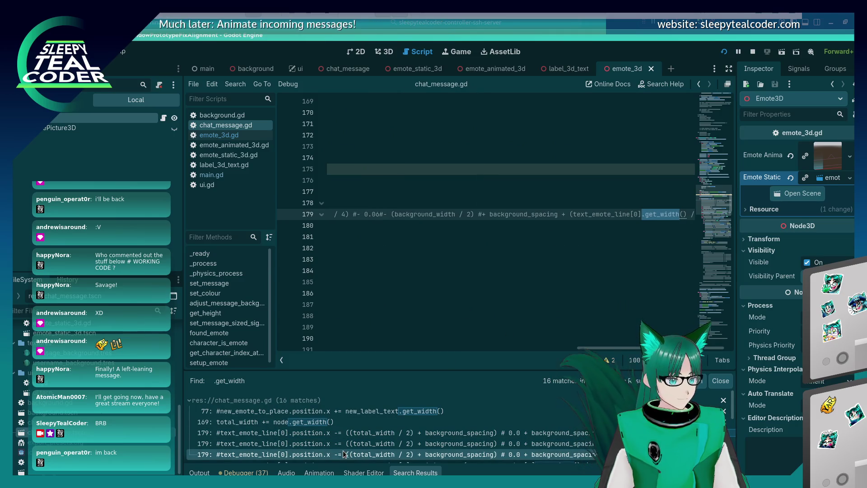
pyautogui.scroll(-1, 343, 453)
pyautogui.click(341, 455)
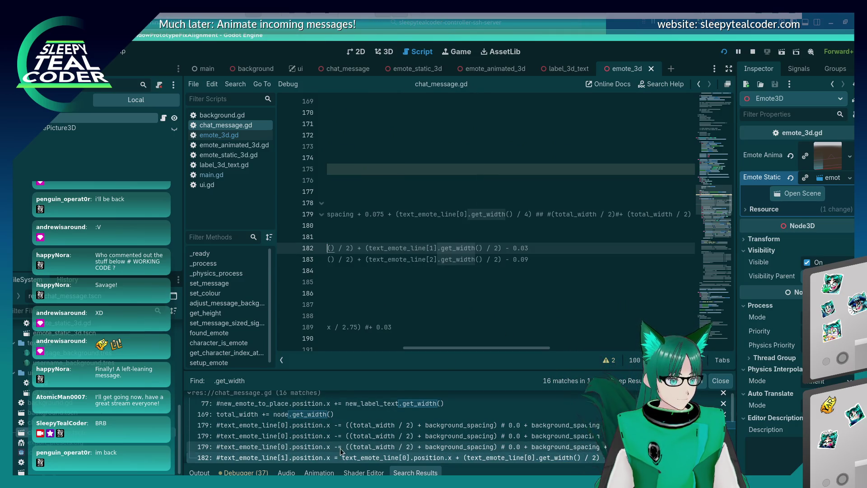
pyautogui.click(355, 428)
pyautogui.click(346, 413)
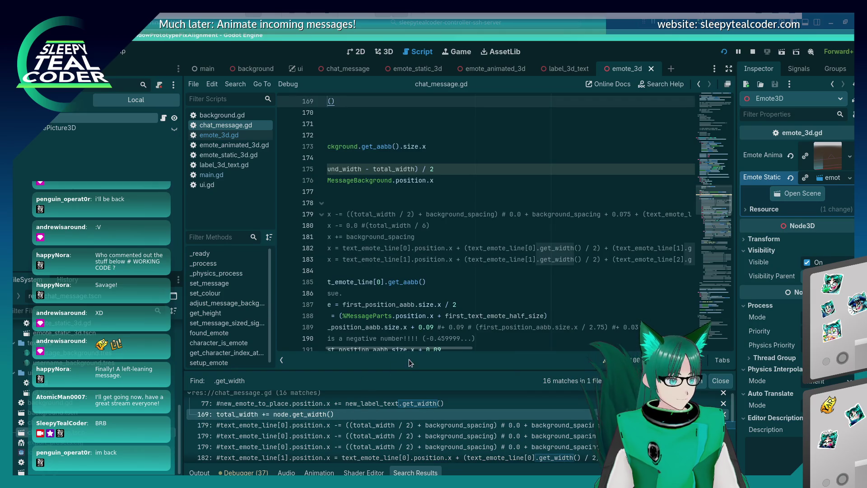
pyautogui.moveTo(413, 354); pyautogui.dragTo(356, 356)
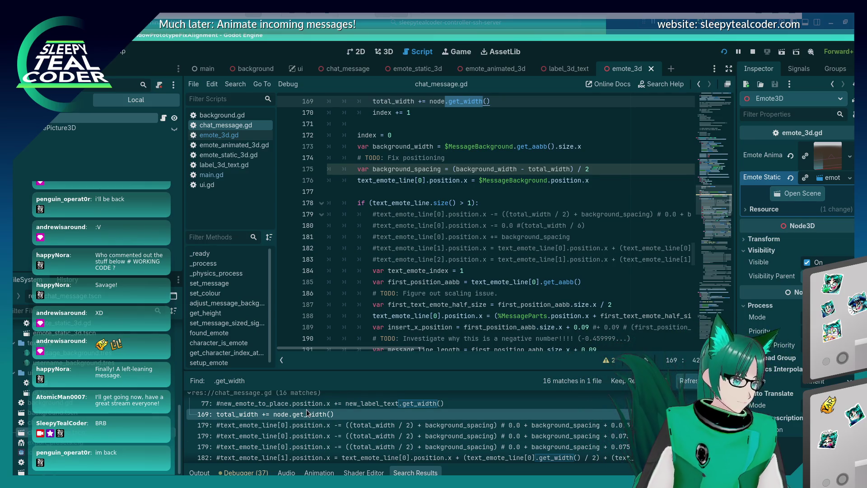
pyautogui.scroll(1, 386, 225)
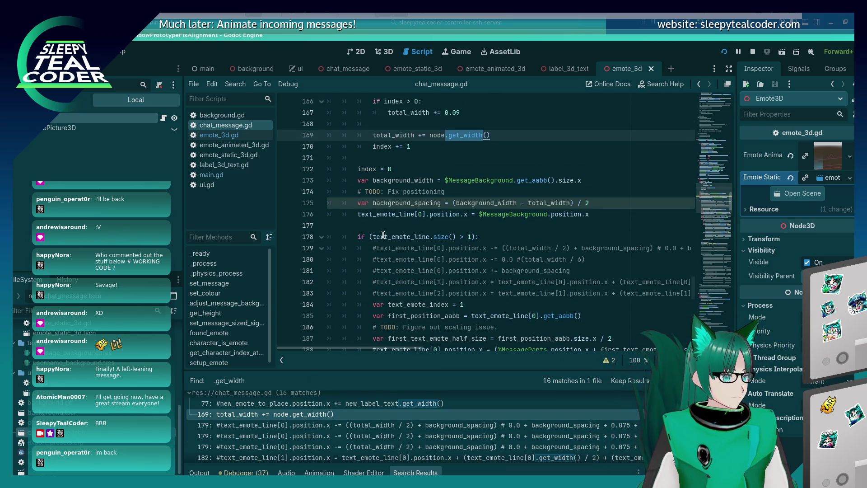
pyautogui.scroll(3, 409, 201)
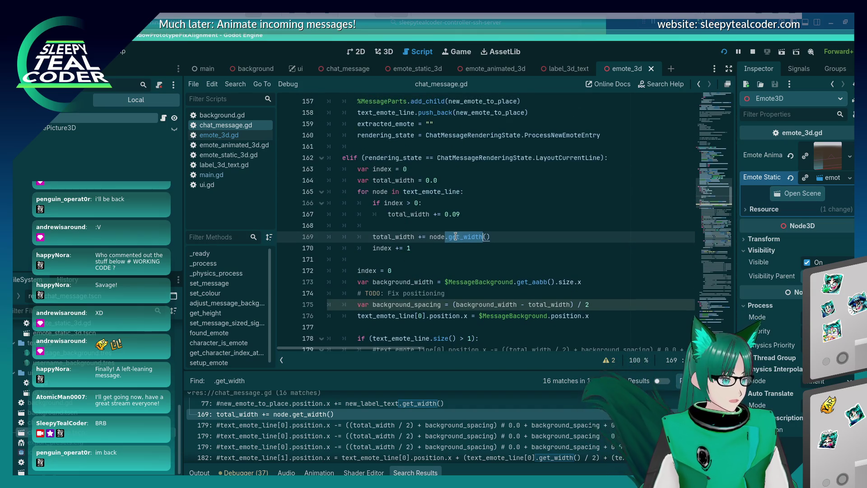
pyautogui.click(490, 235)
pyautogui.doubleClick(407, 236)
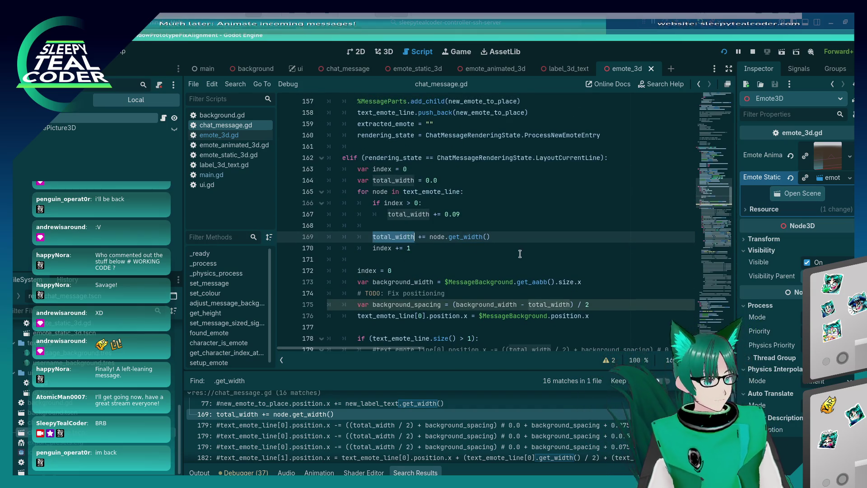
pyautogui.scroll(-3, 529, 248)
pyautogui.hotkey('ctrl', 'f')
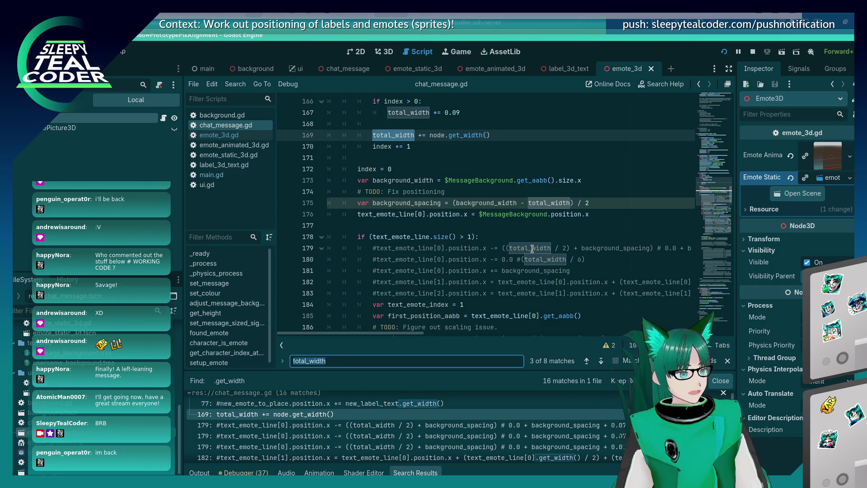
pyautogui.press('Return')
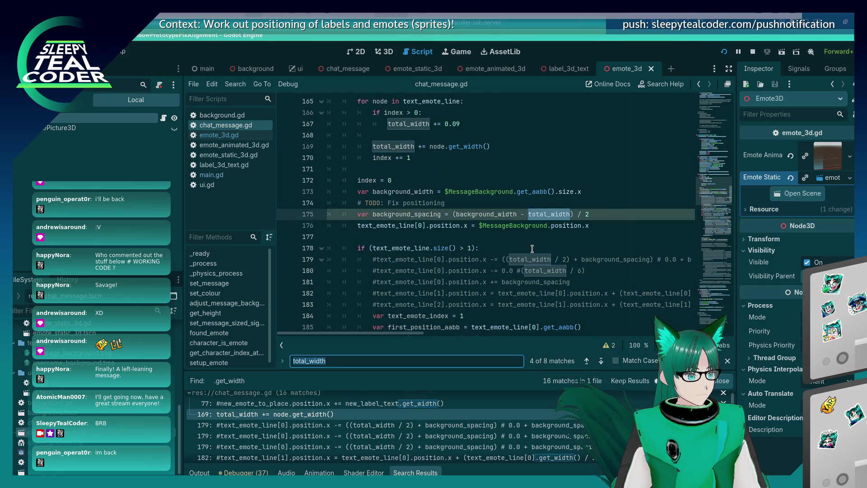
pyautogui.doubleClick(407, 214)
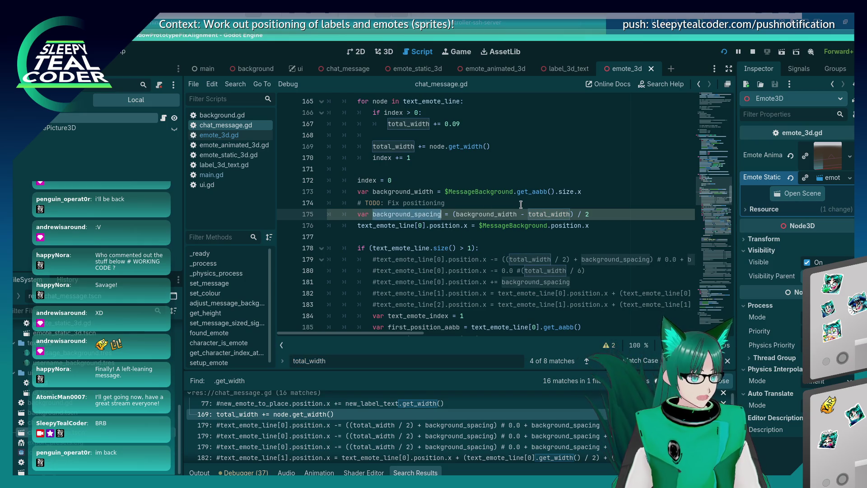
pyautogui.hotkey('ctrl', 'f')
pyautogui.press('Return')
pyautogui.press('Return')
pyautogui.press('Return')
pyautogui.press('Return')
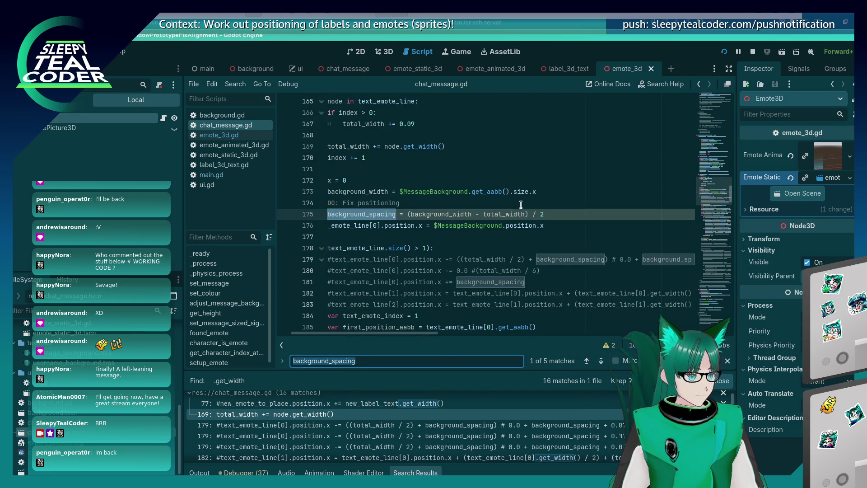
pyautogui.press('Escape')
pyautogui.press('Home')
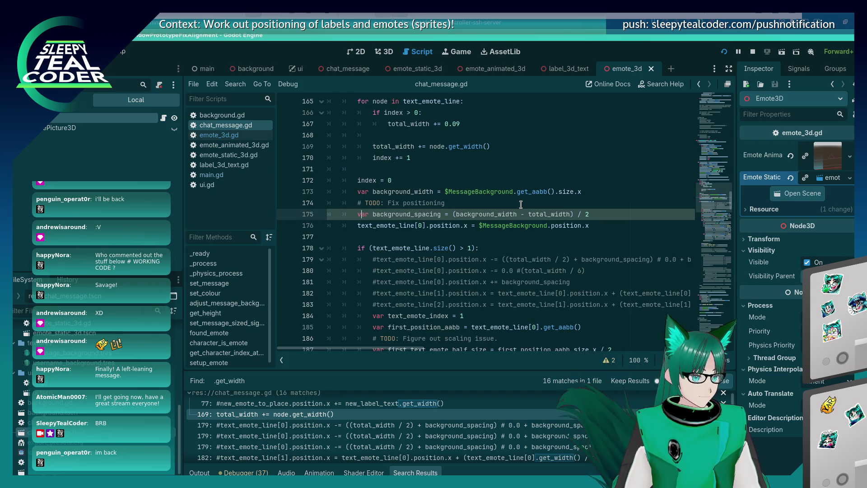
pyautogui.write('#')
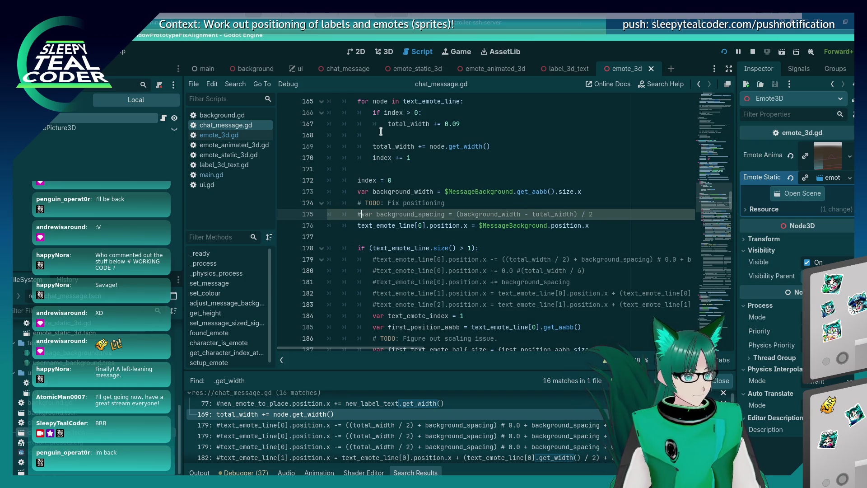
# Search chat_message.gd for total_width uses, stopping at its declaration
pyautogui.press('Up')
pyautogui.press('Up')
pyautogui.doubleClick(392, 146)
pyautogui.hotkey('ctrl', 'f')
pyautogui.press('Return')
pyautogui.press('Return')
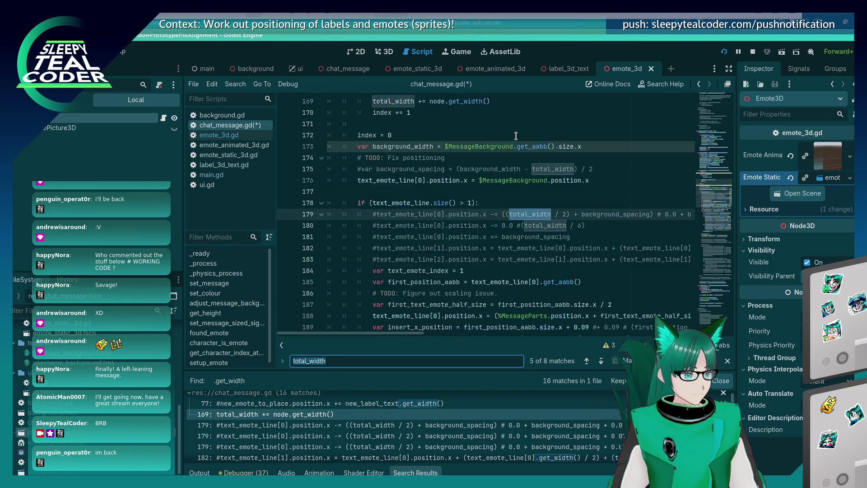
pyautogui.hotkey('shift', 'Return')
pyautogui.hotkey('shift', 'Return')
pyautogui.hotkey('shift', 'Return')
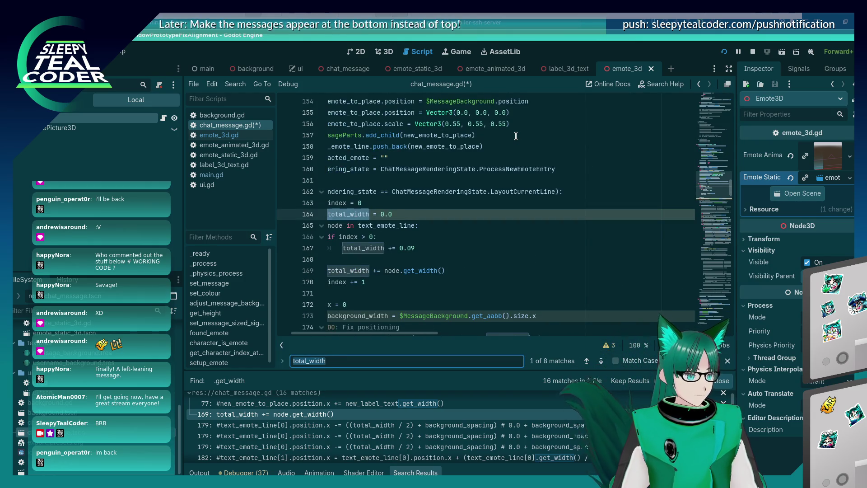
pyautogui.press('Escape')
# Comment out the total_width loop and index reset lines 164–170, 172 and 173
pyautogui.write('#var')
pyautogui.press('Down')
pyautogui.press('Home')
pyautogui.write('#')
pyautogui.press('Down')
pyautogui.press('Home')
pyautogui.write('#')
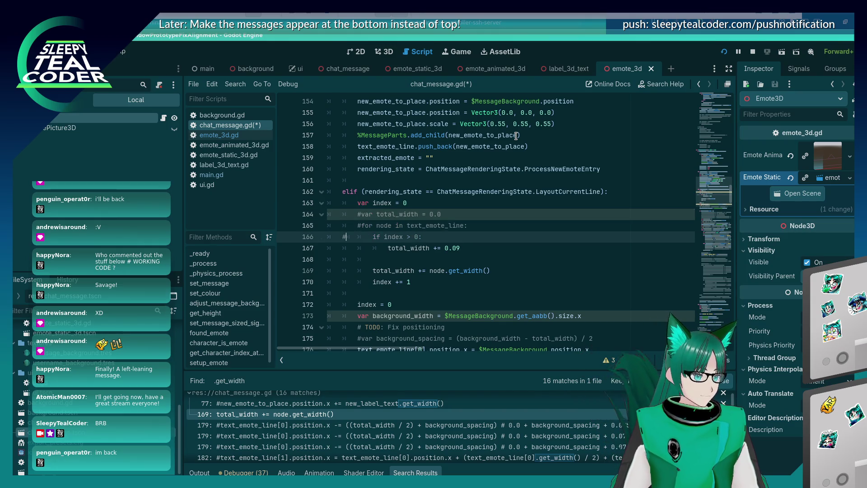
pyautogui.write('#')
pyautogui.press('Down')
pyautogui.press('Home')
pyautogui.press('Home')
pyautogui.write('#')
pyautogui.press('Down')
pyautogui.press('Down')
pyautogui.write('#')
pyautogui.press('Down')
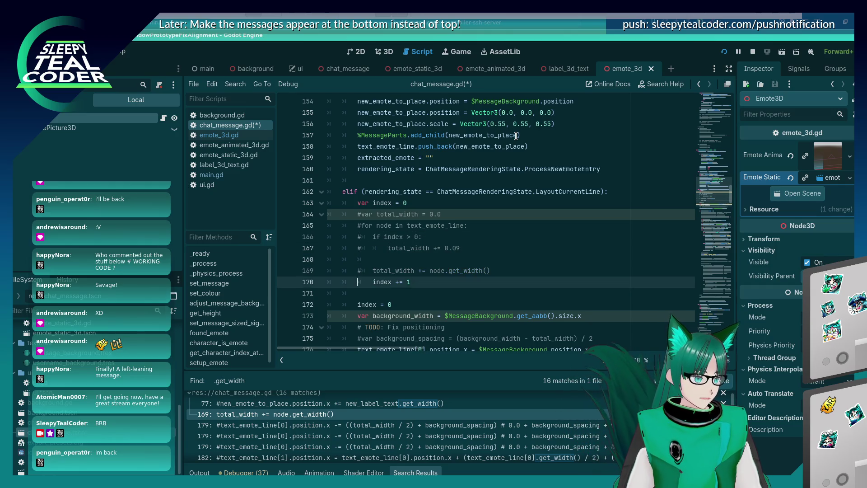
pyautogui.write('#')
pyautogui.press('Down')
pyautogui.press('Down')
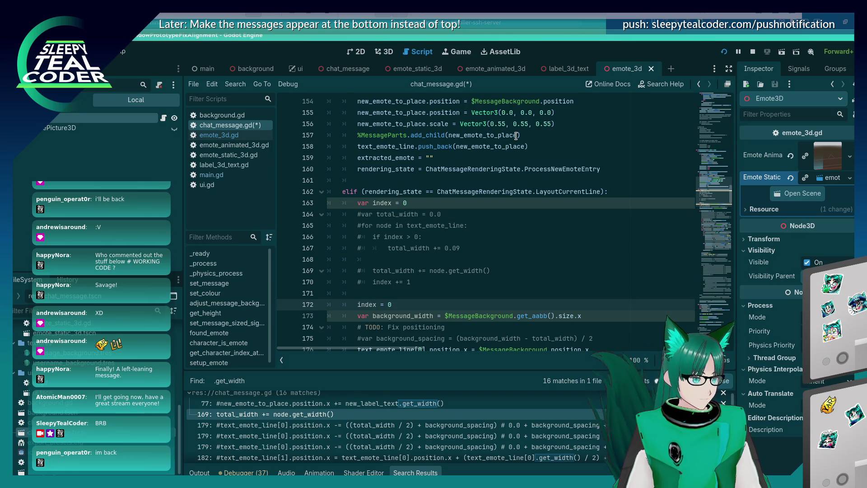
pyautogui.write('#')
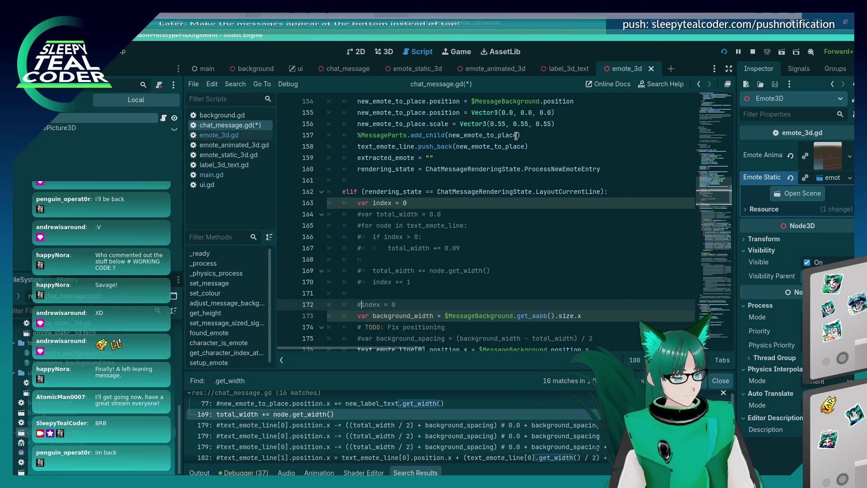
pyautogui.press('Down')
# Check background_width's uses, comment out its line 175 declaration, and save the script
pyautogui.scroll(-3, 509, 159)
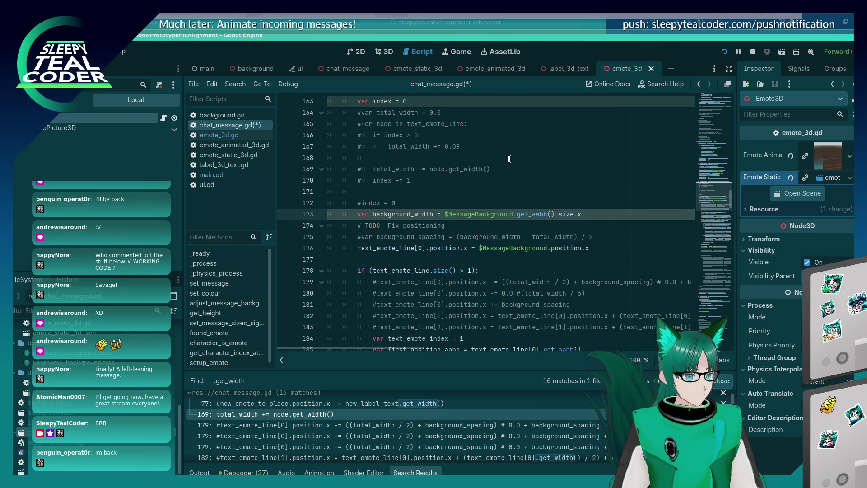
pyautogui.doubleClick(407, 214)
pyautogui.hotkey('ctrl', 'f')
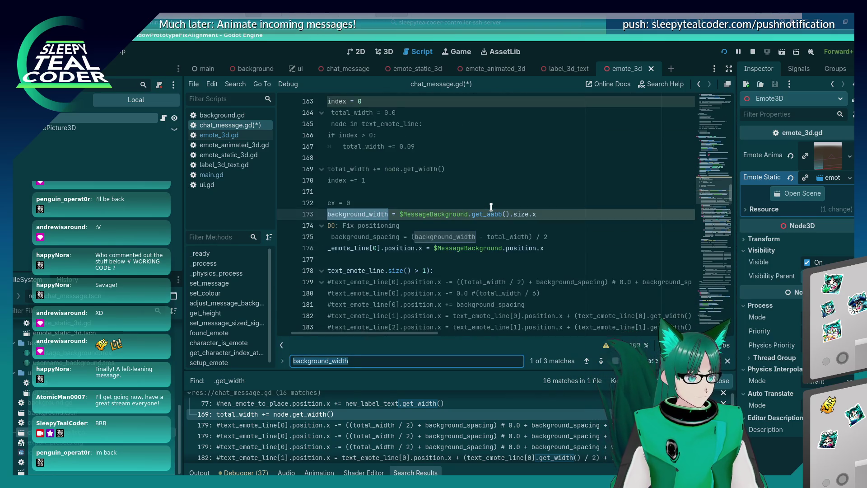
pyautogui.press('Escape')
pyautogui.write('#var')
pyautogui.hotkey('ctrl', 's')
pyautogui.scroll(-7, 491, 207)
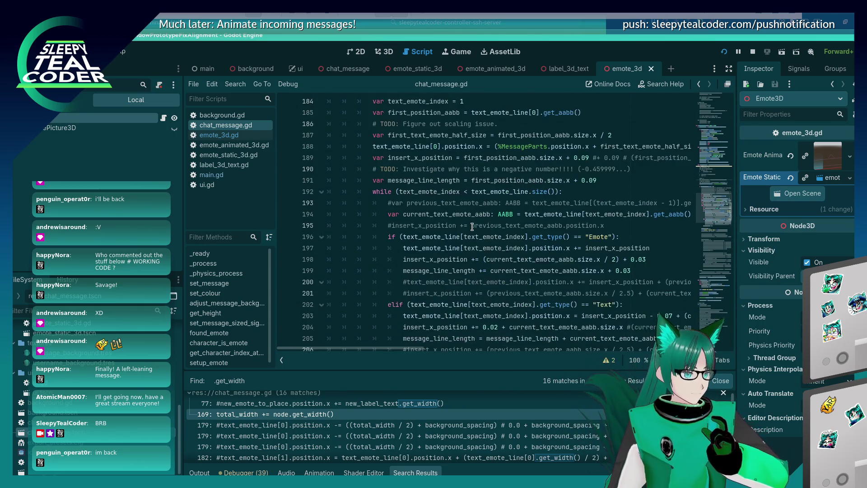
pyautogui.scroll(-20, 472, 225)
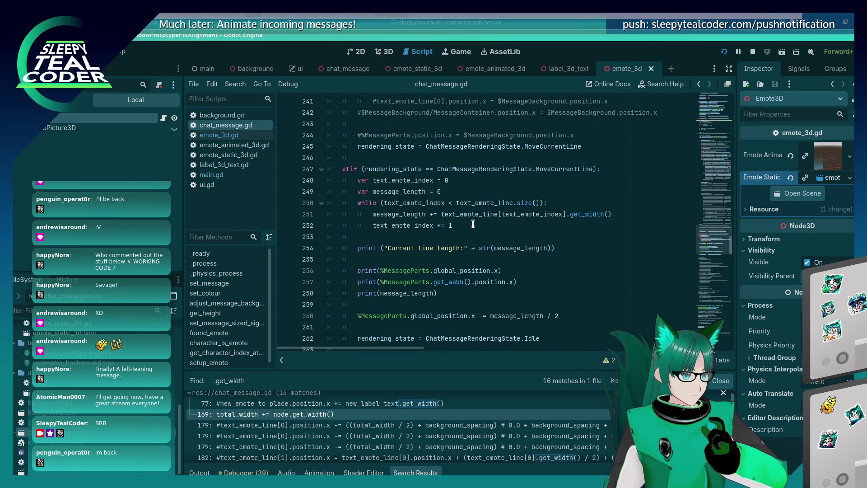
pyautogui.scroll(2, 473, 221)
pyautogui.scroll(-3, 473, 221)
pyautogui.scroll(2, 473, 221)
pyautogui.scroll(-2, 473, 222)
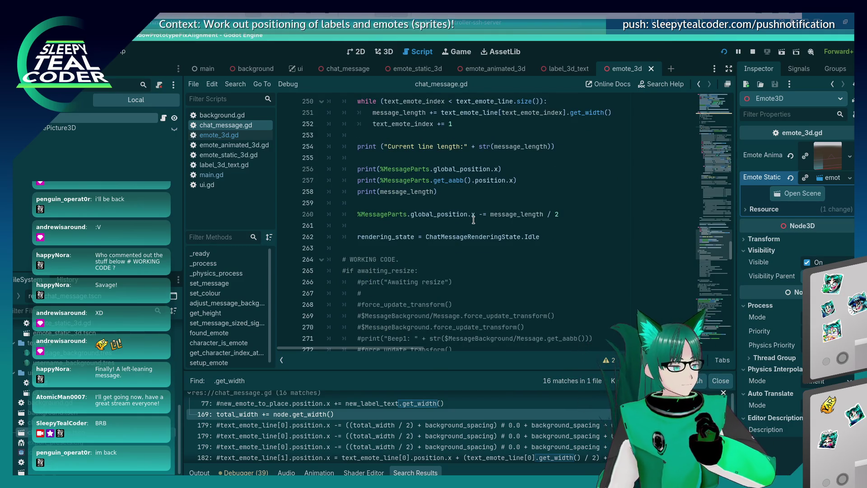
pyautogui.scroll(3, 468, 228)
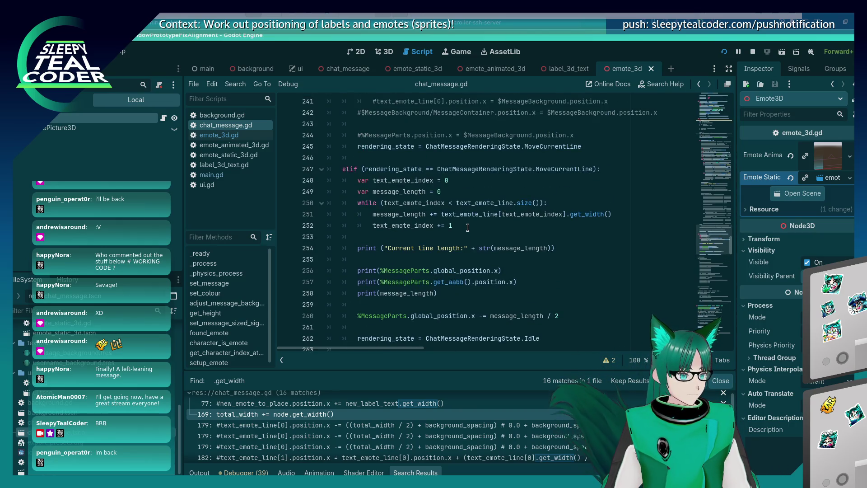
pyautogui.click(589, 213)
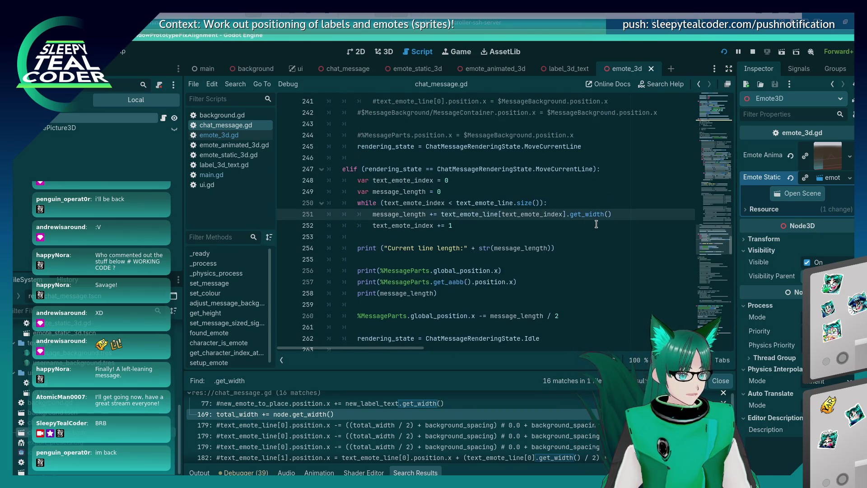
pyautogui.click(248, 137)
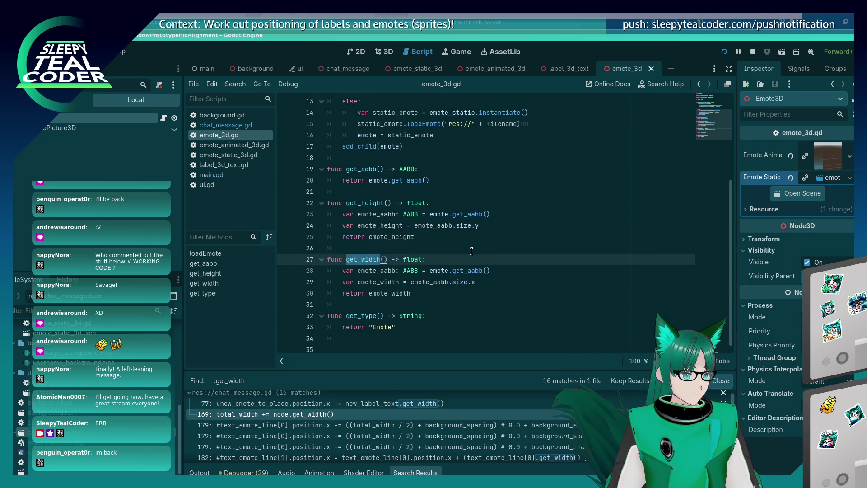
pyautogui.click(450, 271)
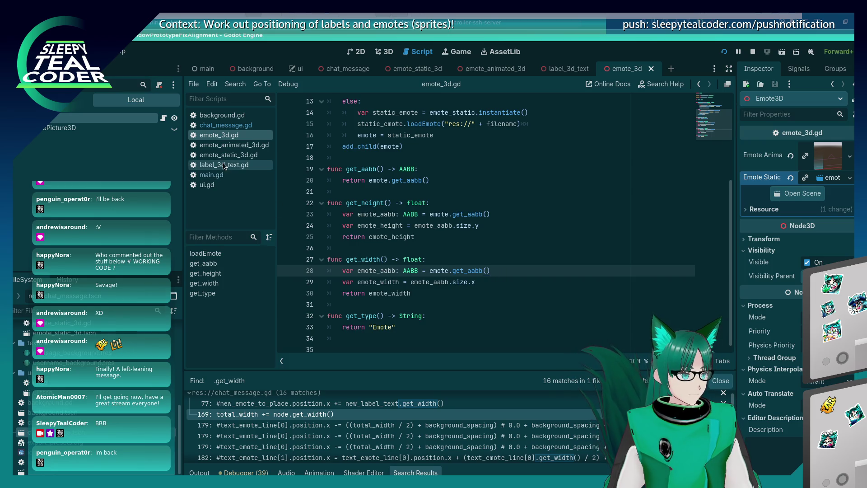
pyautogui.scroll(3, 437, 258)
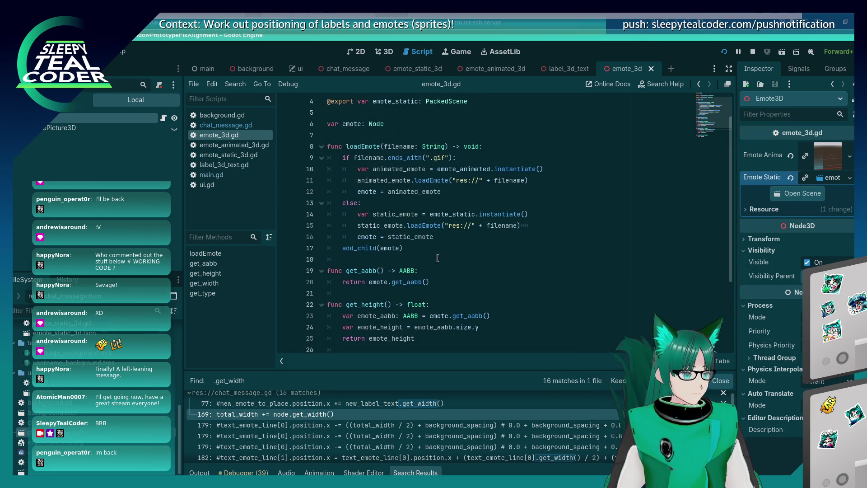
pyautogui.scroll(-3, 436, 262)
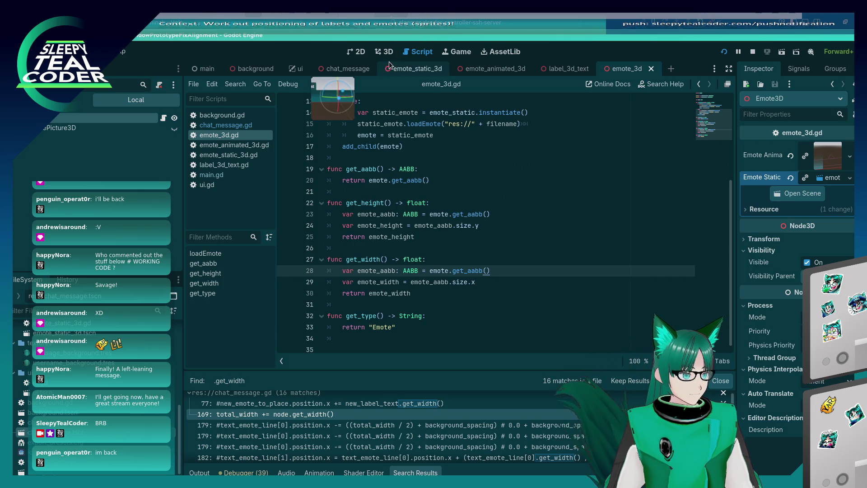
pyautogui.click(226, 125)
pyautogui.click(516, 157)
pyautogui.hotkey('ctrl', 'f')
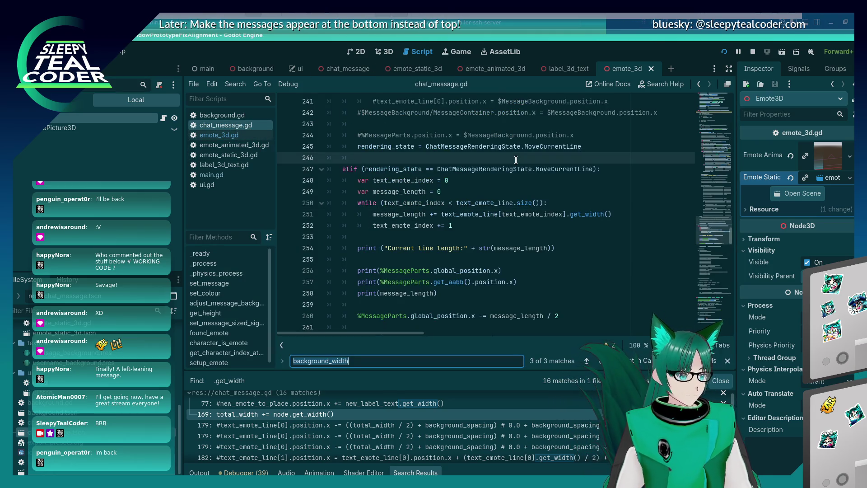
pyautogui.write('scale')
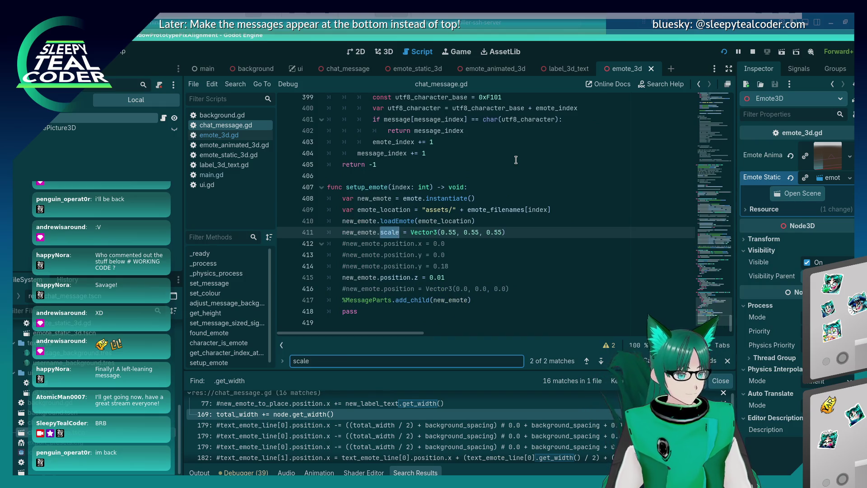
pyautogui.press('Escape')
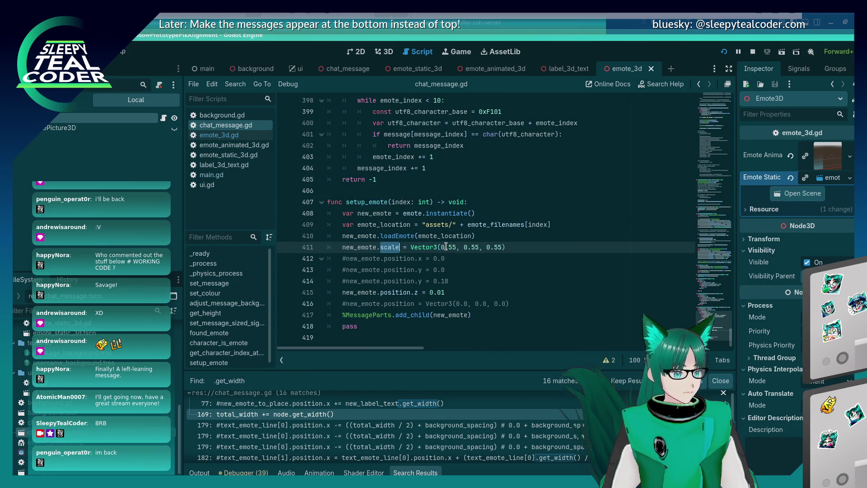
pyautogui.doubleClick(449, 247)
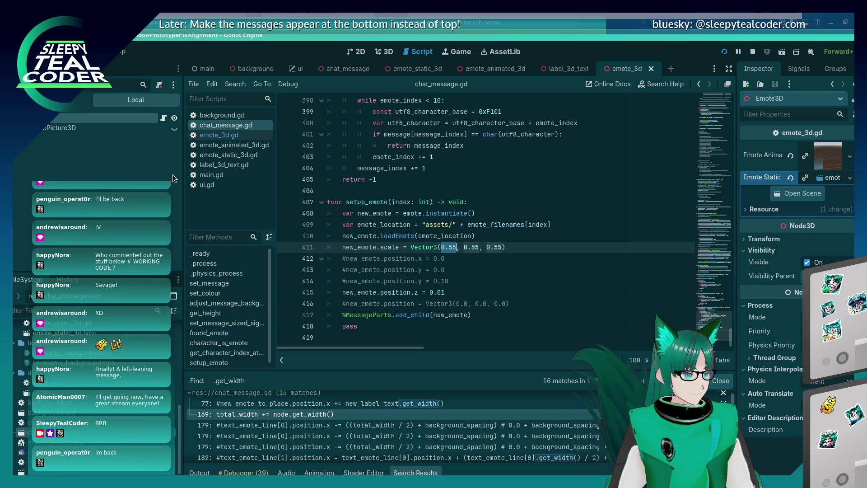
# In emote_3d.gd, multiply emote_aabb.size.x and size.y by 0.55, then save and run
pyautogui.click(219, 135)
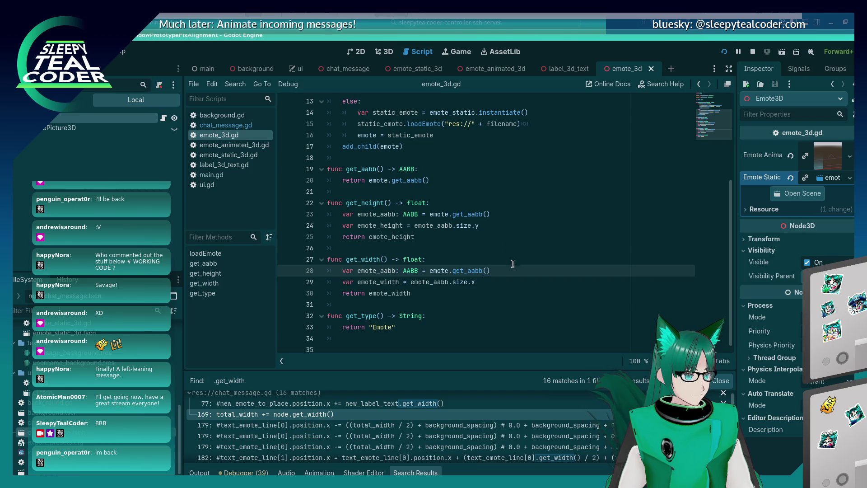
pyautogui.click(498, 279)
pyautogui.write('* 0.55')
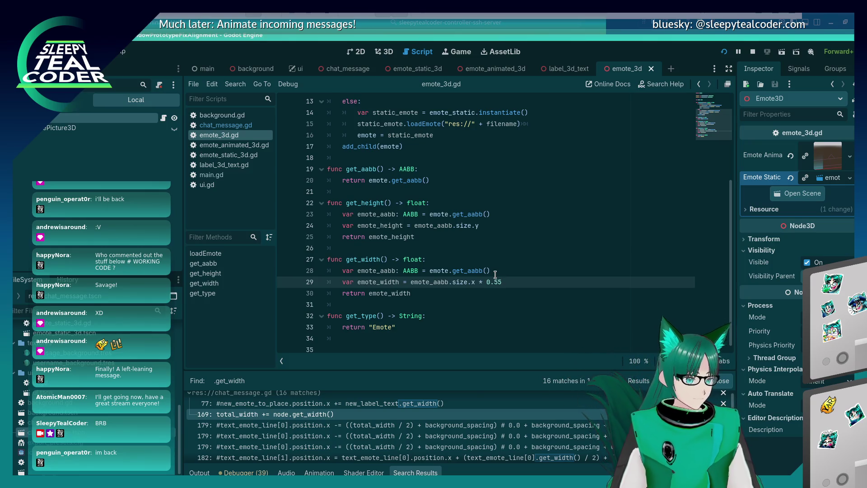
pyautogui.press('Left')
pyautogui.press('Left')
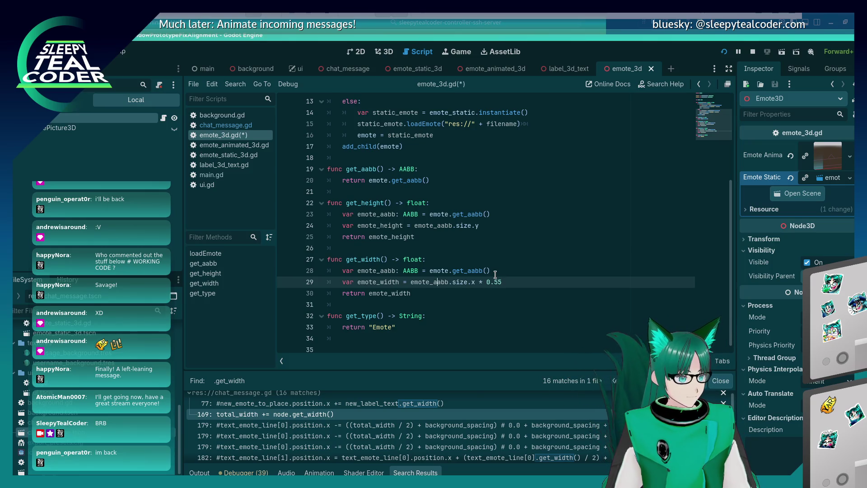
pyautogui.write('(')
pyautogui.press('Up')
pyautogui.press('Up')
pyautogui.press('Up')
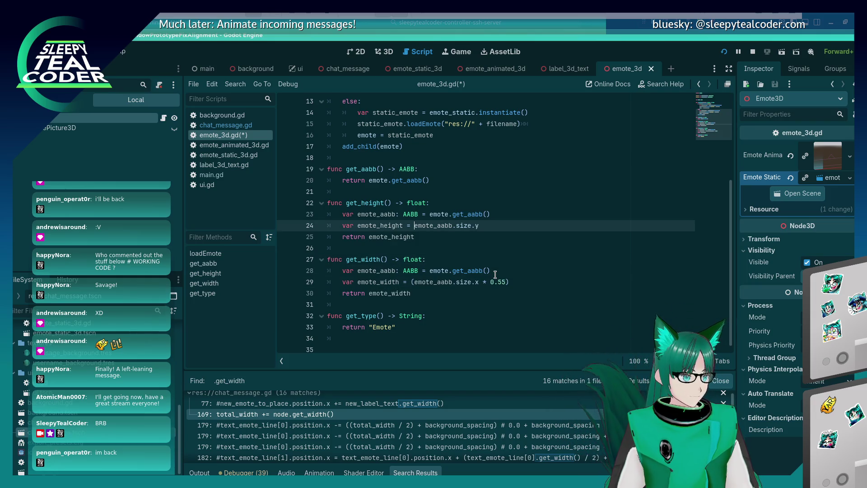
pyautogui.write('(')
pyautogui.press('End')
pyautogui.write('*')
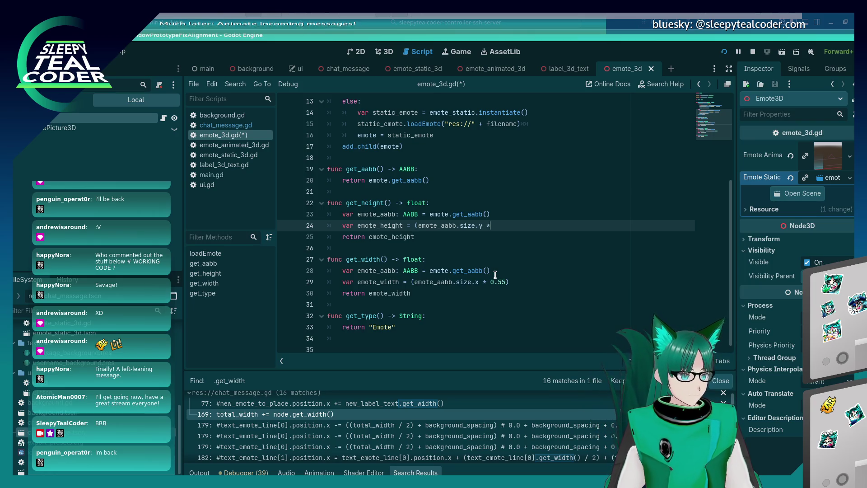
pyautogui.write(' 0.55)')
pyautogui.press('F5')
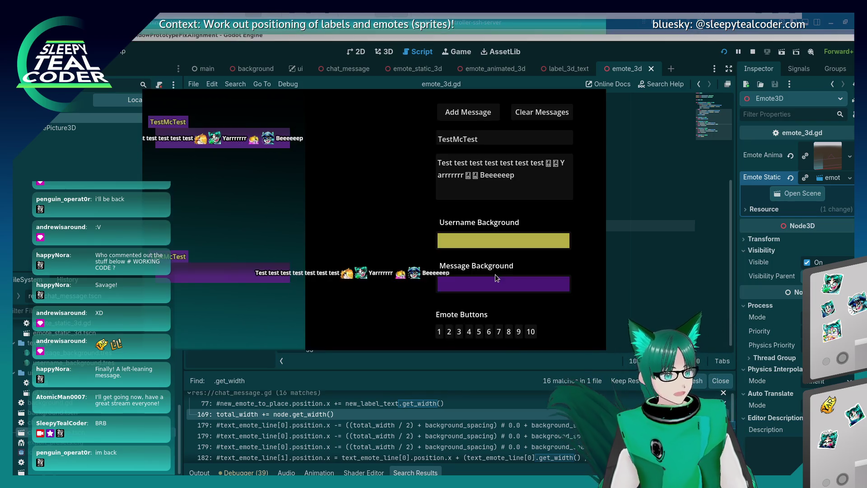
# Add a test message, move the game window right, and view it through the overridden 3D camera
pyautogui.click(468, 112)
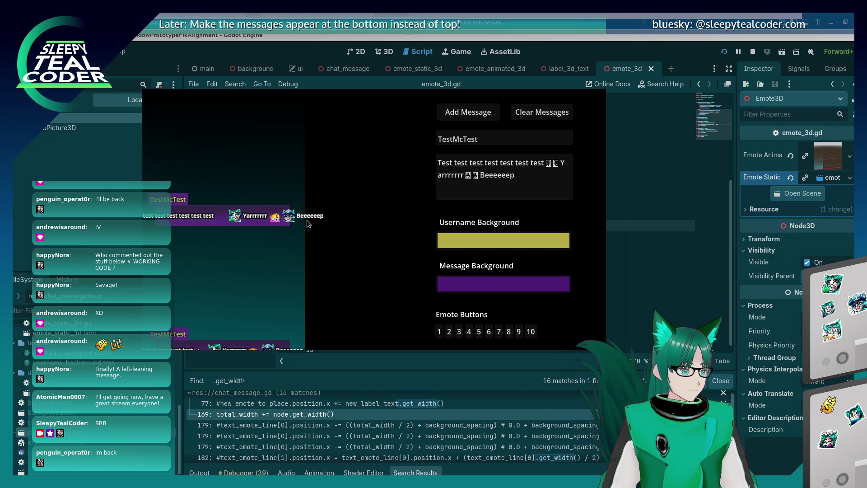
pyautogui.hotkey('alt', 'Tab')
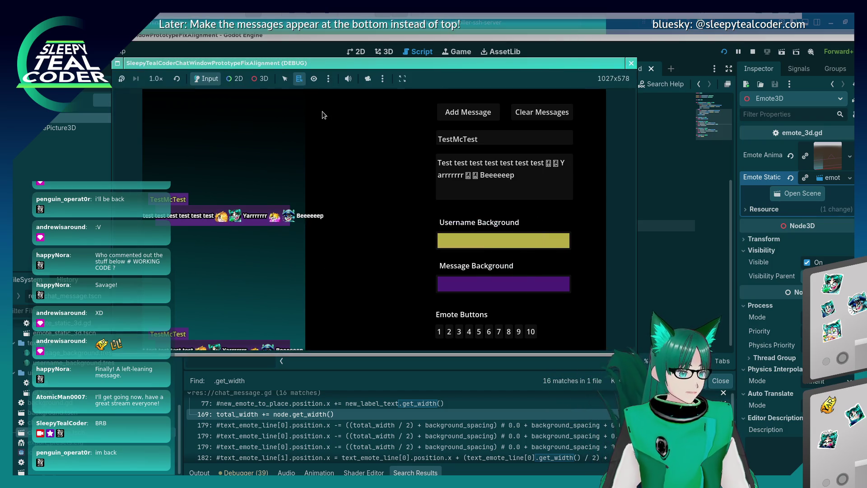
pyautogui.moveTo(317, 68); pyautogui.dragTo(451, 70)
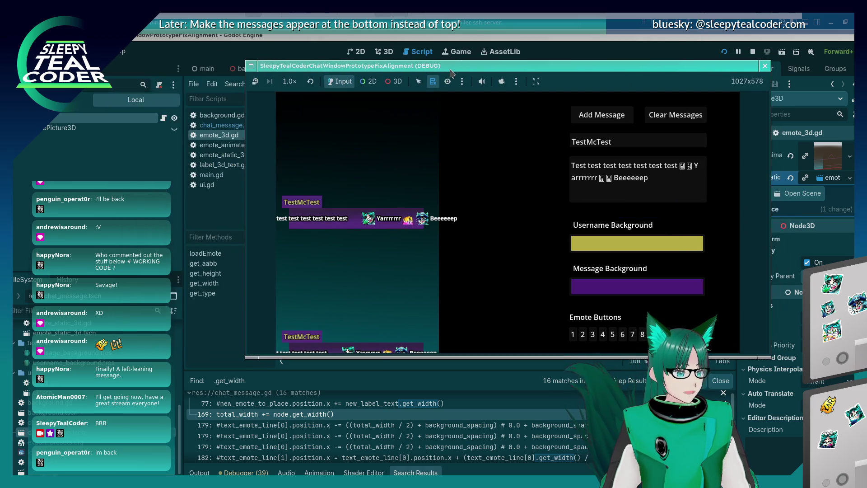
pyautogui.click(501, 83)
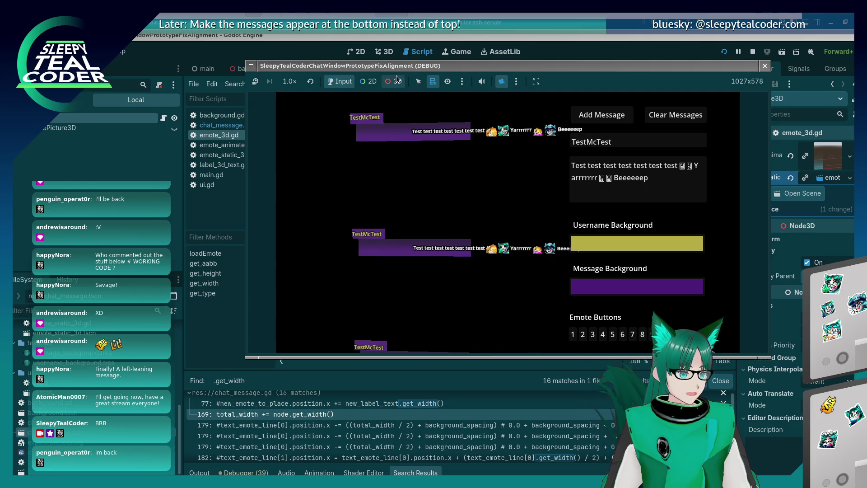
pyautogui.click(461, 81)
pyautogui.click(516, 82)
pyautogui.click(516, 81)
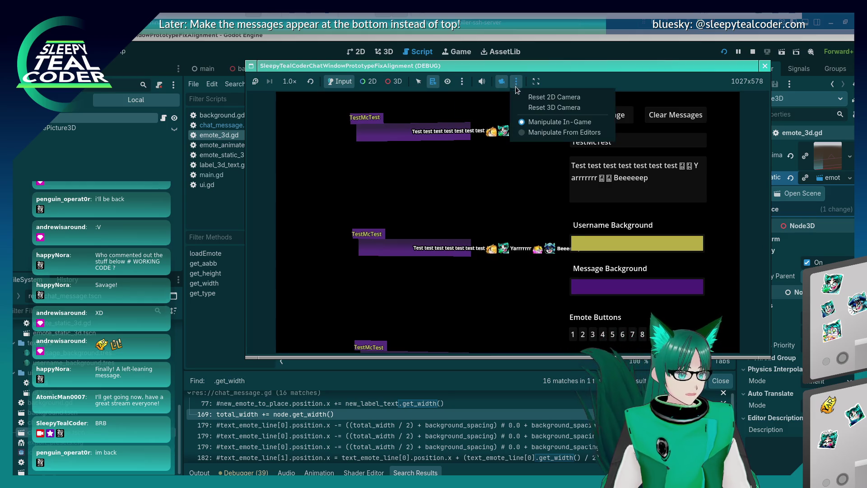
pyautogui.click(525, 114)
pyautogui.click(394, 82)
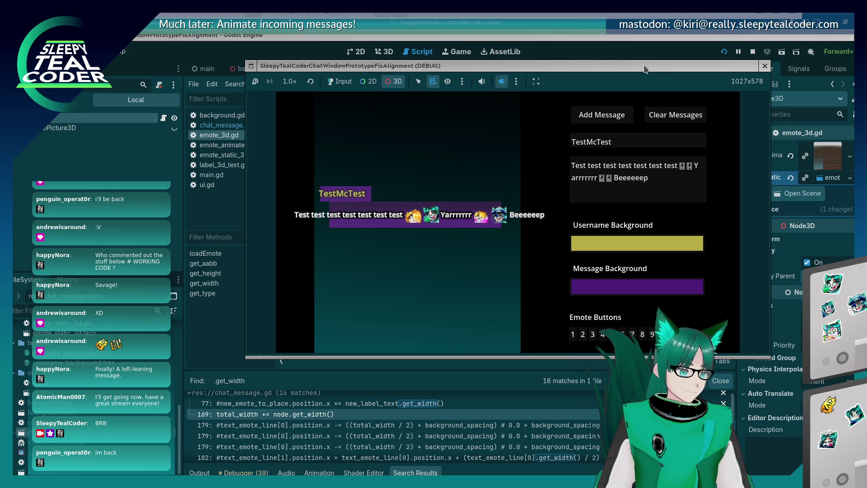
pyautogui.hotkey('alt', 'Tab')
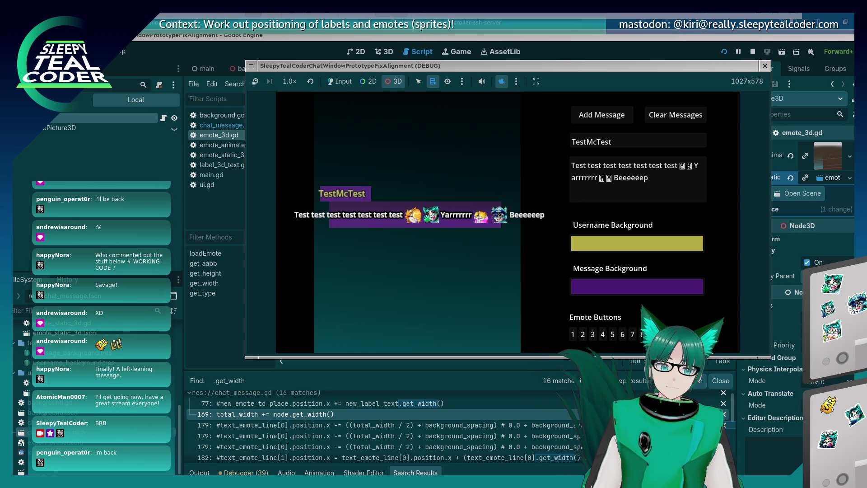
# Ruler-measure the gaps on both sides of the centred message, then stop the game with F8
pyautogui.moveTo(747, 234)
pyautogui.mouseDown()
pyautogui.moveTo(500, 336)
pyautogui.moveTo(390, 284)
pyautogui.moveTo(379, 230)
pyautogui.mouseUp()
pyautogui.moveTo(339, 234)
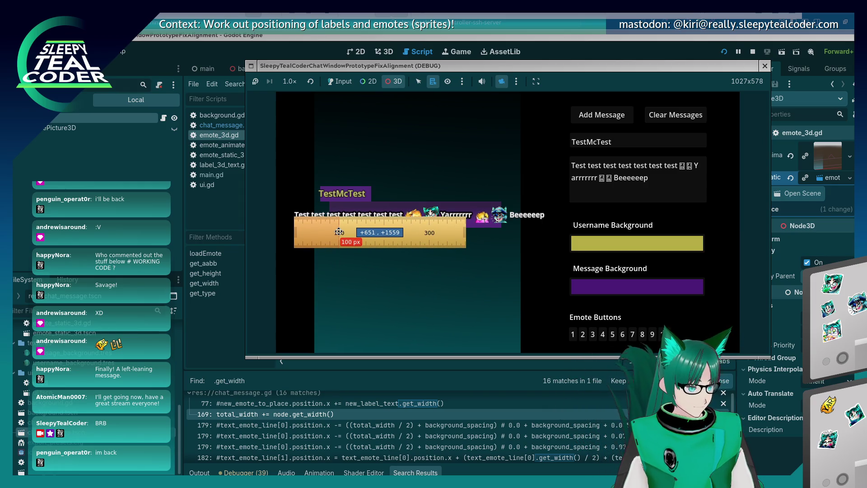
pyautogui.moveTo(340, 235); pyautogui.dragTo(338, 229)
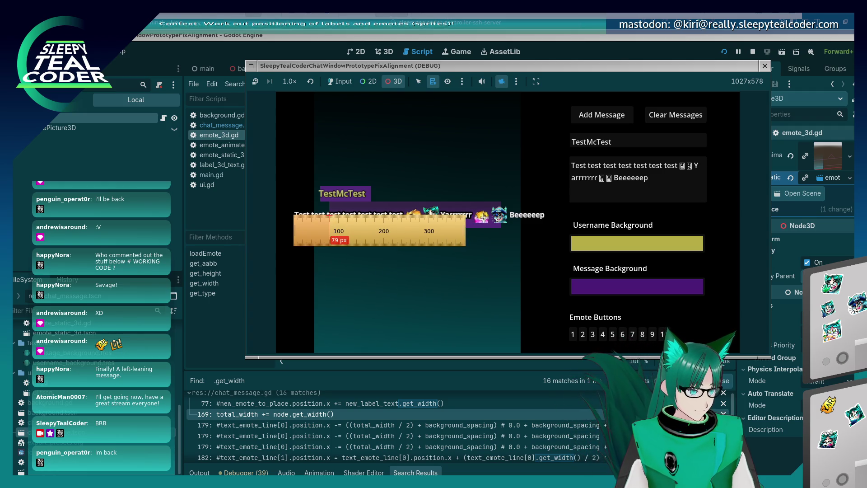
pyautogui.moveTo(330, 235); pyautogui.dragTo(544, 244)
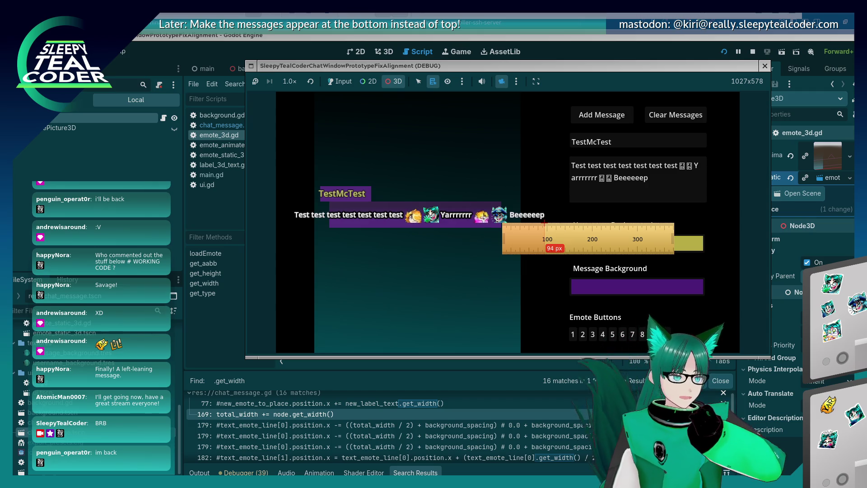
pyautogui.press('F8')
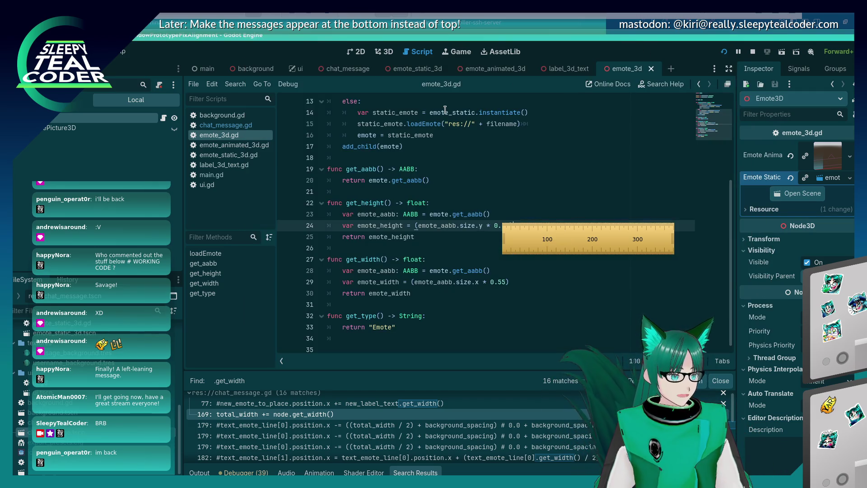
# Open chat_message.gd and scroll to the width-summing loop near line 254
pyautogui.click(225, 125)
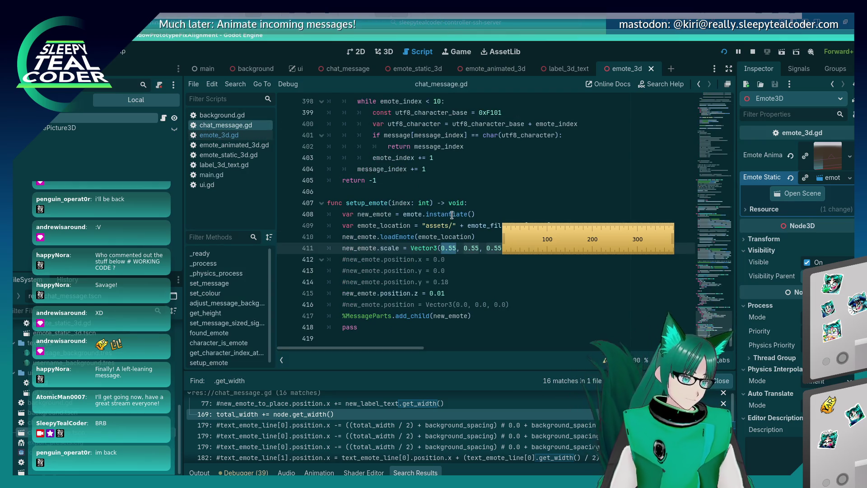
pyautogui.scroll(15, 452, 212)
pyautogui.scroll(13, 420, 311)
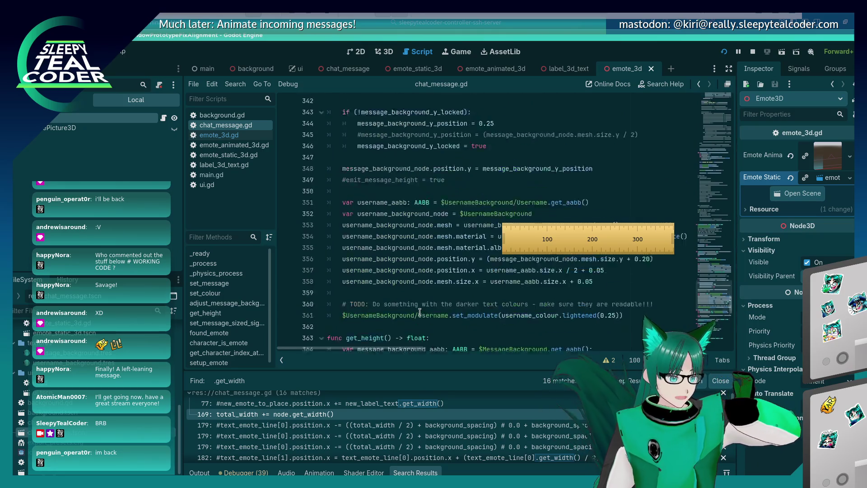
pyautogui.scroll(15, 419, 312)
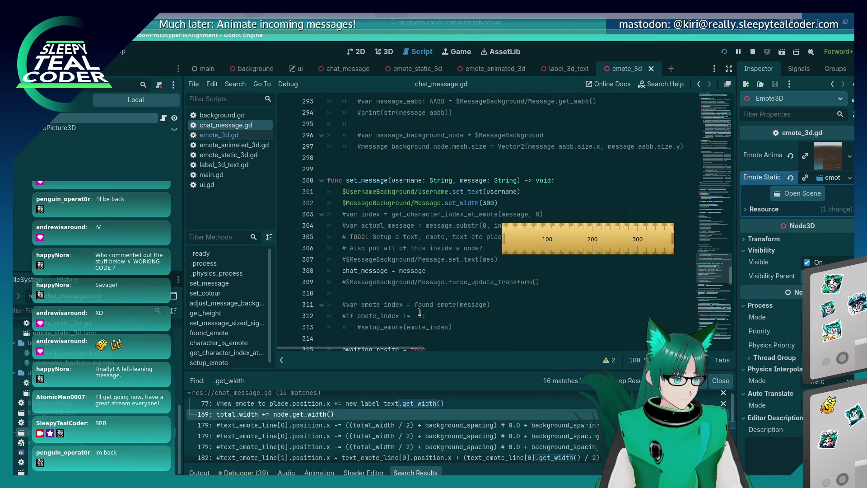
pyautogui.scroll(7, 424, 307)
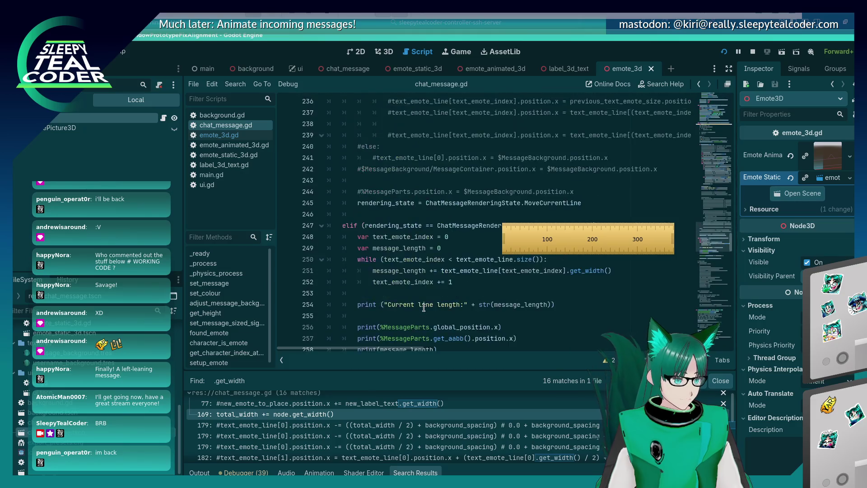
pyautogui.scroll(-8, 423, 307)
pyautogui.rightClick(545, 234)
pyautogui.click(556, 138)
pyautogui.scroll(-3, 556, 138)
pyautogui.scroll(3, 555, 138)
pyautogui.scroll(4, 555, 138)
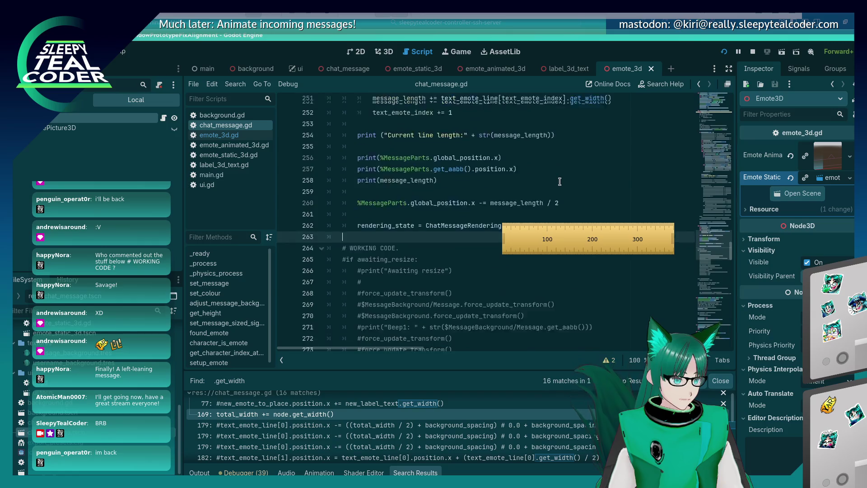
# Insert 'message_length += 0.03' on a new line after line 254, then return to the game
pyautogui.click(448, 215)
pyautogui.click(572, 169)
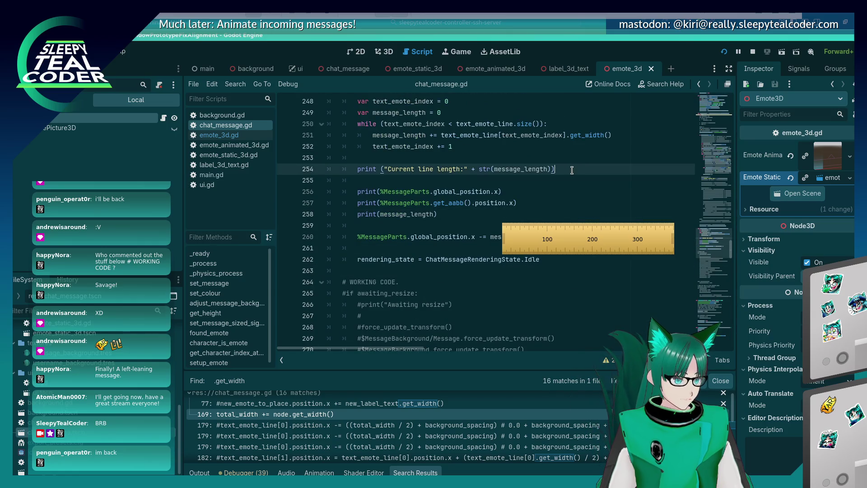
pyautogui.press('Return')
pyautogui.write('message_')
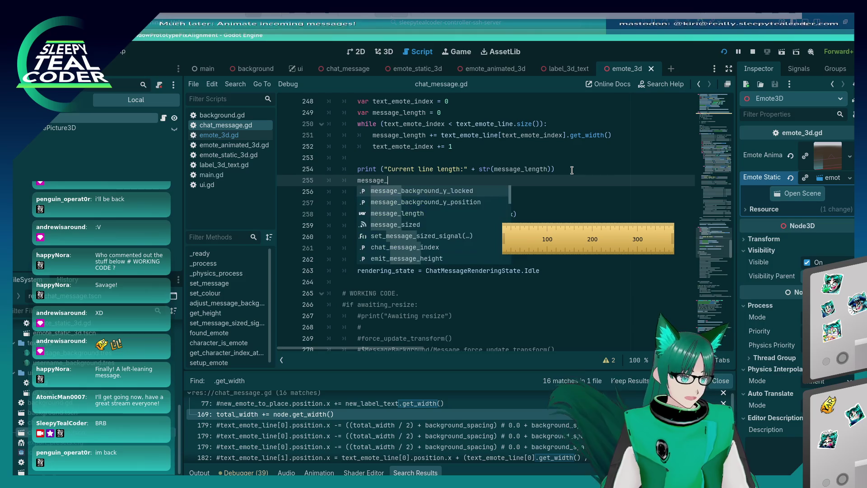
pyautogui.write('length += 0.03')
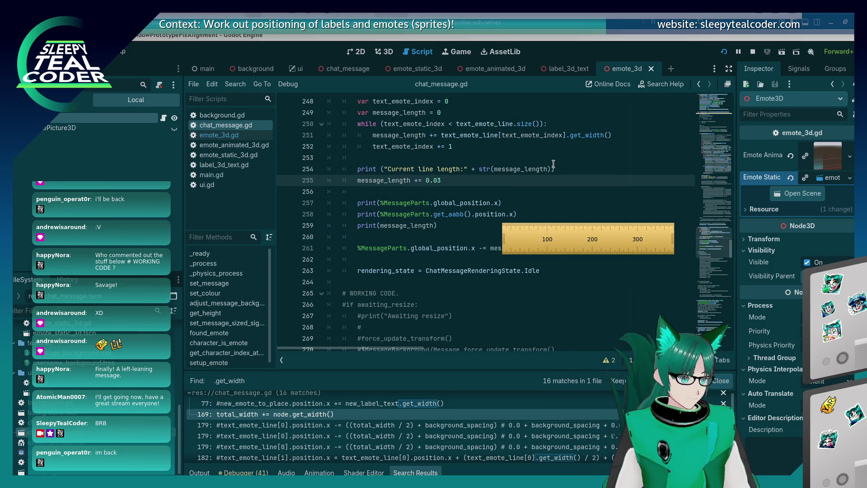
pyautogui.hotkey('alt', 'Tab')
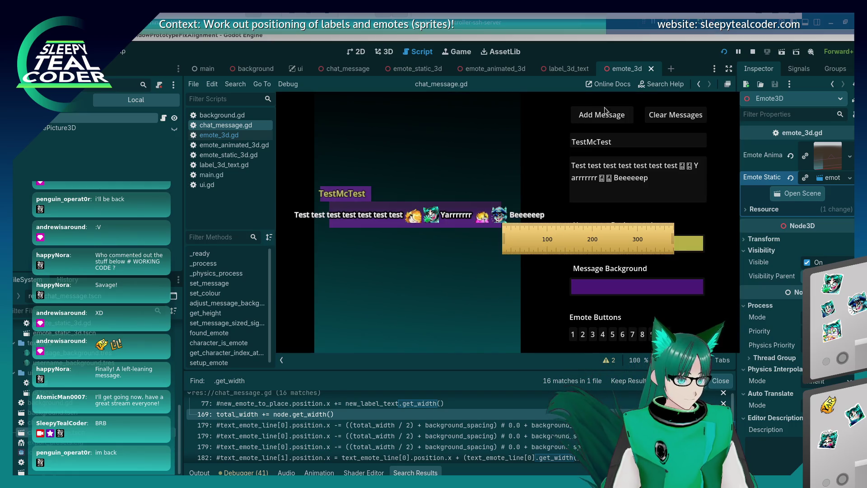
# Post a second test message and measure both sides of the first message with the ruler
pyautogui.hotkey('alt', 'Tab')
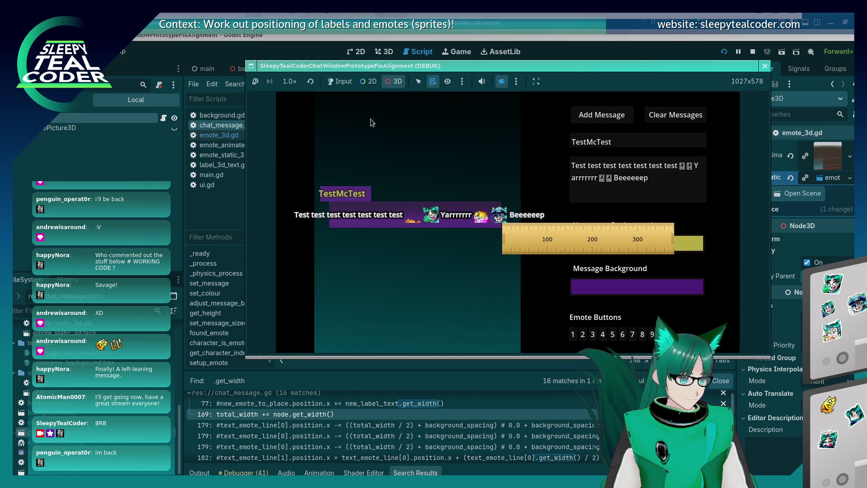
pyautogui.click(603, 116)
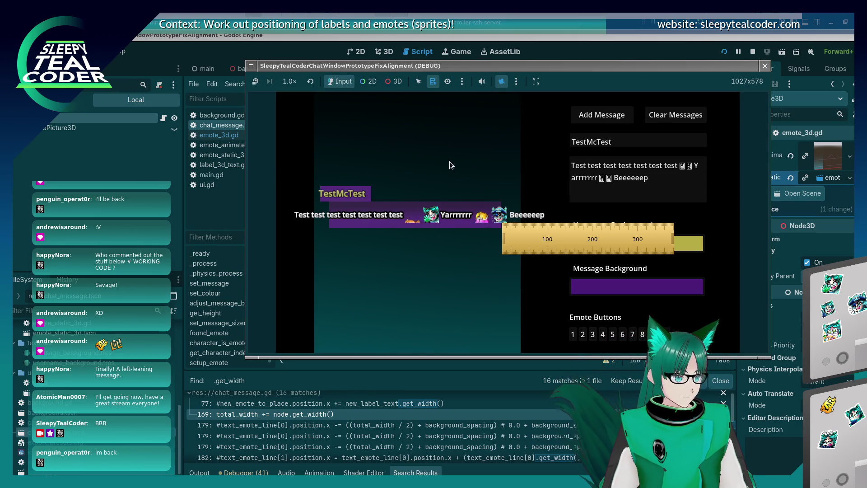
pyautogui.click(396, 82)
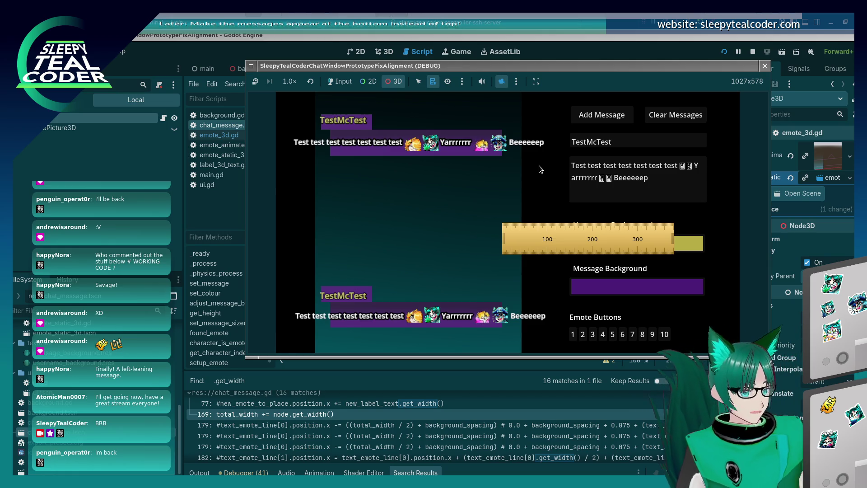
pyautogui.moveTo(554, 244)
pyautogui.mouseDown()
pyautogui.moveTo(530, 244)
pyautogui.moveTo(341, 163)
pyautogui.moveTo(349, 164)
pyautogui.mouseUp()
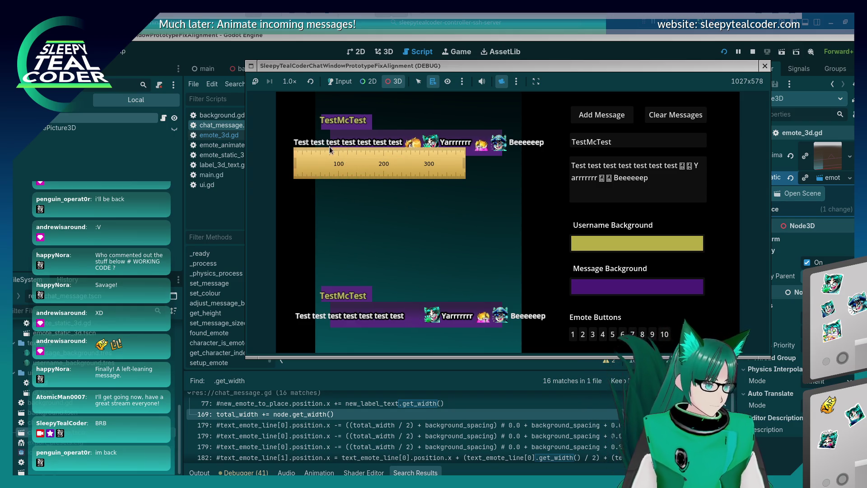
pyautogui.moveTo(330, 148)
pyautogui.mouseDown()
pyautogui.moveTo(470, 168)
pyautogui.moveTo(548, 163)
pyautogui.moveTo(536, 163)
pyautogui.mouseUp()
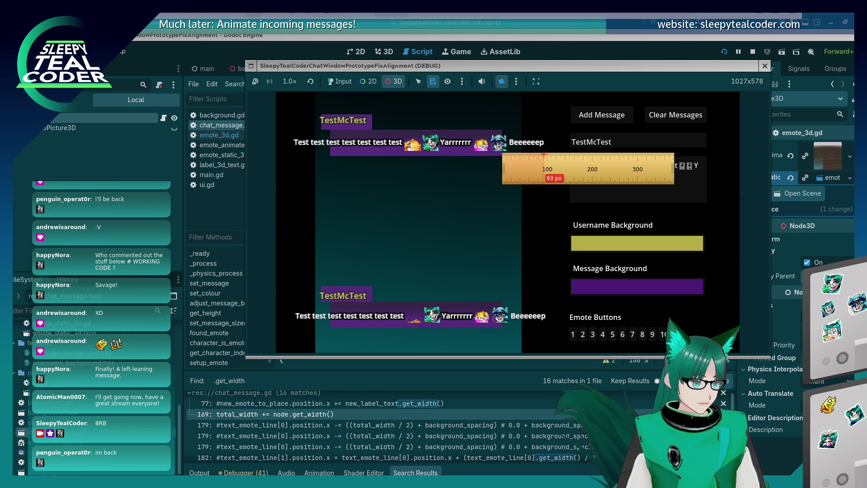
pyautogui.click(593, 43)
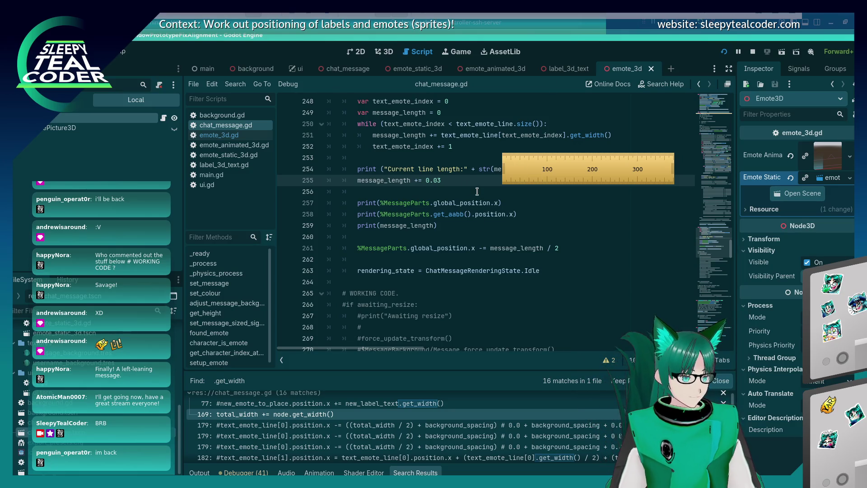
# Edit the constant added to message_length on line 255, then save and rerun with F5
pyautogui.hotkey('alt', 'Tab')
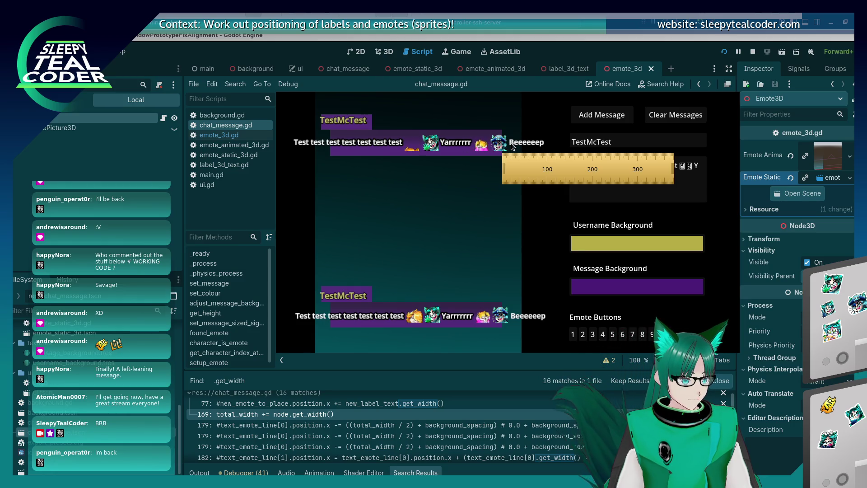
pyautogui.hotkey('alt', 'Tab')
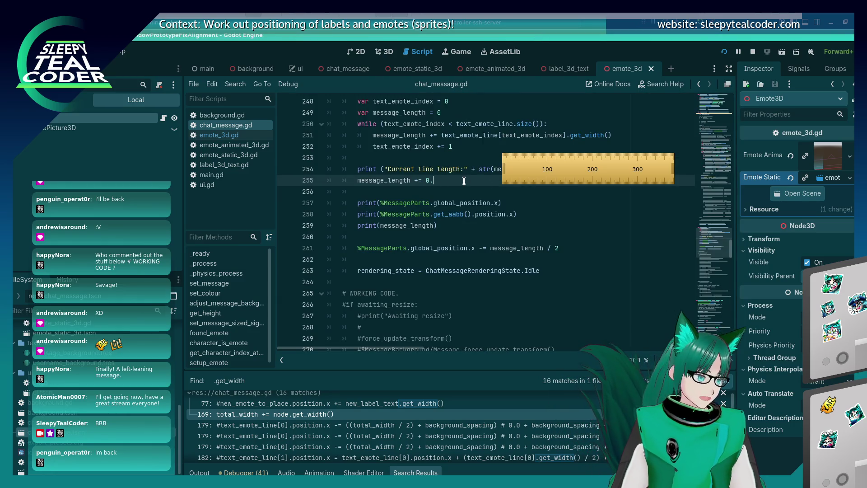
pyautogui.press('F5')
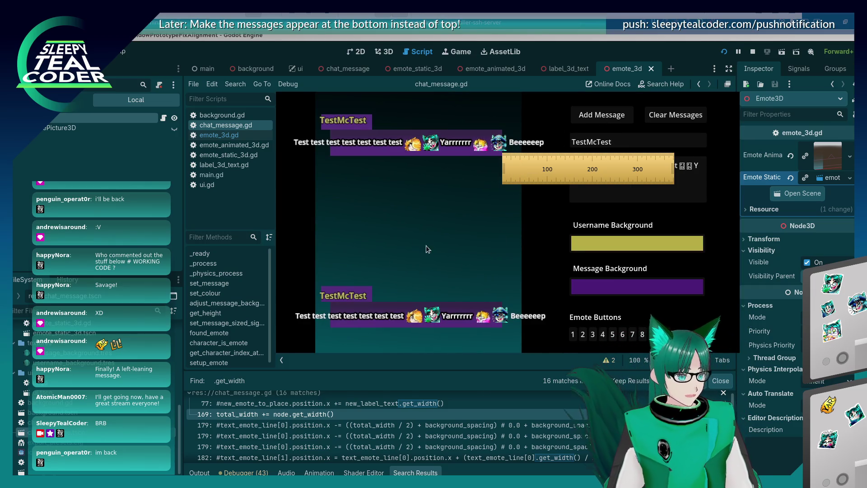
# Post two test chat messages, ruler-measure the top message's left and right offsets, then close with F8
pyautogui.hotkey('alt', 'Tab')
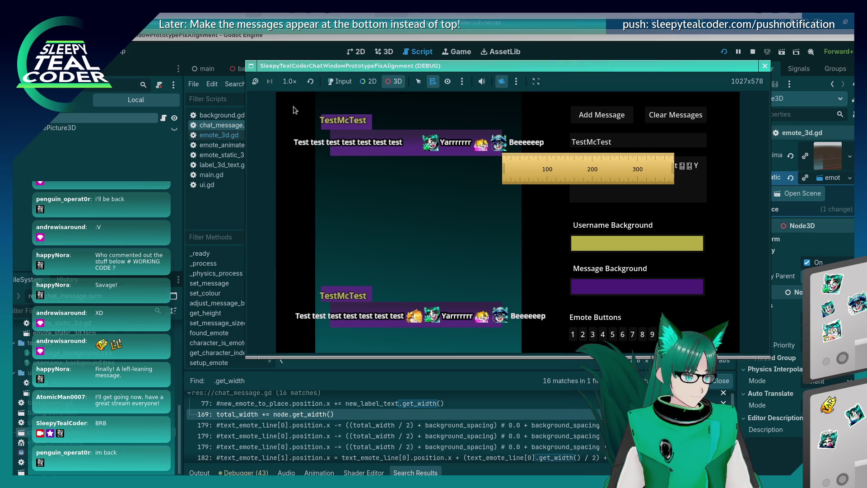
pyautogui.click(447, 237)
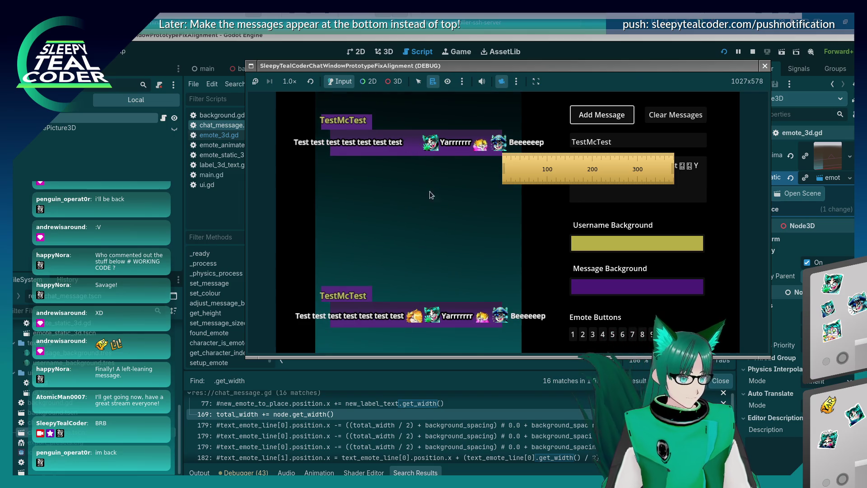
pyautogui.click(393, 81)
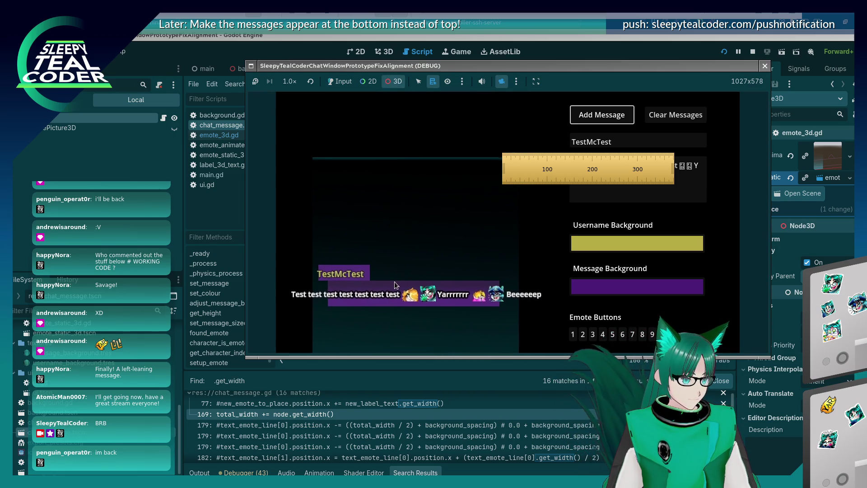
pyautogui.click(340, 81)
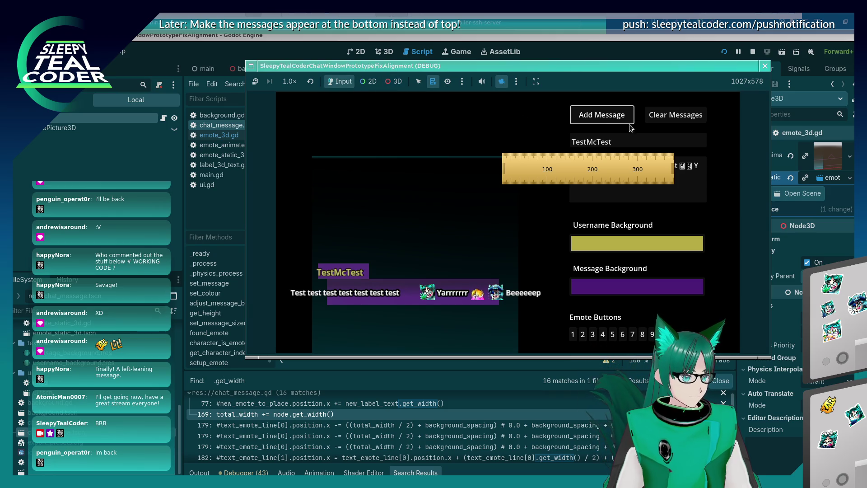
pyautogui.click(602, 115)
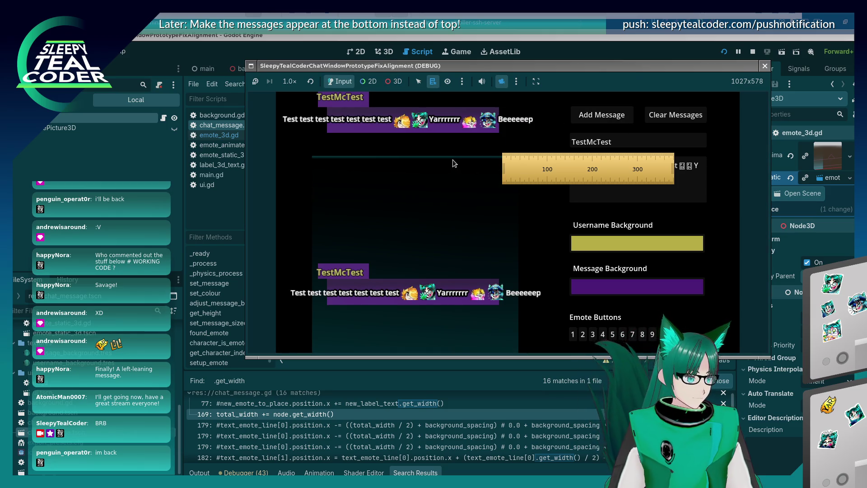
pyautogui.moveTo(582, 165)
pyautogui.mouseDown()
pyautogui.moveTo(382, 159)
pyautogui.moveTo(363, 140)
pyautogui.mouseUp()
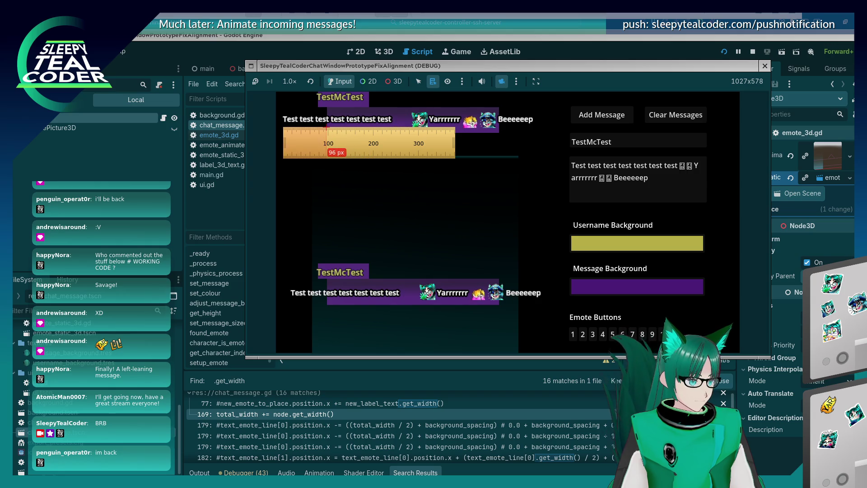
pyautogui.moveTo(351, 156)
pyautogui.mouseDown()
pyautogui.moveTo(605, 171)
pyautogui.moveTo(568, 157)
pyautogui.mouseUp()
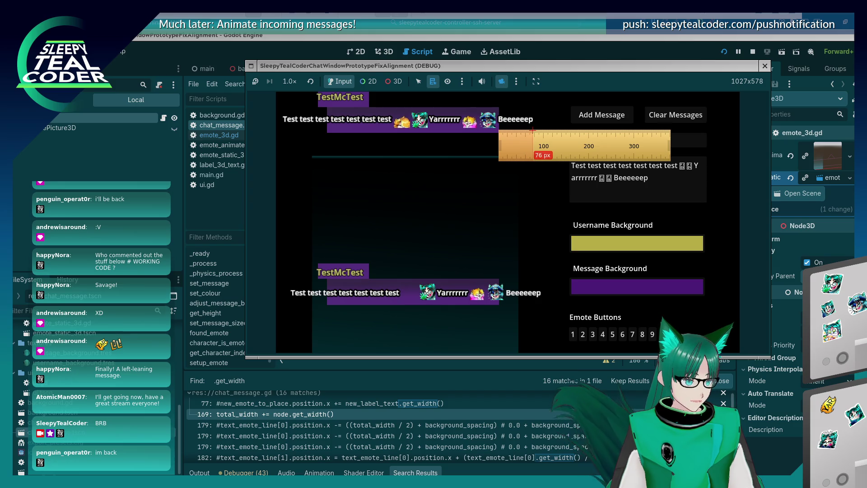
pyautogui.press('F8')
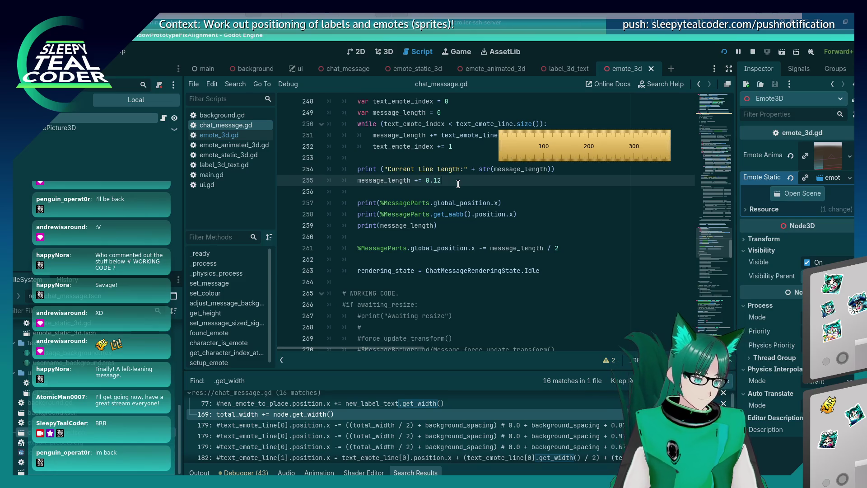
# Rerun with F5, post a message, and measure roughly 87–90 px left versus 76–83 px right margins
pyautogui.press('F5')
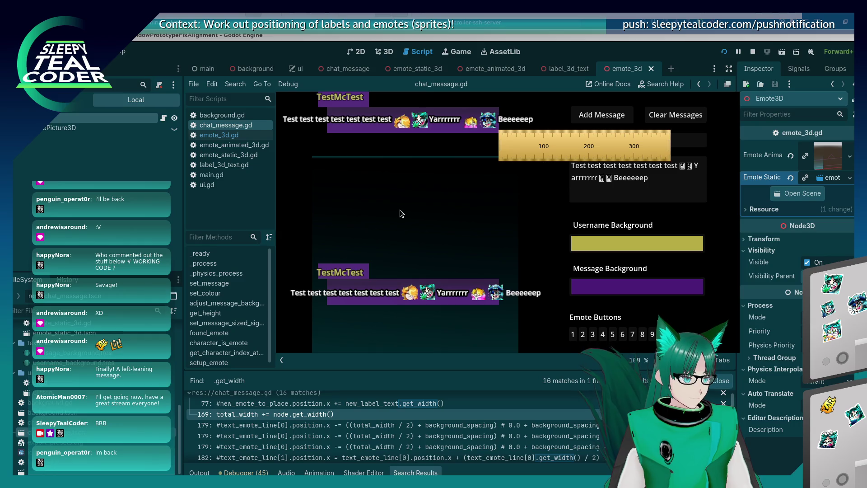
pyautogui.hotkey('alt', 'Tab')
pyautogui.hotkey('alt', 'Tab')
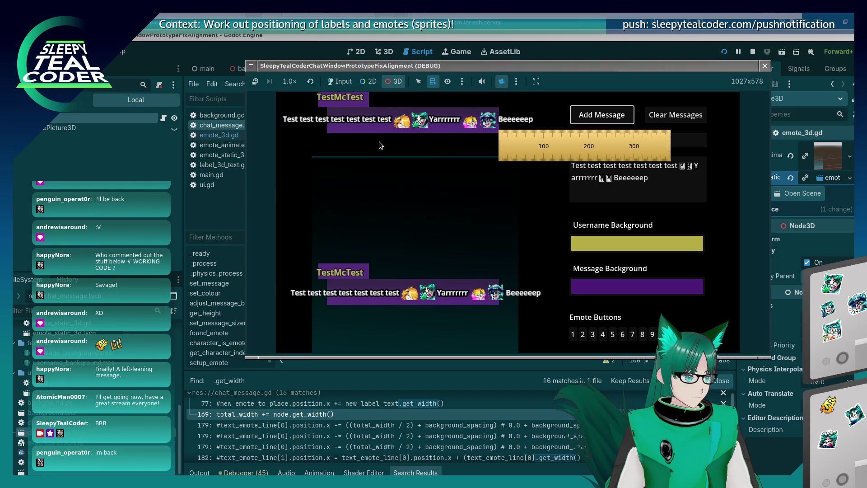
pyautogui.press('Return')
pyautogui.moveTo(536, 143); pyautogui.dragTo(339, 147)
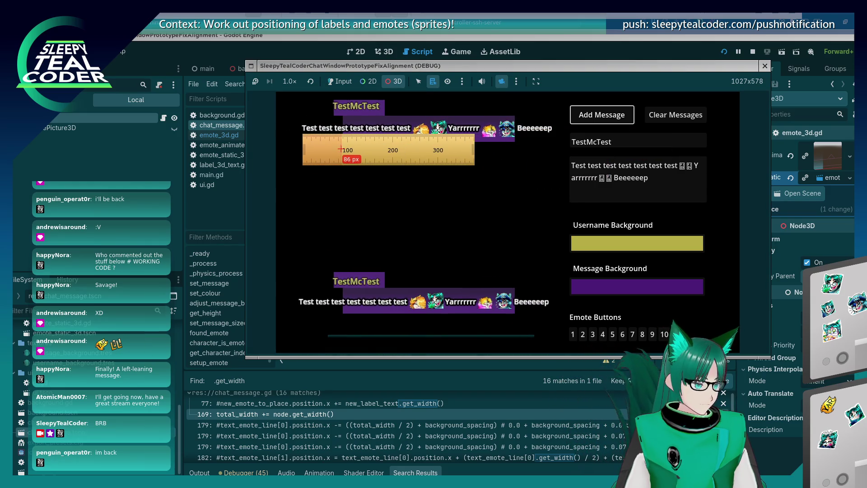
pyautogui.moveTo(349, 158)
pyautogui.mouseDown()
pyautogui.moveTo(530, 187)
pyautogui.moveTo(562, 164)
pyautogui.mouseUp()
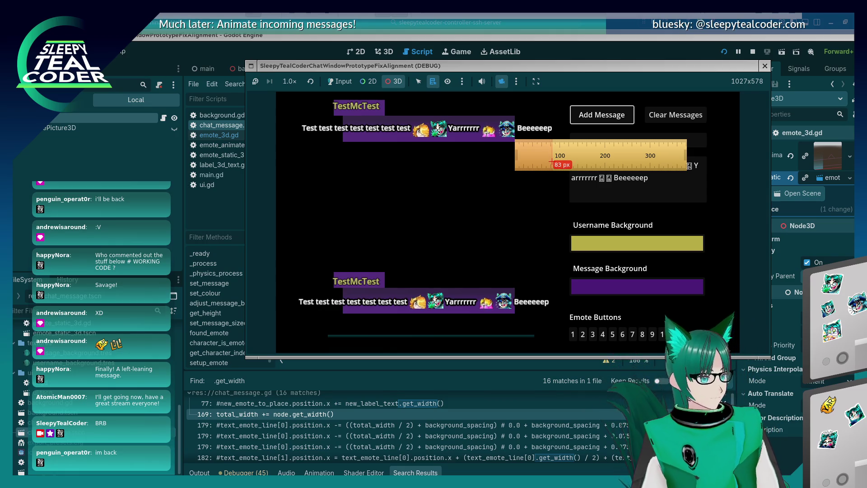
pyautogui.moveTo(552, 155)
pyautogui.mouseDown()
pyautogui.moveTo(350, 154)
pyautogui.moveTo(342, 143)
pyautogui.mouseUp()
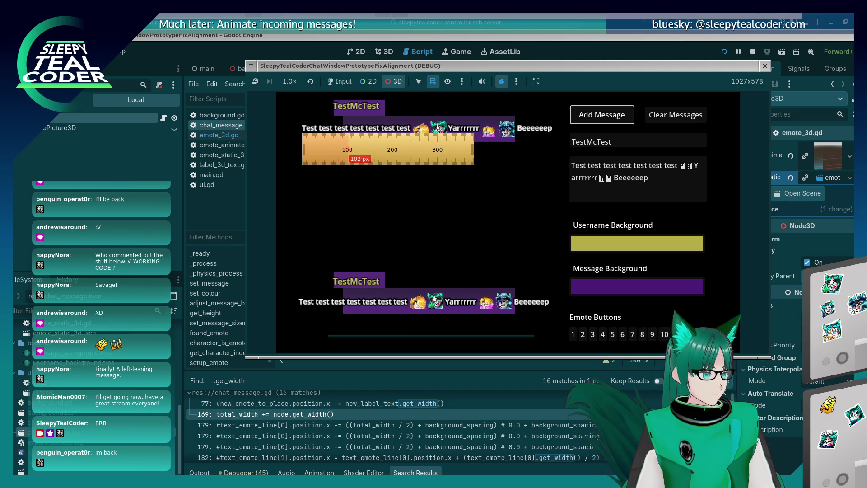
pyautogui.moveTo(562, 150); pyautogui.dragTo(549, 138)
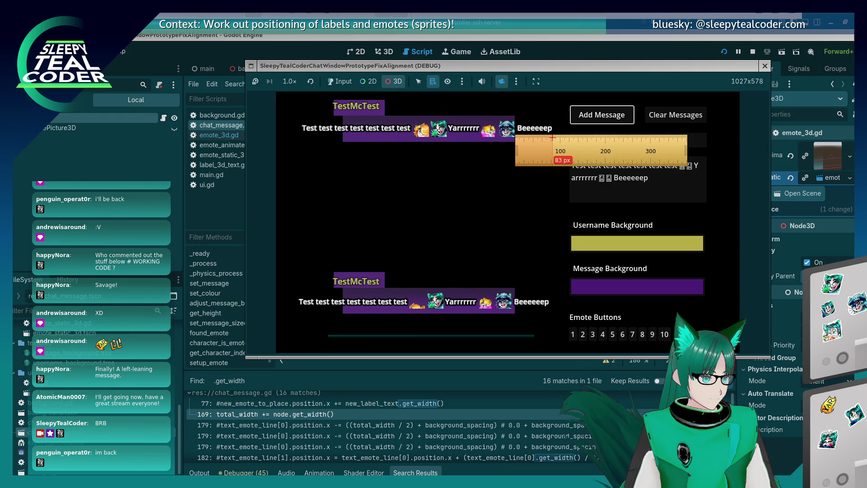
pyautogui.click(583, 45)
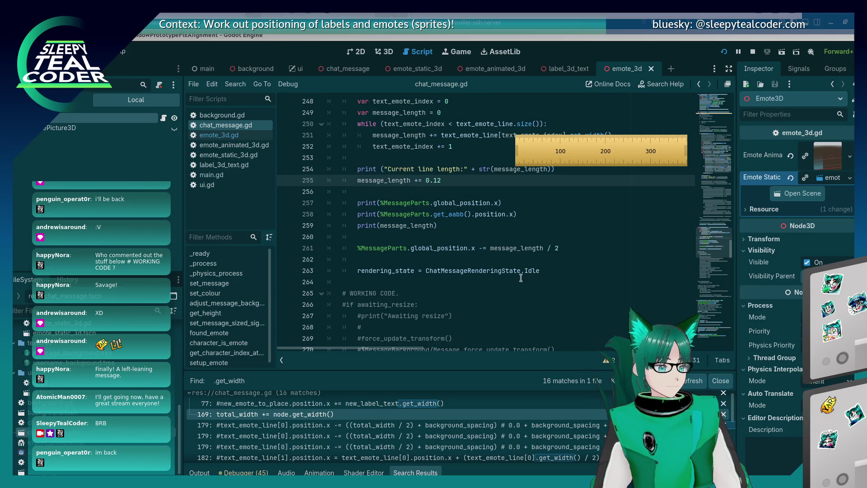
# Check lines 258 and 255, where 0.12 is added to message_length before halving
pyautogui.click(527, 218)
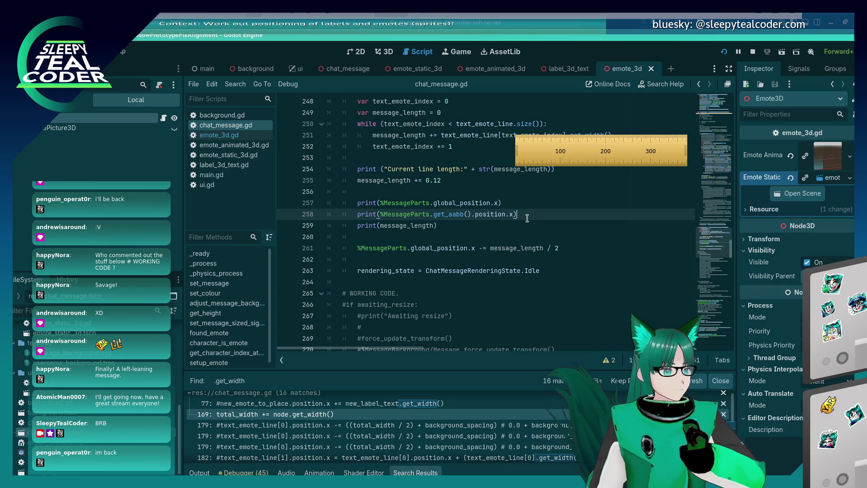
pyautogui.click(449, 179)
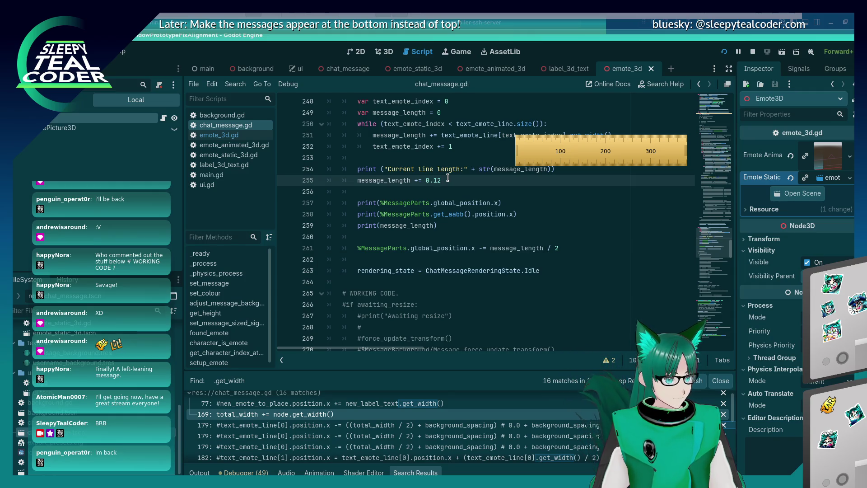
pyautogui.hotkey('alt', 'Tab')
pyautogui.hotkey('alt', 'Tab')
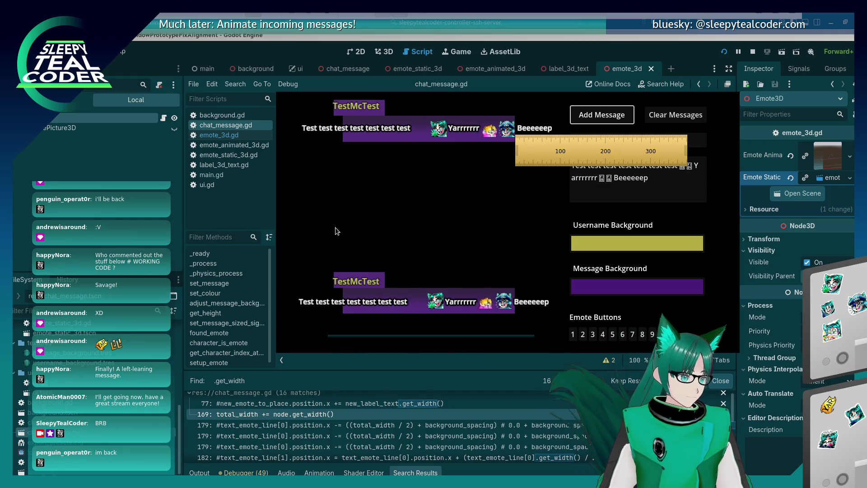
# Save and relaunch the game in 3D mode, measure the top chat line's left offset, then stop it
pyautogui.press('F8')
pyautogui.press('F5')
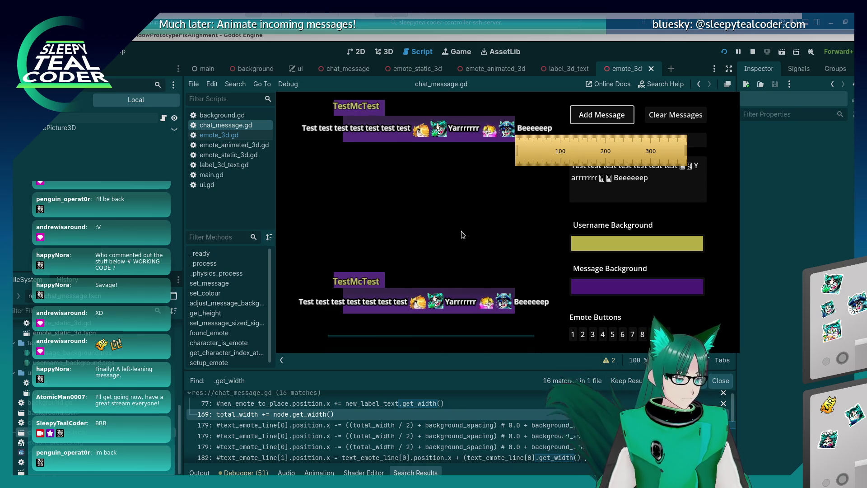
pyautogui.hotkey('alt', 'Tab')
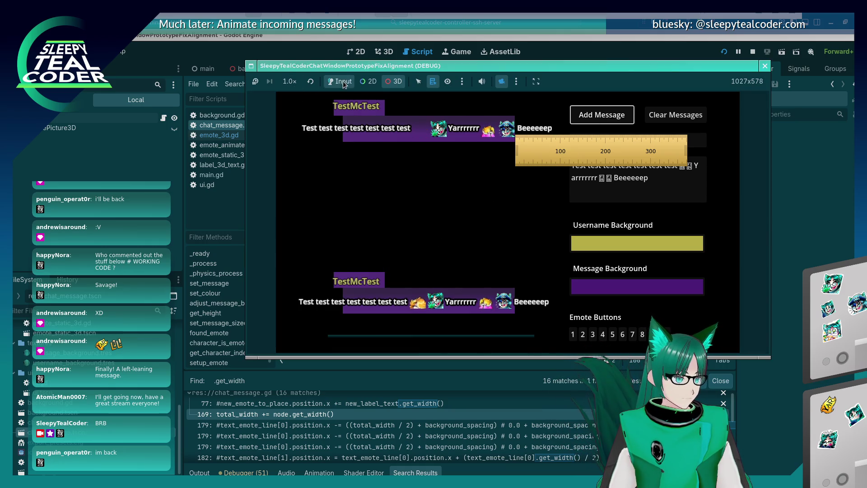
pyautogui.click(402, 81)
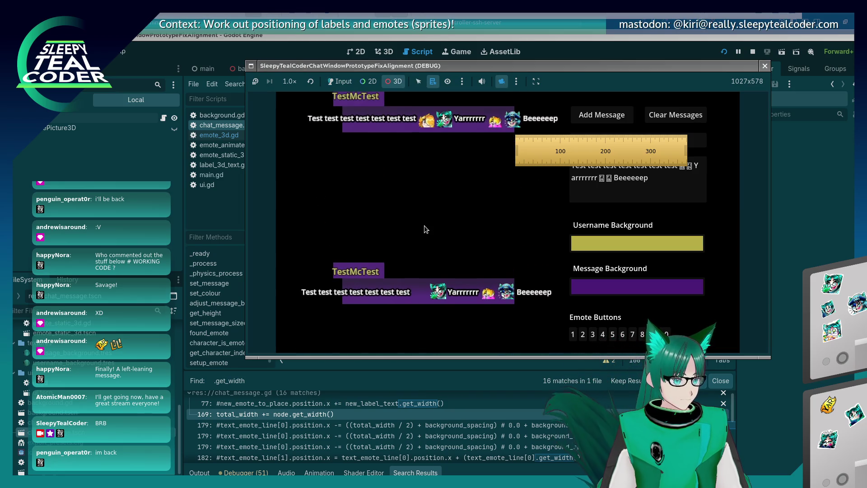
pyautogui.moveTo(568, 152)
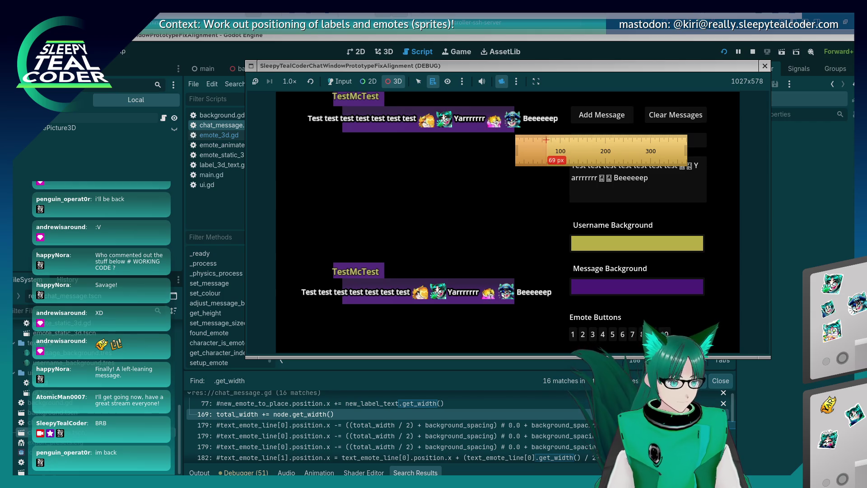
pyautogui.moveTo(568, 152); pyautogui.dragTo(570, 151)
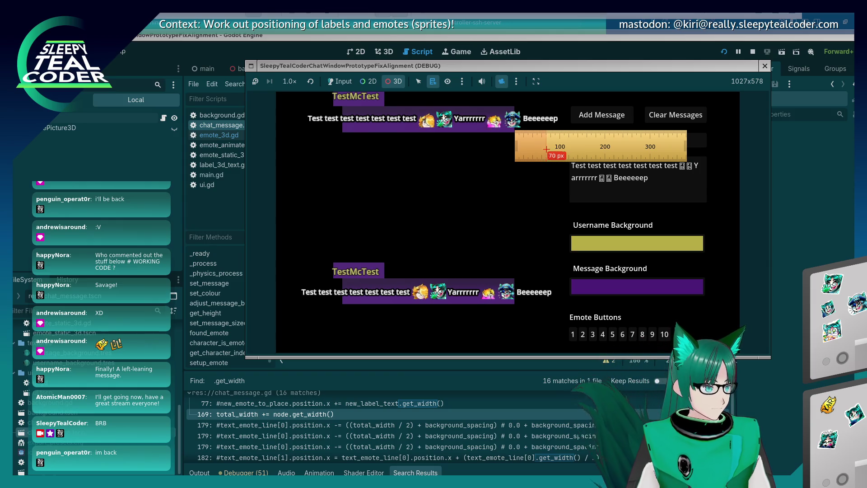
pyautogui.moveTo(558, 131); pyautogui.dragTo(364, 136)
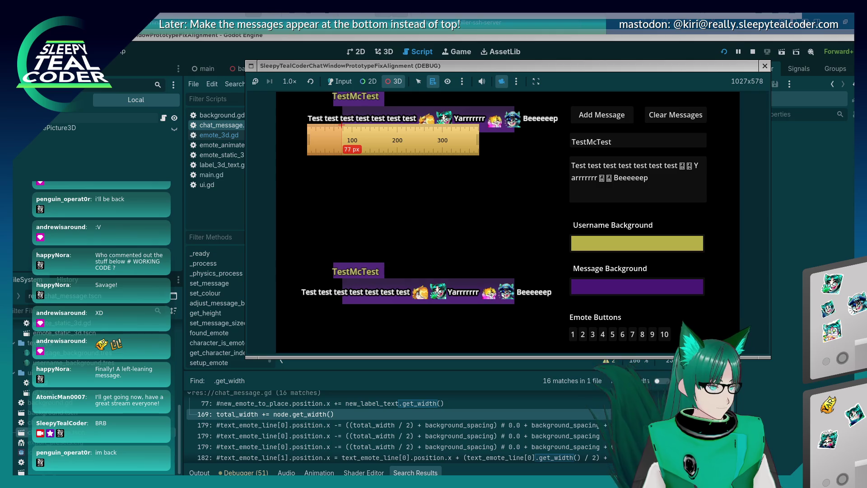
pyautogui.press('F8')
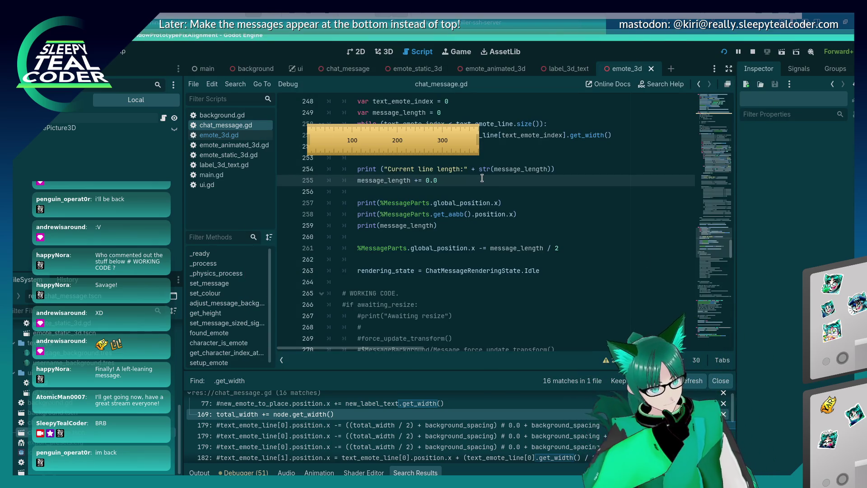
# Rerun the game with the 0.0 offset and view the two TestMcTest messages through its own camera
pyautogui.press('F5')
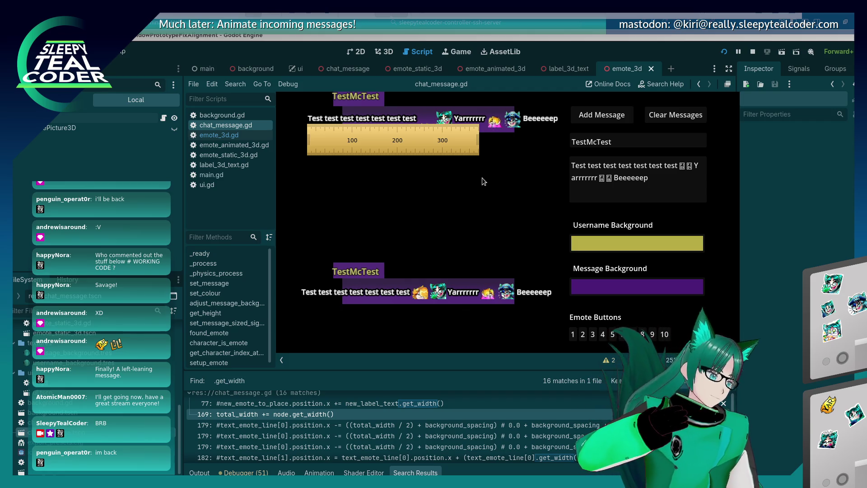
pyautogui.hotkey('alt', 'Tab')
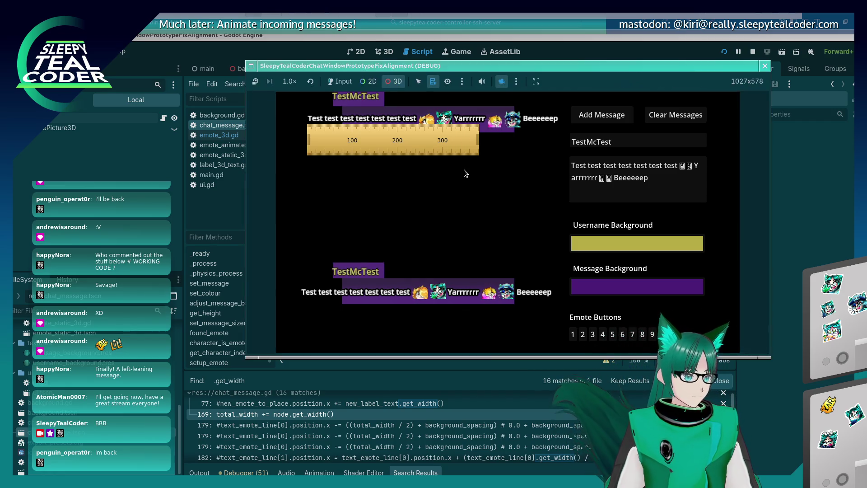
pyautogui.click(501, 81)
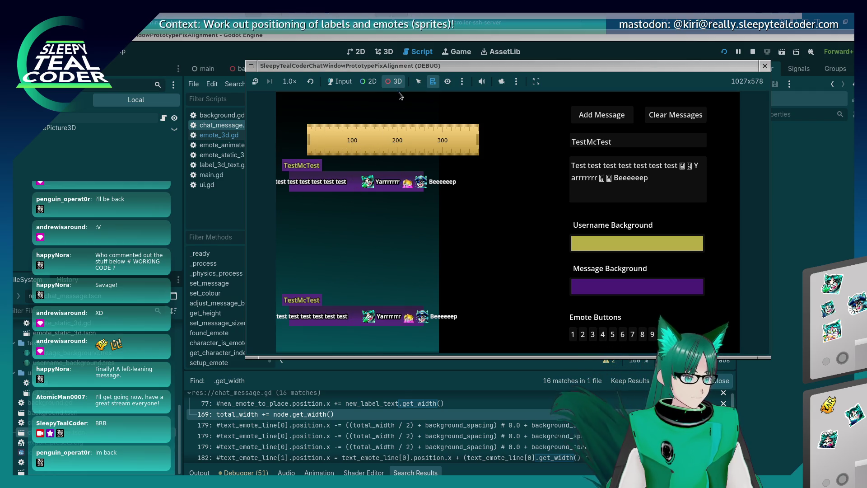
# Toggle between 2D and 3D views, pan across the messages, and reset the 3D camera
pyautogui.click(368, 81)
pyautogui.click(504, 86)
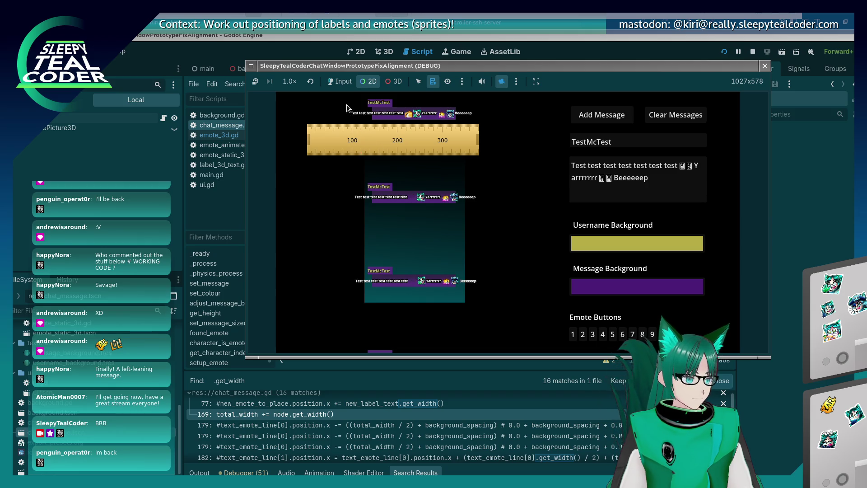
pyautogui.click(393, 81)
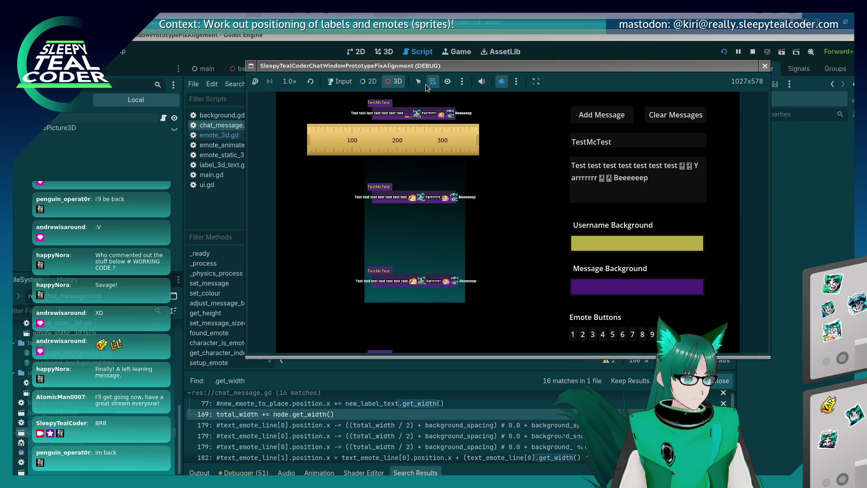
pyautogui.moveTo(377, 110)
pyautogui.mouseDown()
pyautogui.moveTo(435, 330)
pyautogui.moveTo(418, 261)
pyautogui.mouseUp()
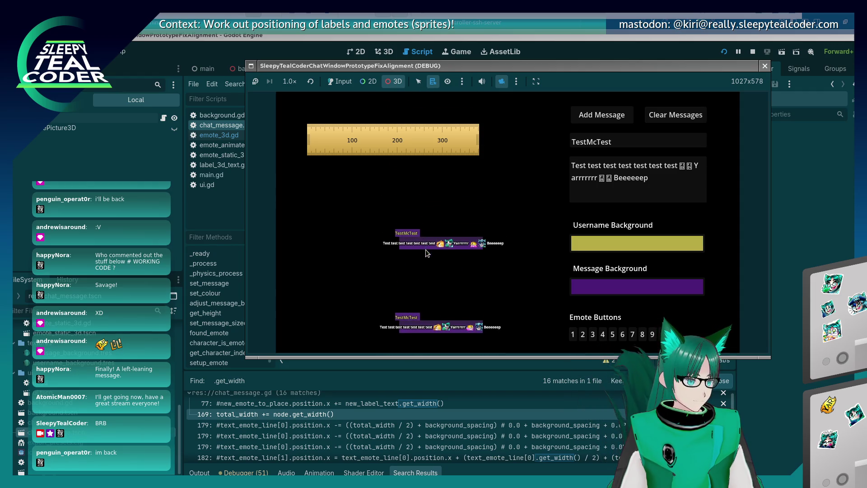
pyautogui.click(462, 81)
pyautogui.click(516, 82)
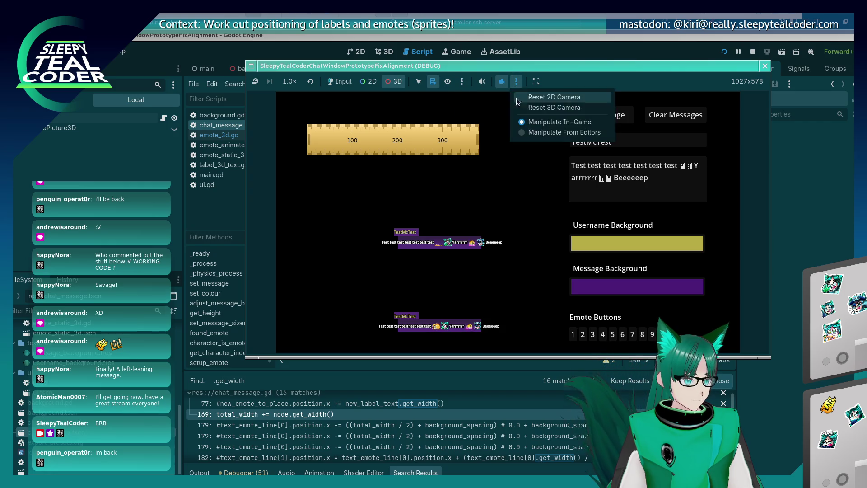
pyautogui.click(542, 107)
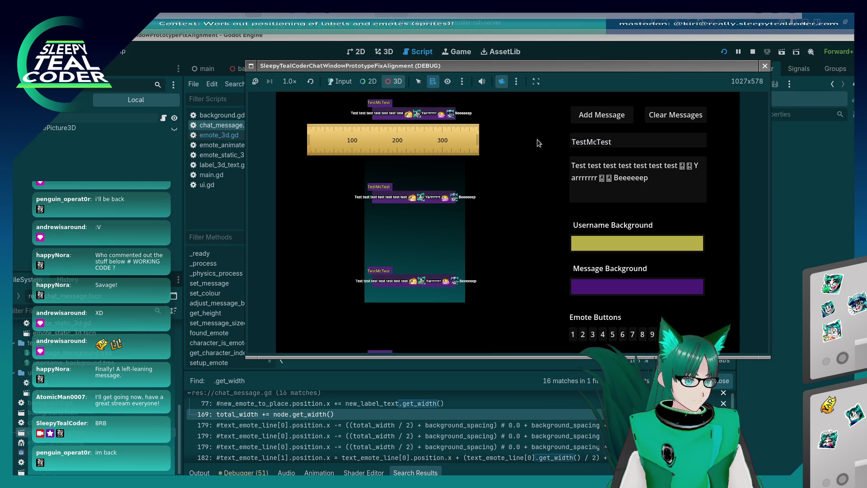
# Clear all chat messages, add one fresh message, and reset the camera to its default view
pyautogui.click(684, 117)
pyautogui.click(613, 118)
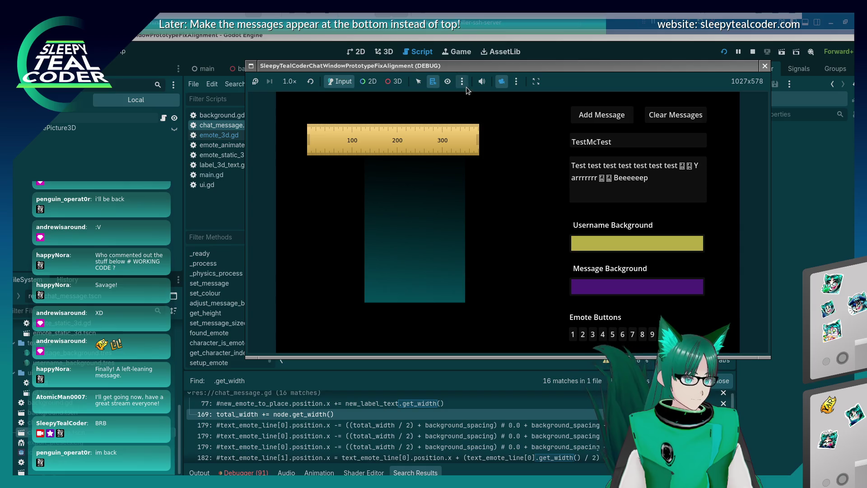
pyautogui.press('Tab')
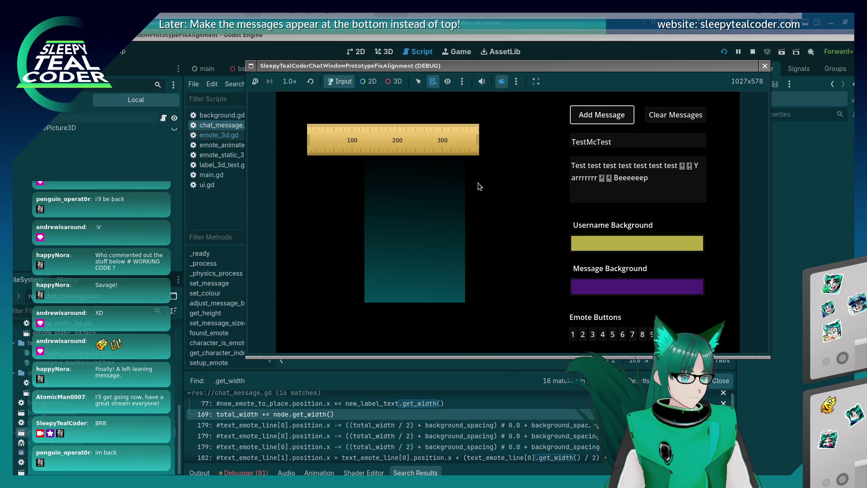
pyautogui.press('Return')
pyautogui.click(516, 81)
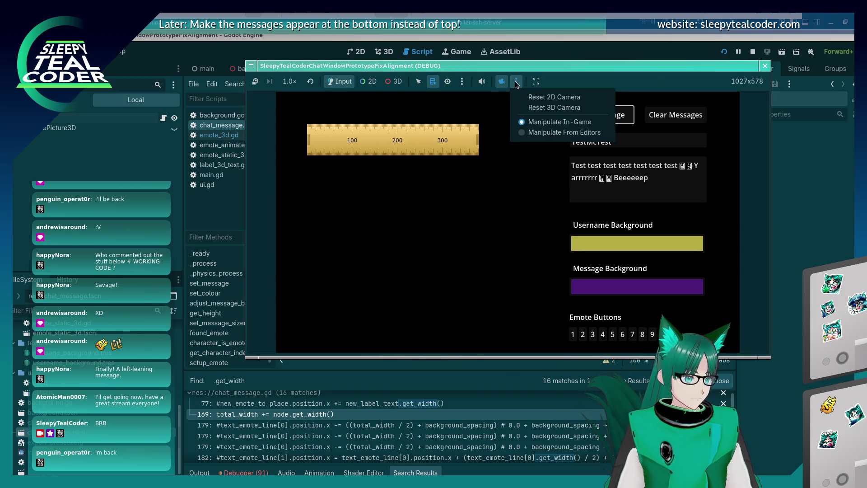
pyautogui.click(532, 107)
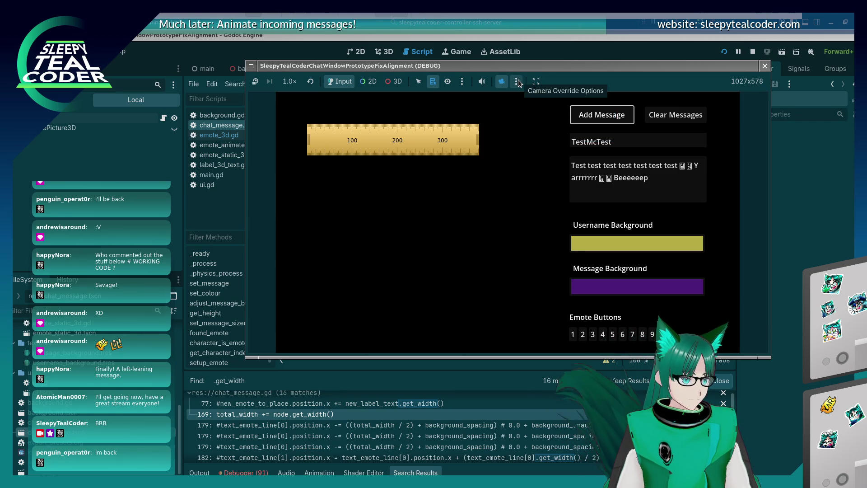
pyautogui.click(517, 81)
pyautogui.click(532, 106)
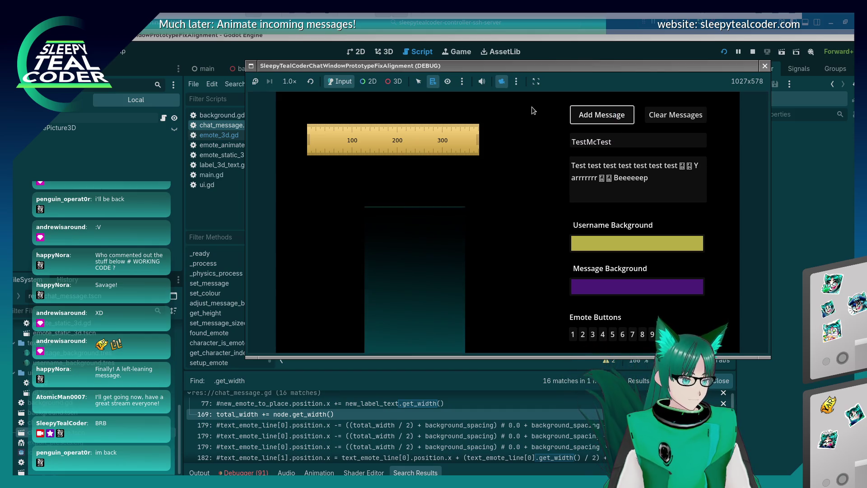
pyautogui.click(518, 82)
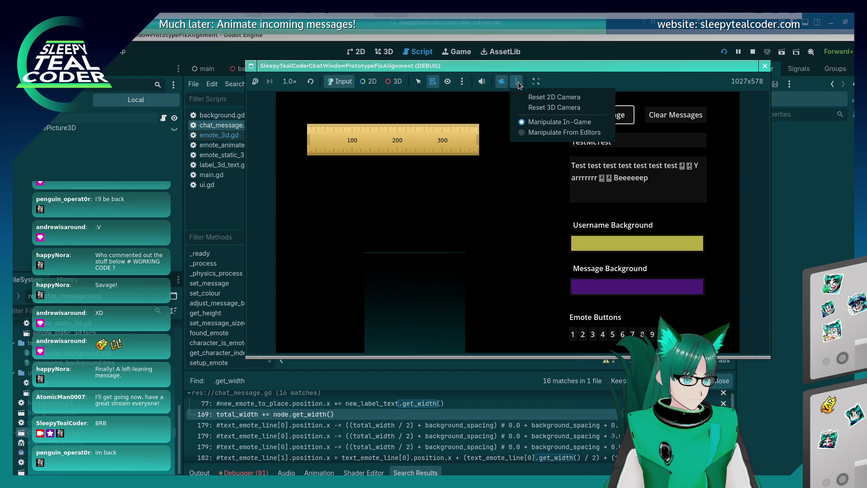
# Reset the camera, then zoom and pan the free 3D view toward the new chat message
pyautogui.click(531, 110)
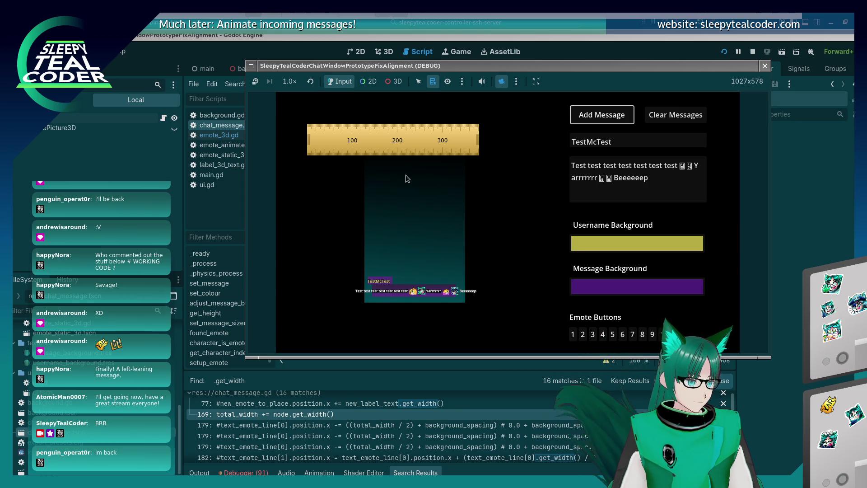
pyautogui.click(393, 81)
pyautogui.scroll(2, 413, 285)
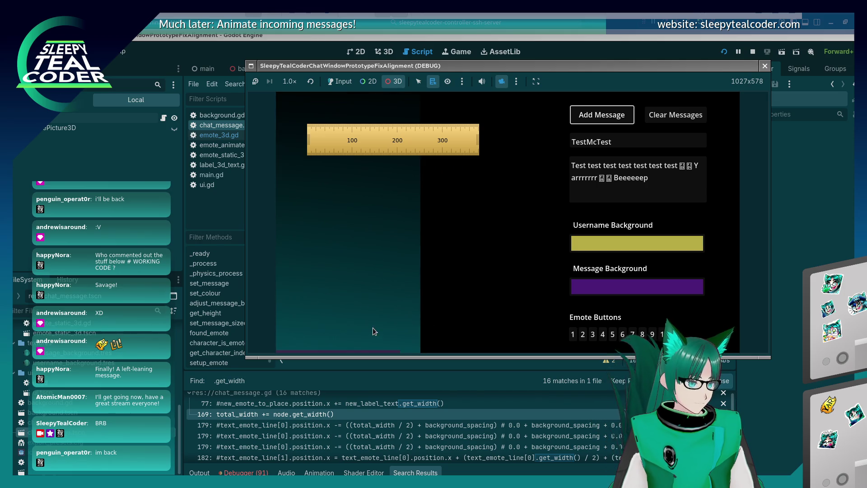
pyautogui.moveTo(316, 332); pyautogui.dragTo(356, 277)
pyautogui.scroll(1, 387, 271)
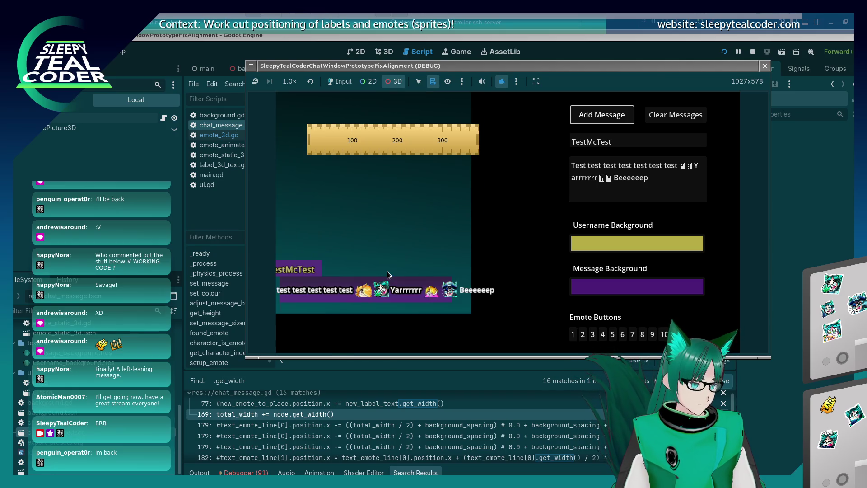
pyautogui.scroll(1, 419, 261)
pyautogui.moveTo(419, 260); pyautogui.dragTo(427, 248)
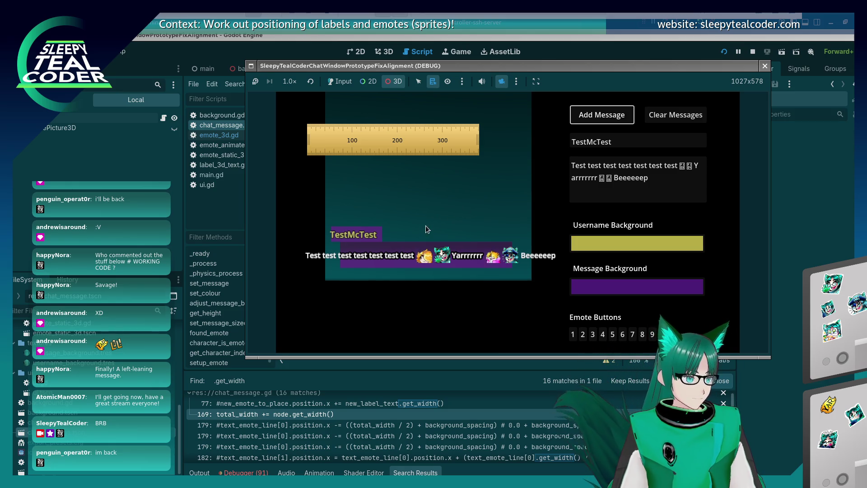
pyautogui.click(502, 81)
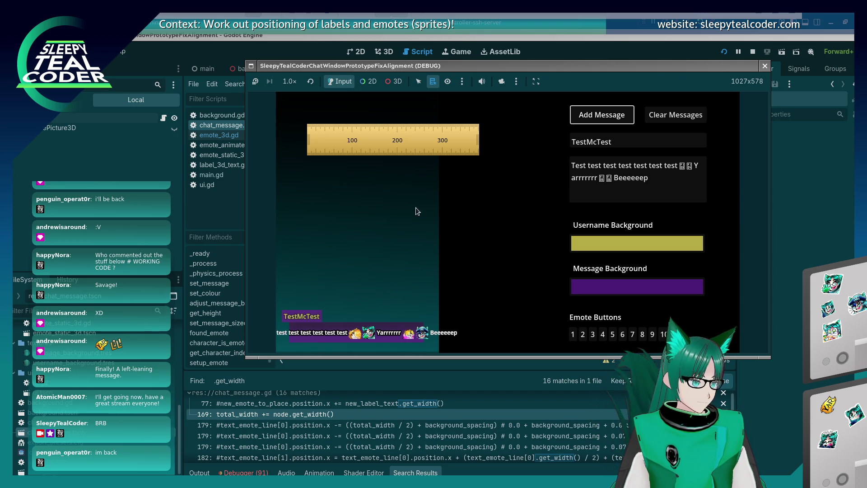
# Orbit the free camera for an angled look, reset it, then zoom in close on the message strip
pyautogui.click(393, 82)
pyautogui.click(501, 82)
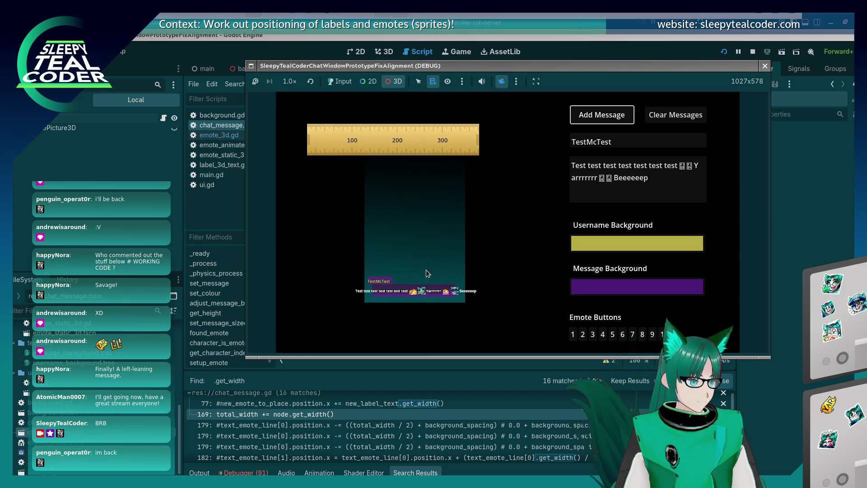
pyautogui.moveTo(365, 300); pyautogui.dragTo(402, 231)
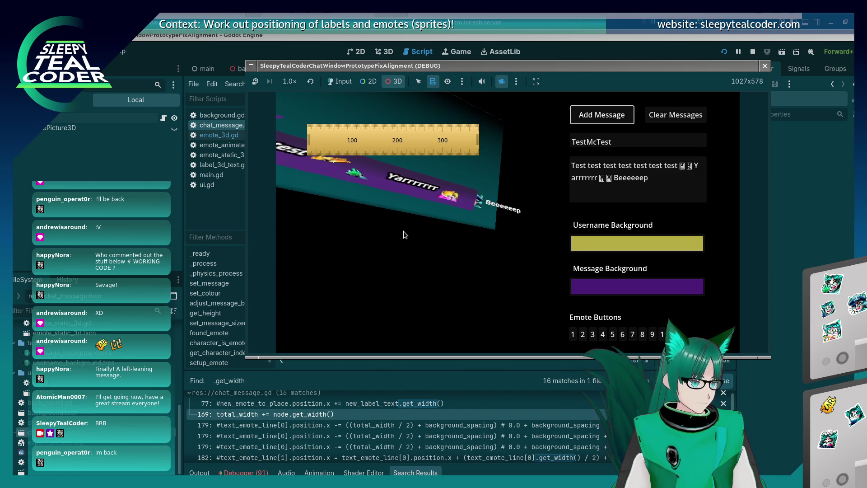
pyautogui.click(516, 81)
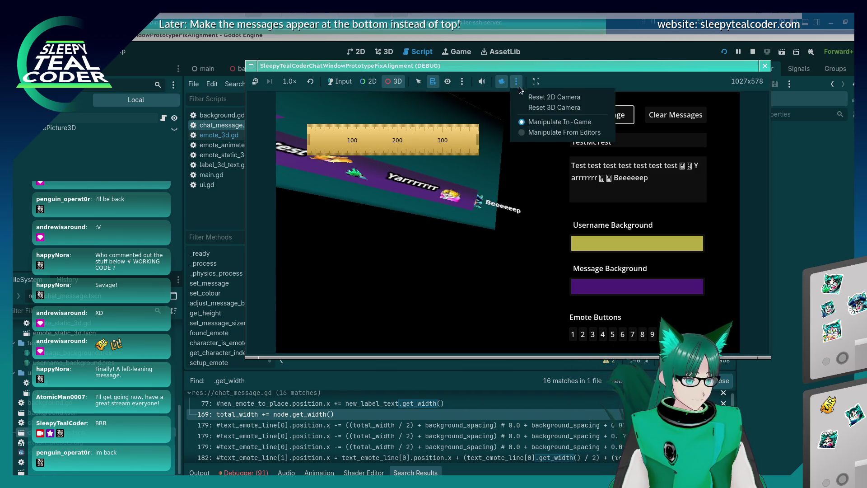
pyautogui.click(523, 107)
pyautogui.scroll(3, 375, 330)
pyautogui.moveTo(371, 313)
pyautogui.mouseDown()
pyautogui.moveTo(359, 282)
pyautogui.moveTo(387, 254)
pyautogui.mouseUp()
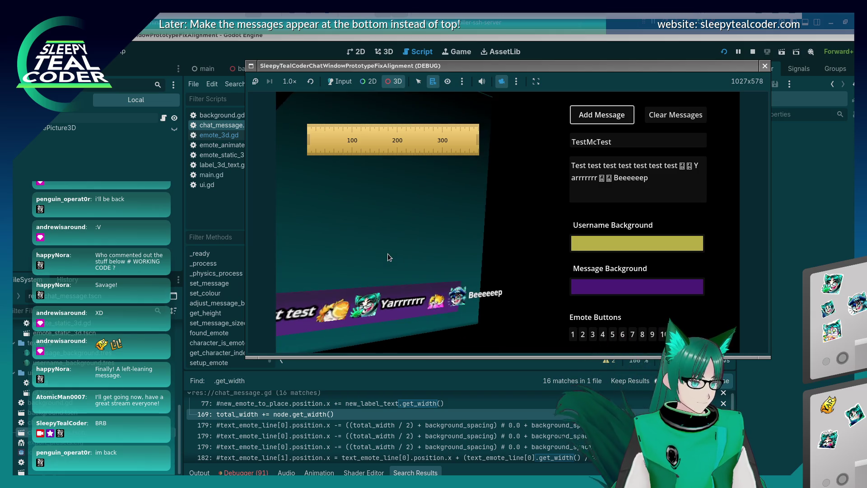
pyautogui.click(515, 82)
pyautogui.click(538, 110)
pyautogui.moveTo(380, 291)
pyautogui.mouseDown()
pyautogui.moveTo(402, 278)
pyautogui.moveTo(429, 206)
pyautogui.moveTo(425, 218)
pyautogui.moveTo(395, 201)
pyautogui.moveTo(419, 200)
pyautogui.mouseUp()
pyautogui.scroll(2, 424, 232)
pyautogui.scroll(2, 424, 218)
# Measure the message against the on-screen ruler, stop the game, and return to line 255
pyautogui.moveTo(409, 138); pyautogui.dragTo(416, 228)
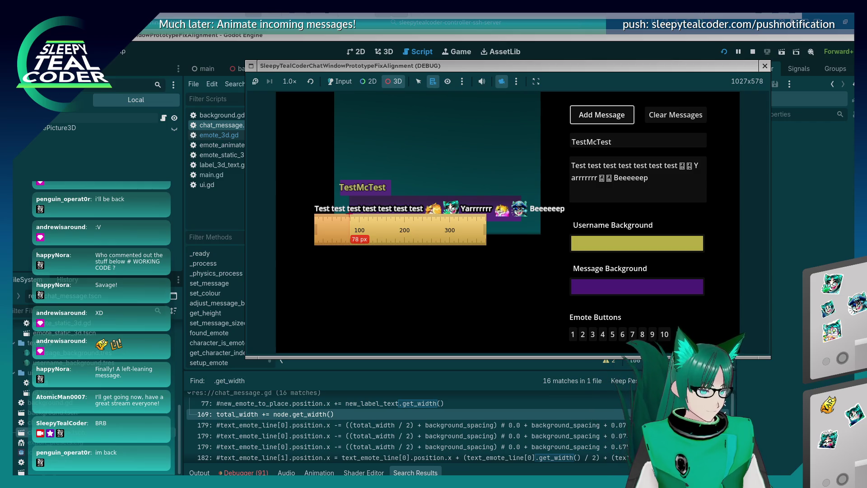
pyautogui.moveTo(349, 238); pyautogui.dragTo(558, 240)
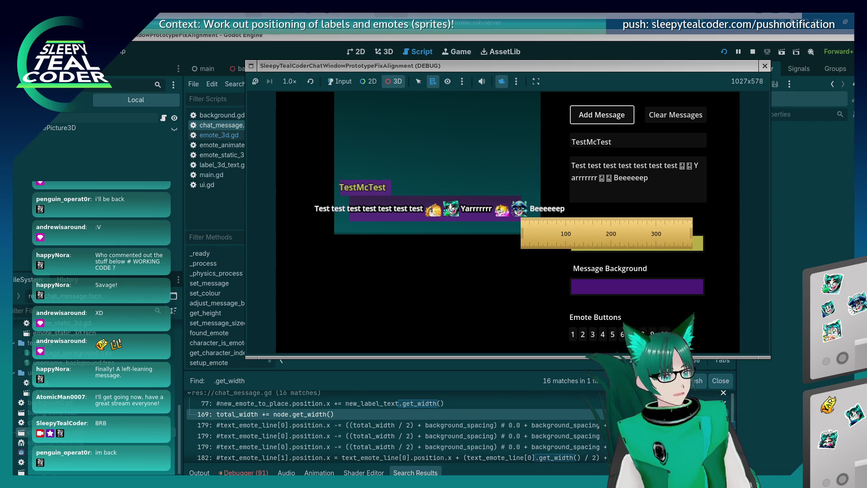
pyautogui.press('F8')
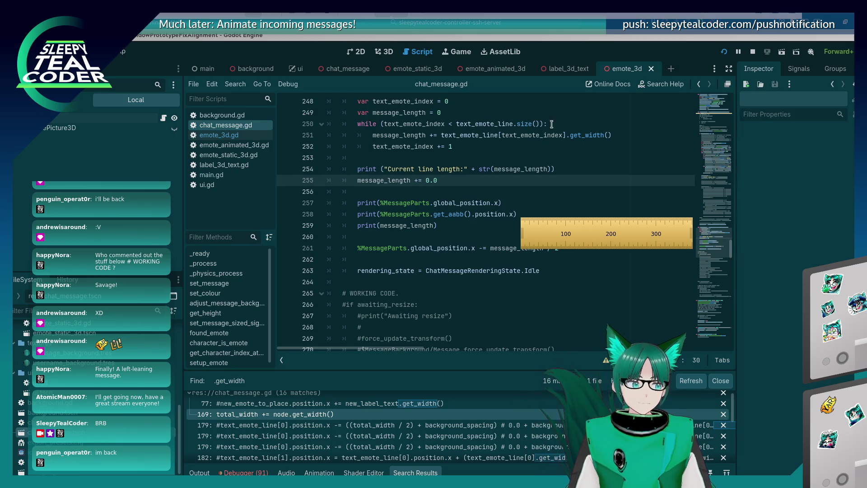
pyautogui.click(477, 215)
# Save chat_message.gd with line 255 still adding 0.0 to message_length
pyautogui.click(476, 191)
pyautogui.click(480, 180)
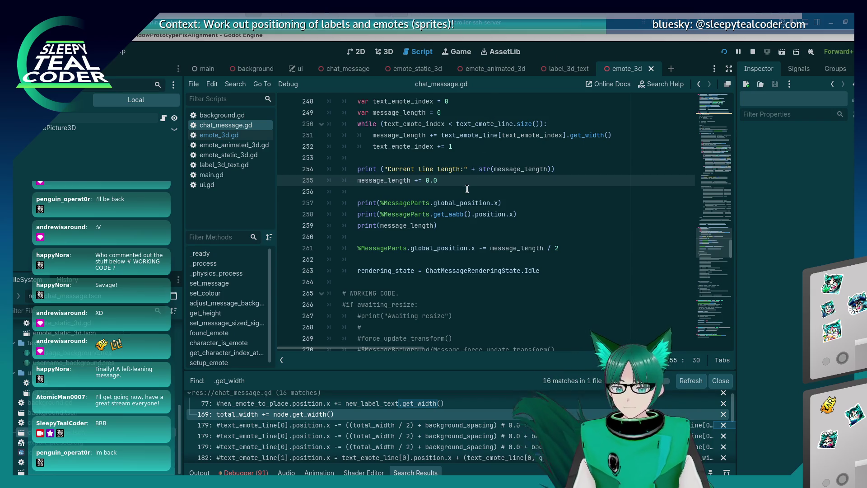
pyautogui.click(457, 239)
pyautogui.click(481, 190)
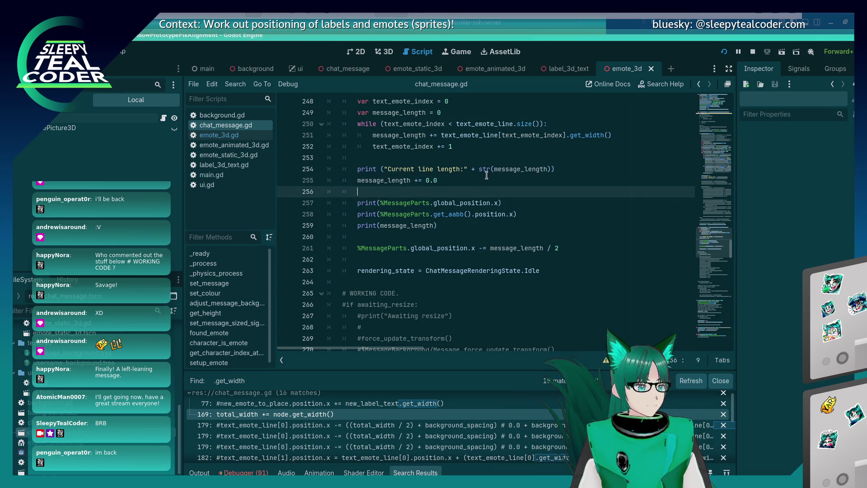
pyautogui.click(486, 177)
pyautogui.hotkey('ctrl', 's')
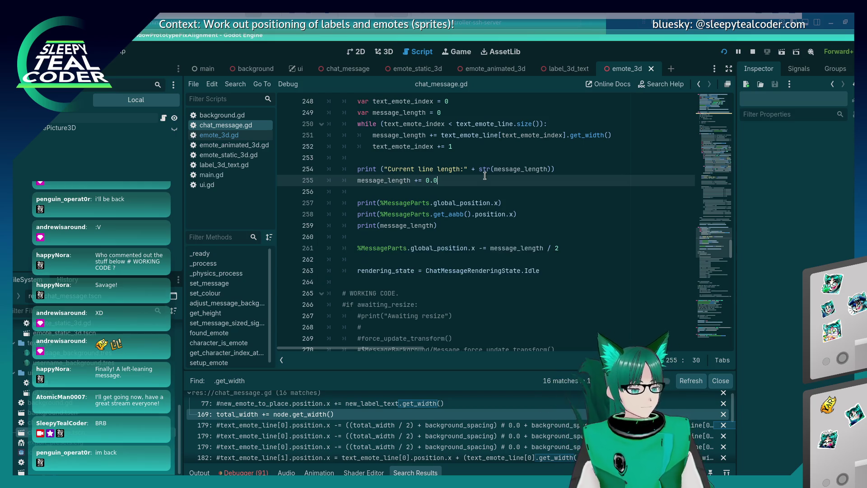
# Make line 251 add 0.03 to each part's get_width() and save the script
pyautogui.scroll(2, 461, 228)
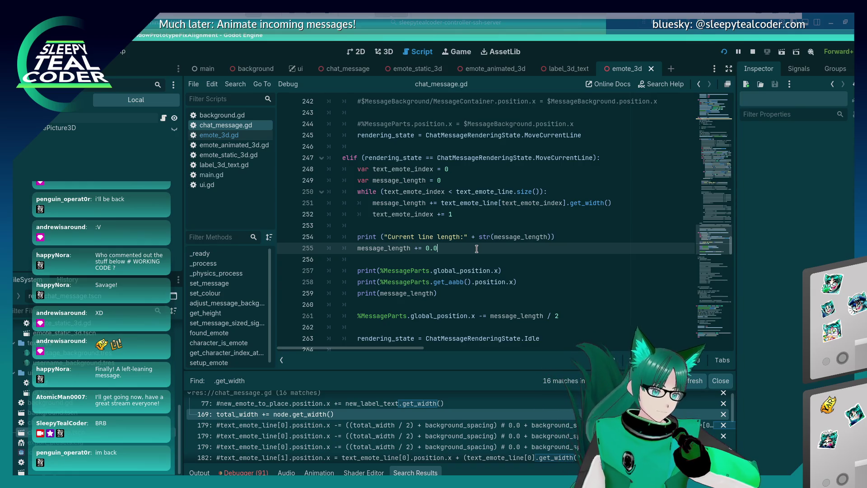
pyautogui.click(649, 204)
pyautogui.write('+ 0.0')
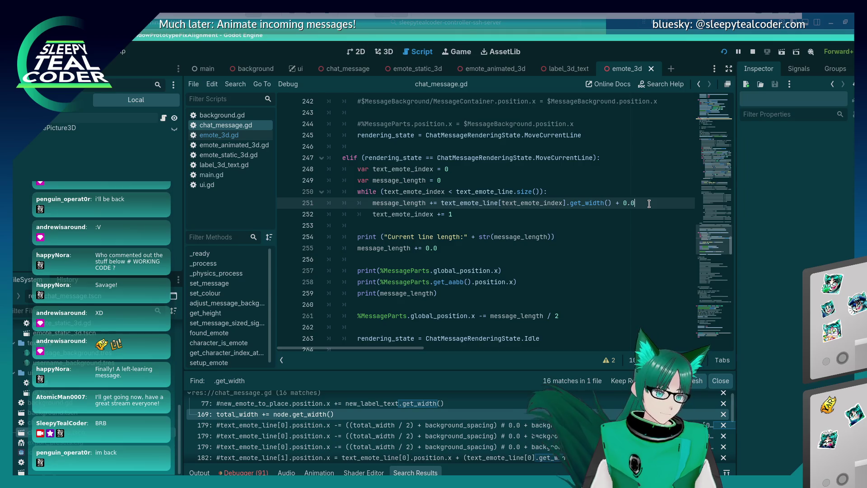
pyautogui.write('3')
pyautogui.hotkey('ctrl', 's')
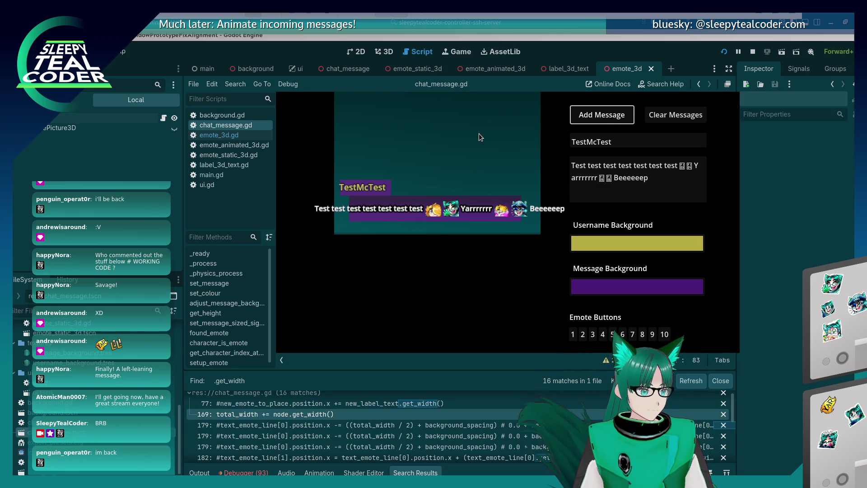
# Inspect the message in the running game with the 3D camera, then select line 251's 0.03 offset
pyautogui.hotkey('alt', 'Tab')
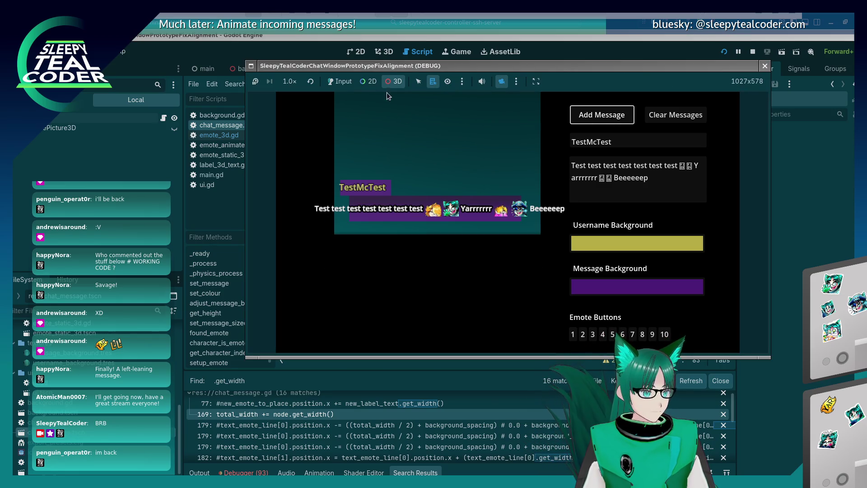
pyautogui.click(340, 81)
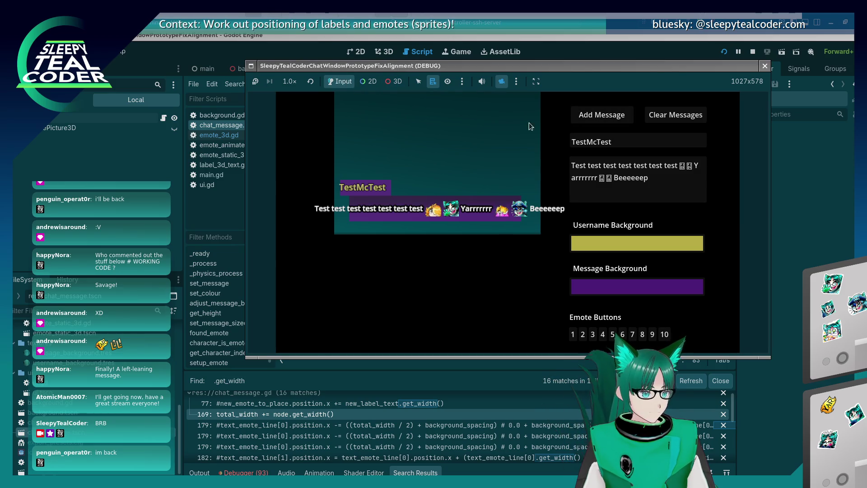
pyautogui.click(393, 81)
pyautogui.moveTo(405, 127); pyautogui.dragTo(405, 202)
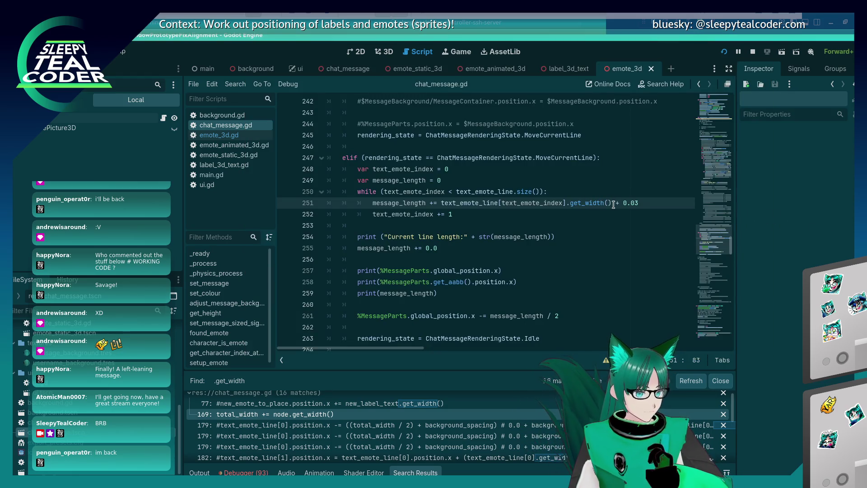
pyautogui.hotkey('shift', 'End')
# Remove the 0.03 offset so line 251 sums plain get_width() values
pyautogui.press('Delete')
pyautogui.press('BackSpace')
pyautogui.press('Left')
pyautogui.press('Left')
pyautogui.press('Left')
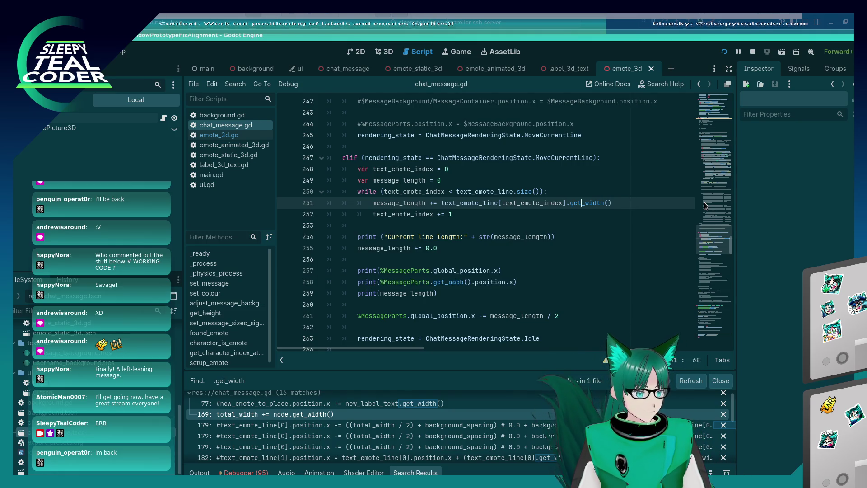
pyautogui.press('Up')
pyautogui.press('End')
pyautogui.press('Down')
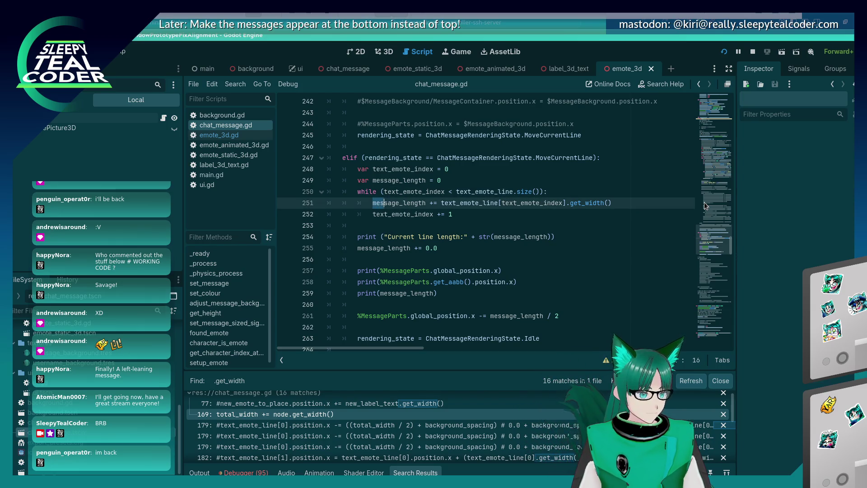
# Add an 'if (text_emote_index > 0):' check that increments message_length, then run the game
pyautogui.hotkey('shift', 'Right')
pyautogui.hotkey('shift', 'Right')
pyautogui.hotkey('shift', 'Right')
pyautogui.hotkey('ctrl', 'shift', 'Return')
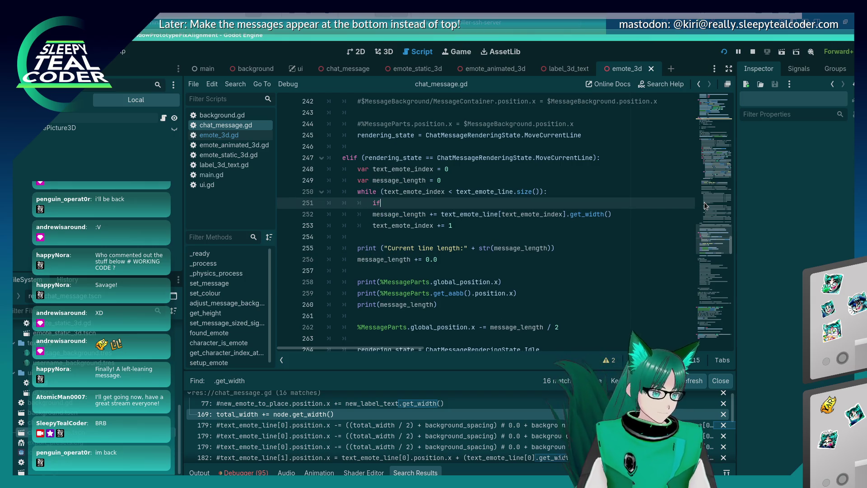
pyautogui.write('index > 0):')
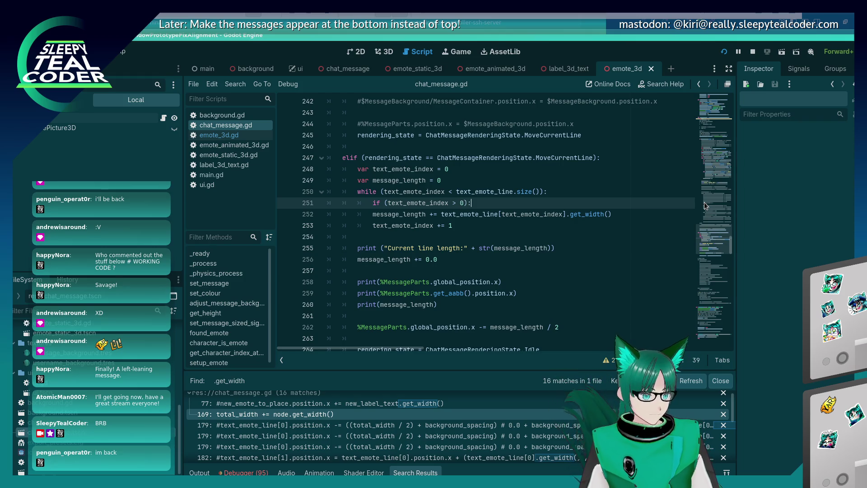
pyautogui.press('Return')
pyautogui.press('Return')
pyautogui.press('BackSpace')
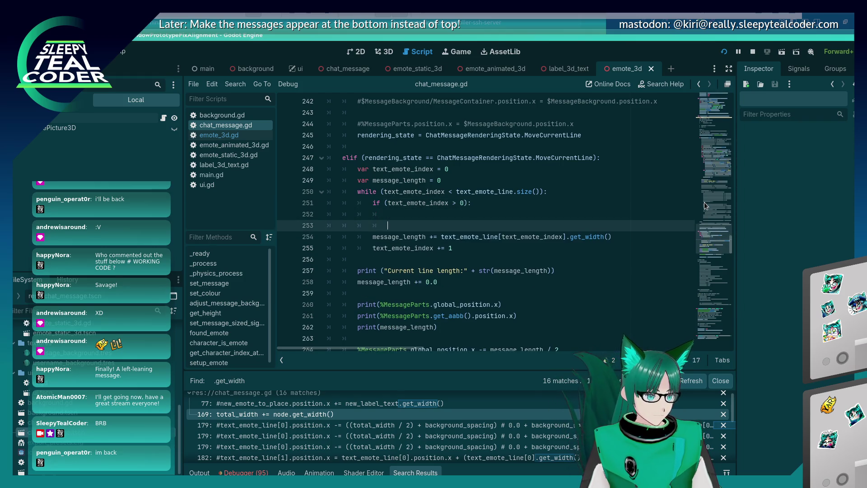
pyautogui.write('m')
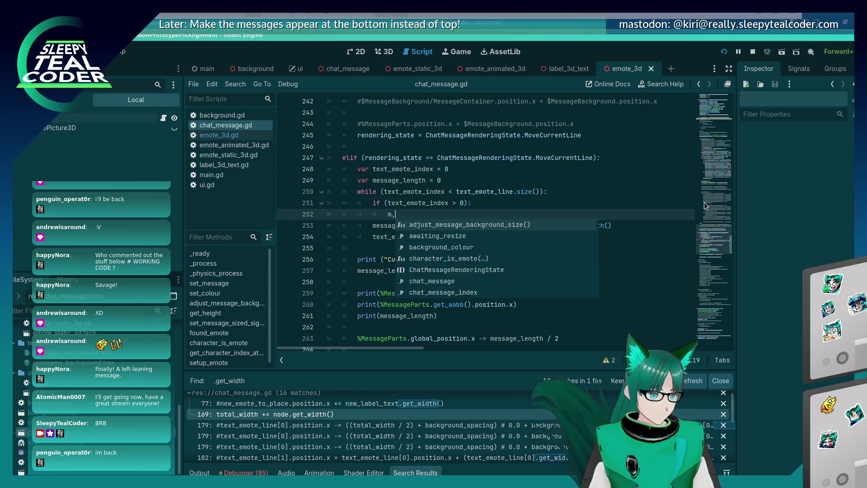
pyautogui.write('essage_length += 0.03')
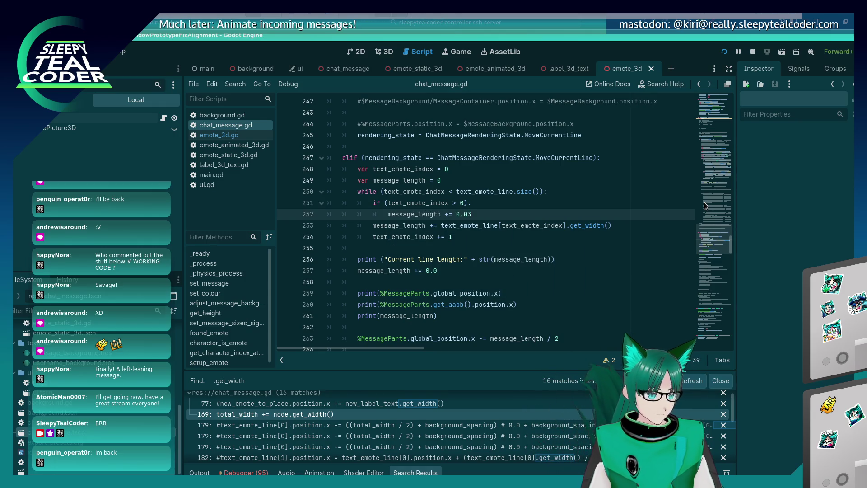
pyautogui.press('F5')
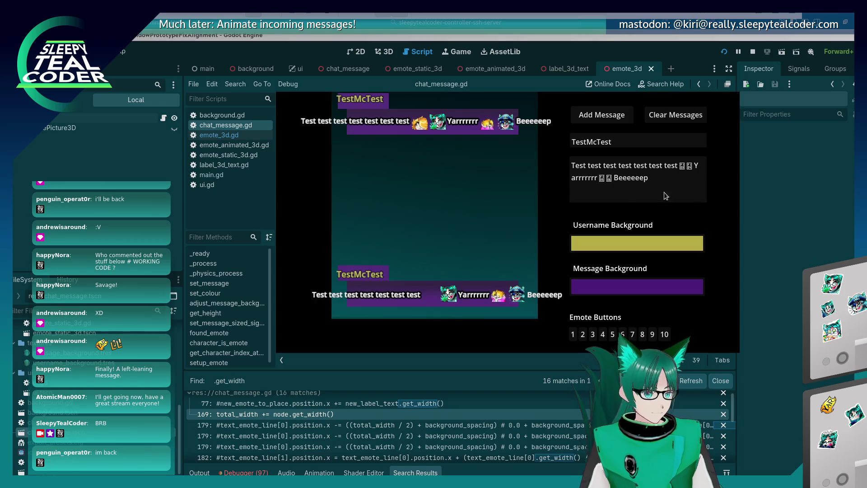
# Clear the chat and post a test message with emotes in the running game
pyautogui.hotkey('alt', 'Tab')
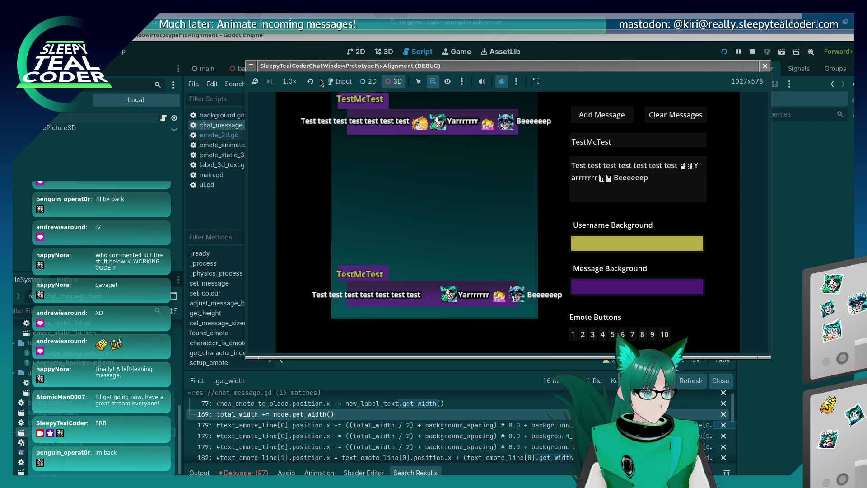
pyautogui.click(338, 81)
pyautogui.click(671, 118)
pyautogui.click(589, 119)
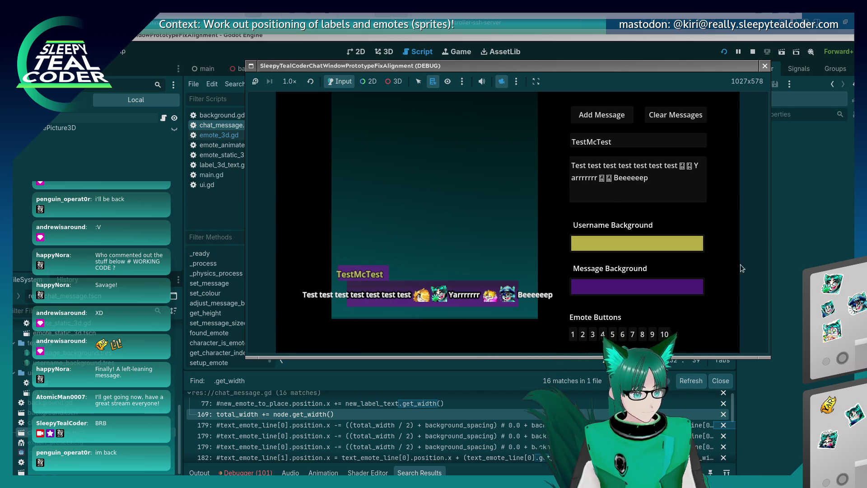
# Rerun the game with 0.03 per-part spacing, post a new test message, and return to the script
pyautogui.click(797, 252)
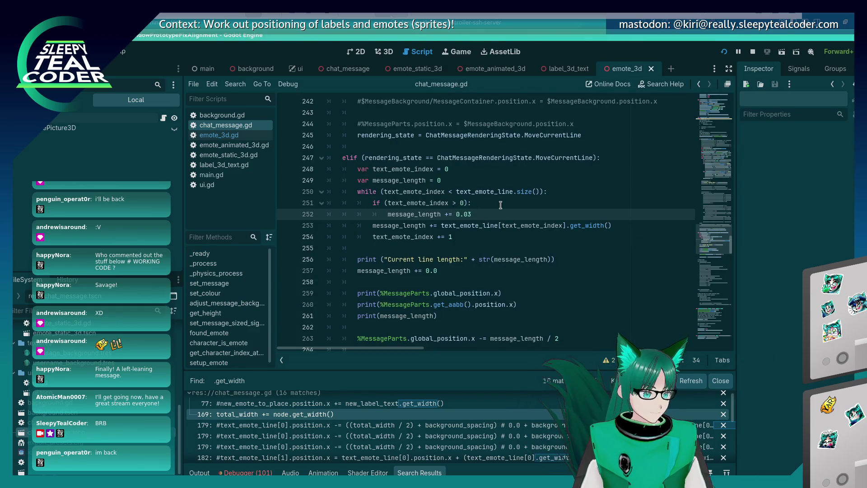
pyautogui.press('F5')
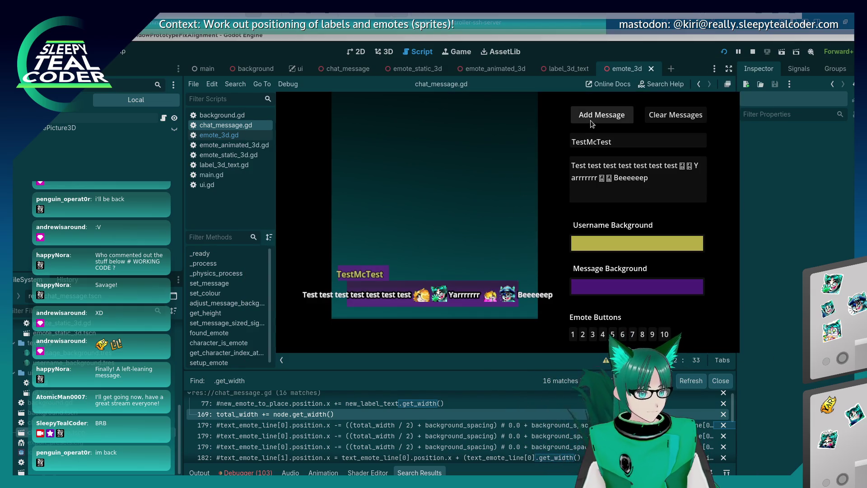
pyautogui.click(592, 118)
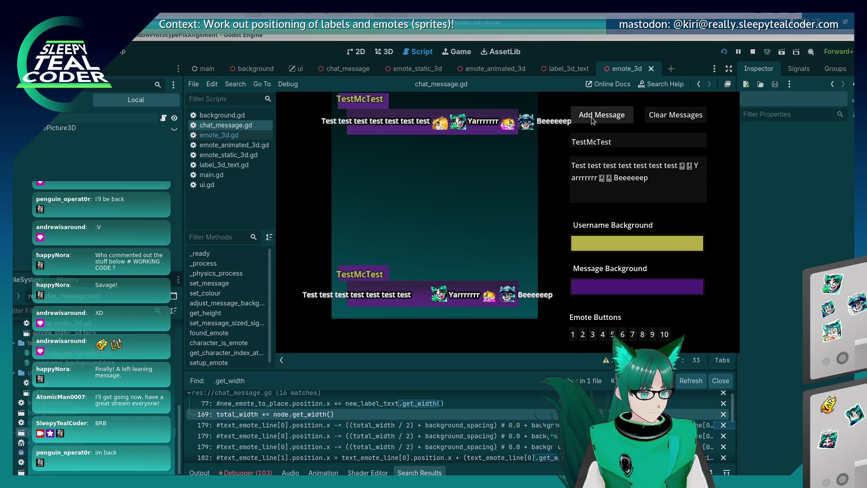
pyautogui.click(762, 205)
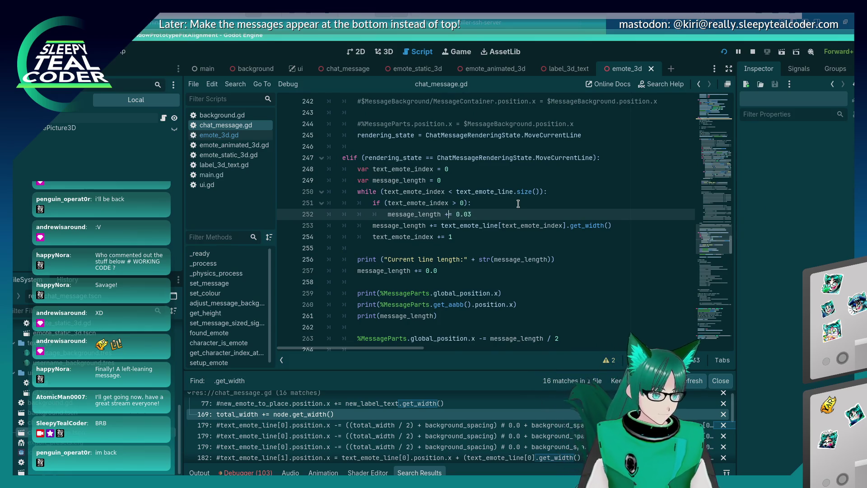
pyautogui.scroll(-3, 518, 204)
# Change the per-part spacing to 0.01, rerun the game, clear the chat and post a test message
pyautogui.hotkey('ctrl', 'z')
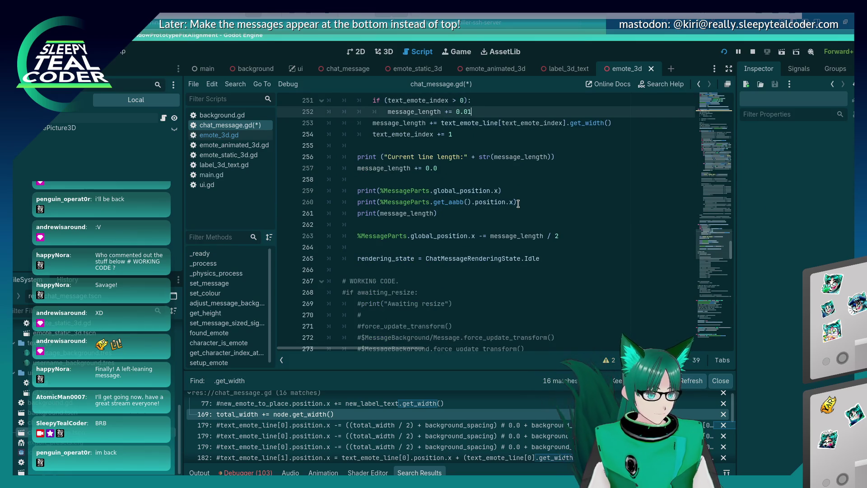
pyautogui.press('F5')
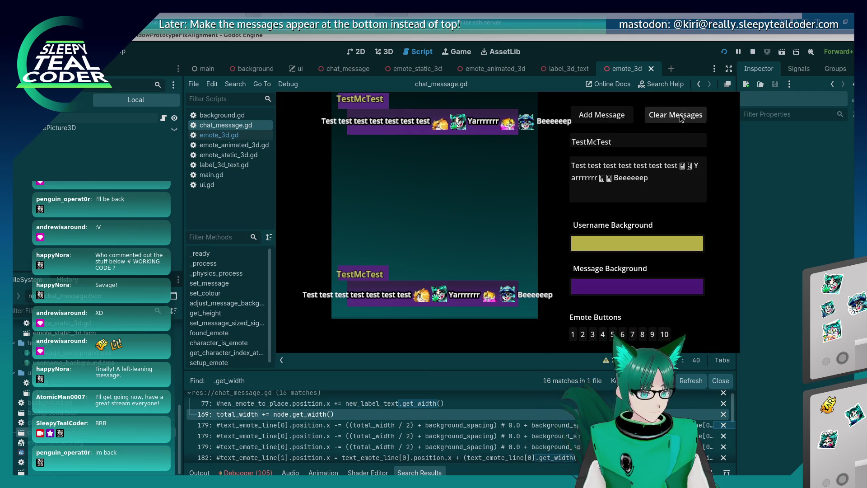
pyautogui.click(680, 116)
pyautogui.click(622, 120)
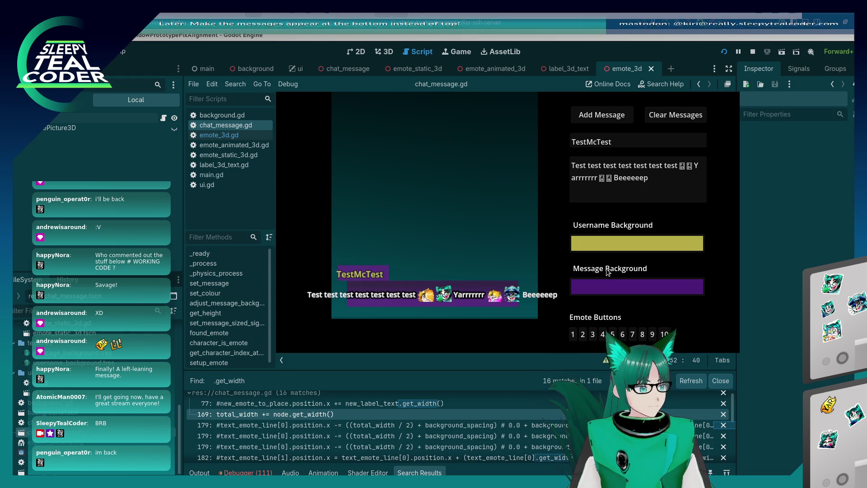
# Measure the message with a pixel ruler (about 77 px left, 90 px right), then select Beeeeeep's ending
pyautogui.hotkey('alt', 'Tab')
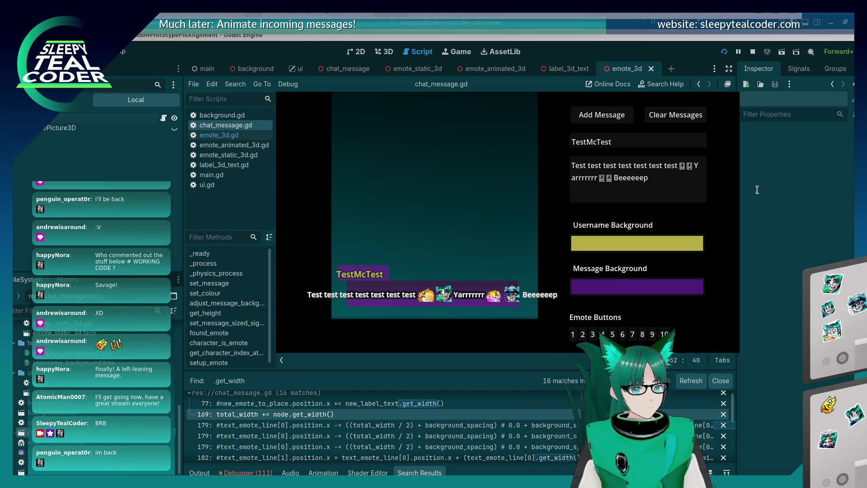
pyautogui.moveTo(603, 289)
pyautogui.mouseDown()
pyautogui.moveTo(449, 326)
pyautogui.moveTo(416, 321)
pyautogui.mouseUp()
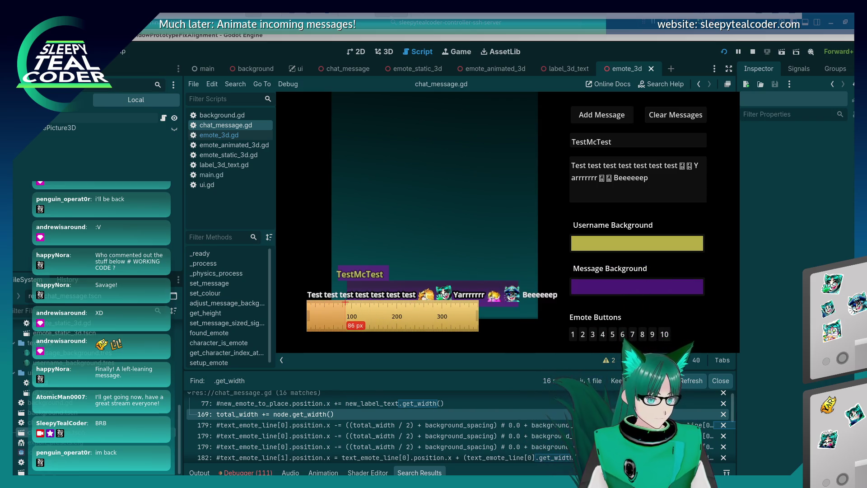
pyautogui.moveTo(341, 313)
pyautogui.mouseDown()
pyautogui.moveTo(567, 323)
pyautogui.moveTo(553, 319)
pyautogui.mouseUp()
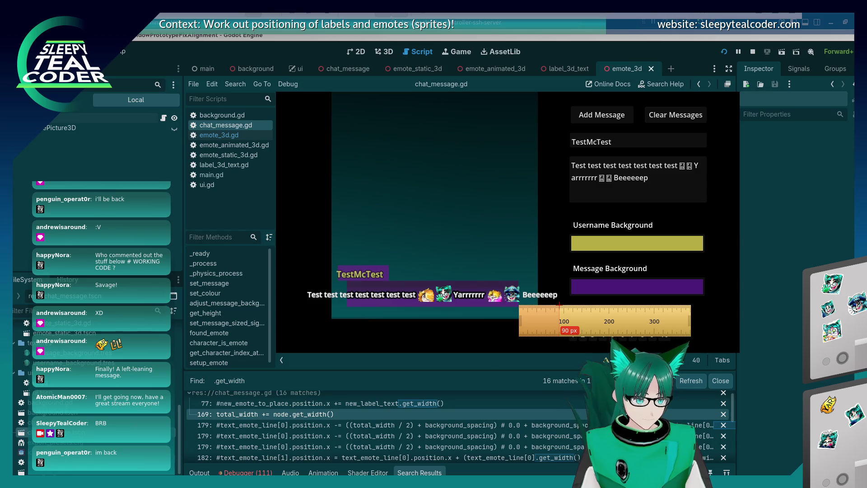
pyautogui.click(678, 183)
pyautogui.moveTo(649, 180); pyautogui.dragTo(618, 180)
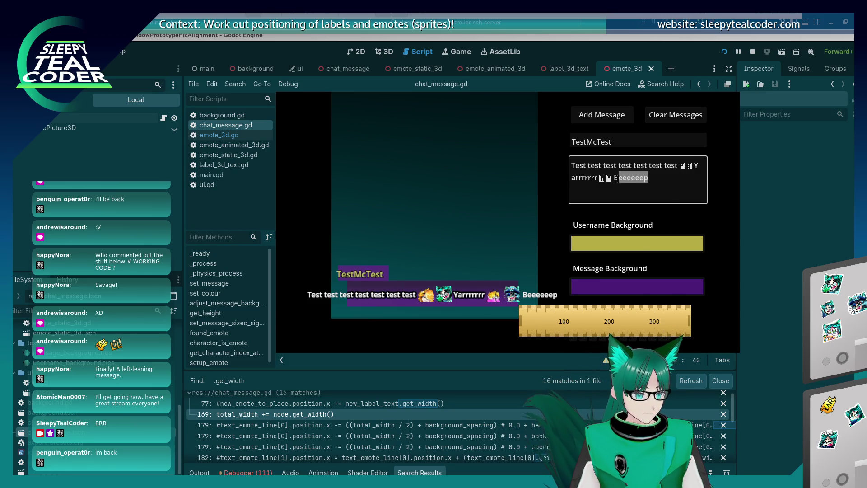
# Delete most of the repeated test words and post the shortened message
pyautogui.moveTo(678, 167); pyautogui.dragTo(608, 166)
pyautogui.press('BackSpace')
pyautogui.press('BackSpace')
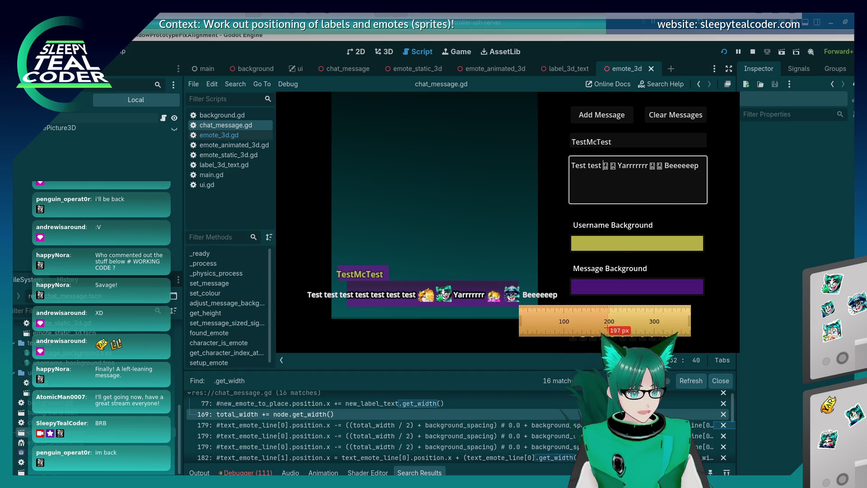
pyautogui.click(602, 118)
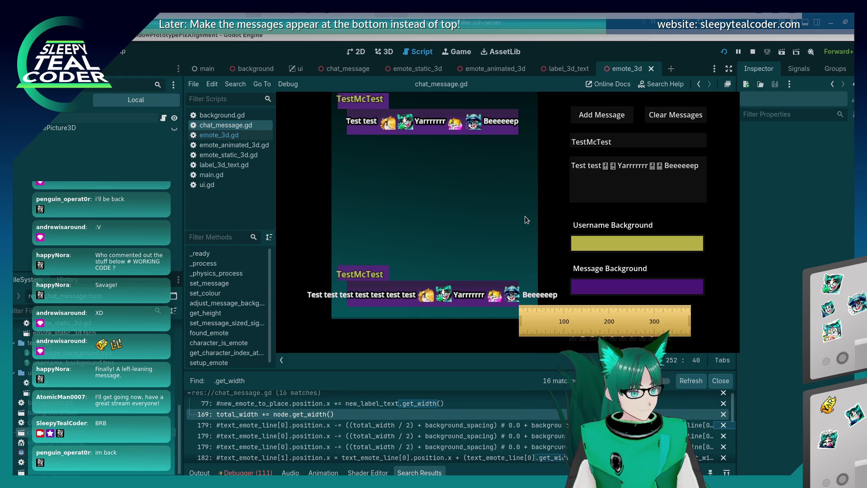
# Post a long 'Moooooooooooooo' variant, then one ending 'So close yet so far!'
pyautogui.moveTo(603, 165); pyautogui.dragTo(550, 164)
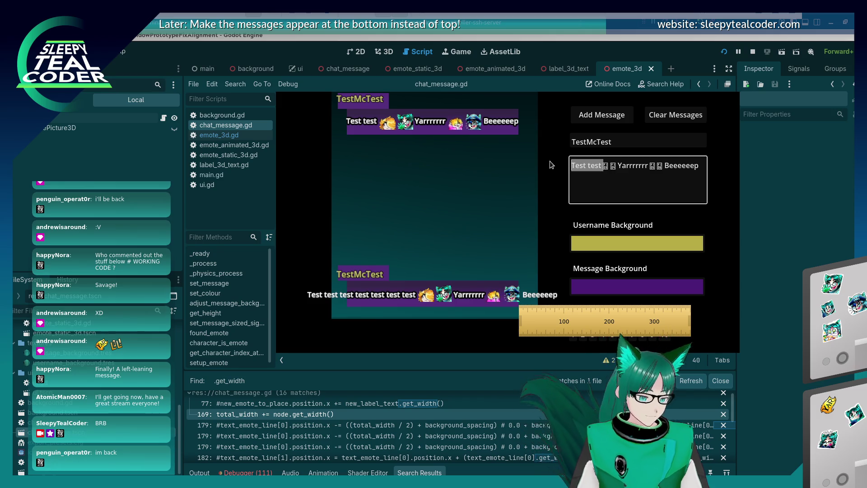
pyautogui.write('Mop')
pyautogui.press('BackSpace')
pyautogui.write('oooooooooooooo □□ Yarrrrrrr □')
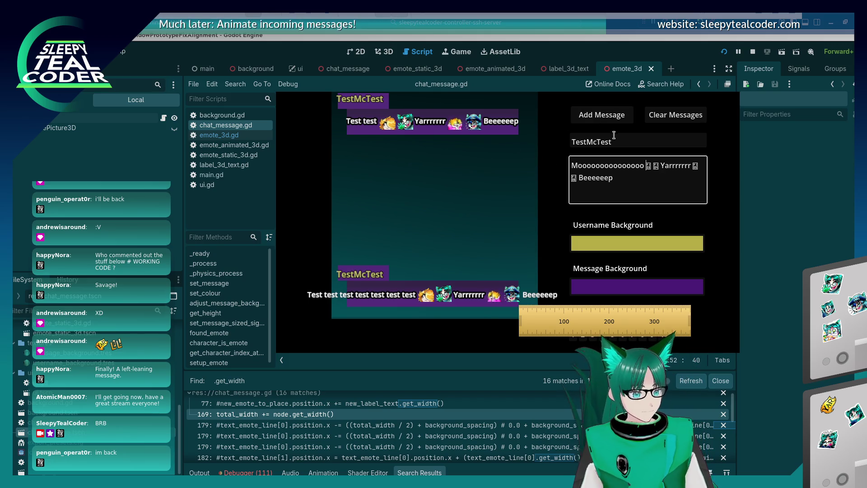
pyautogui.click(606, 115)
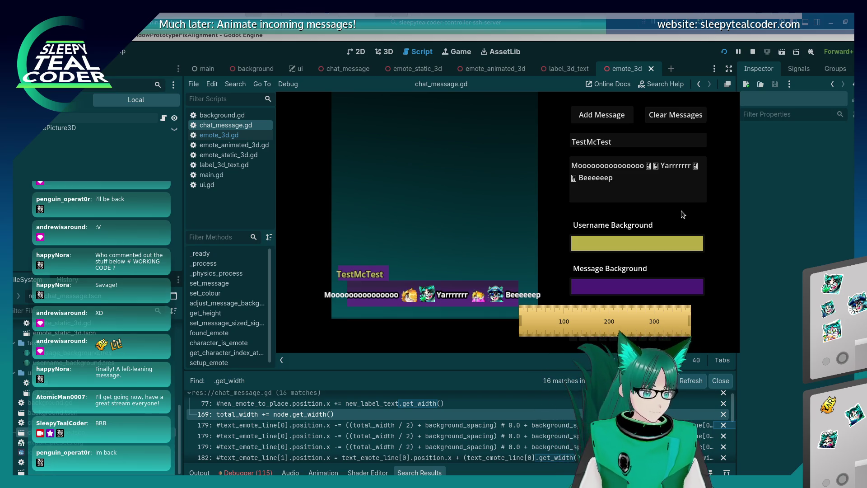
pyautogui.click(658, 179)
pyautogui.write('- So close yet so far!')
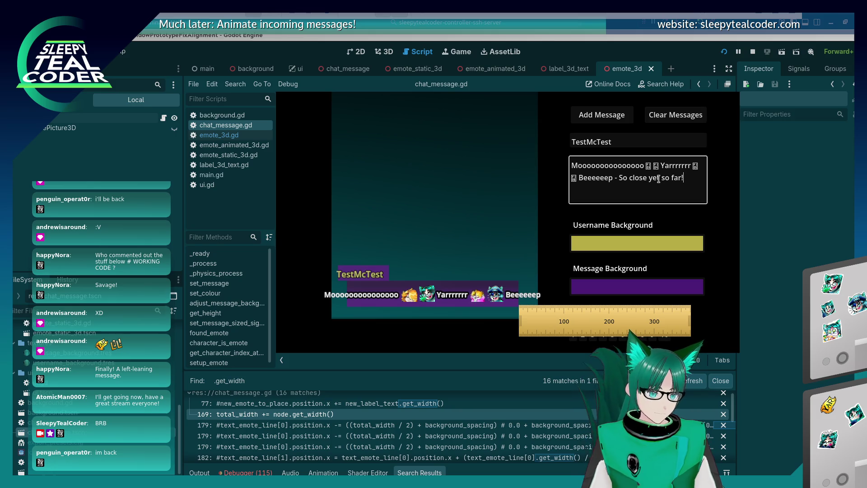
pyautogui.click(607, 117)
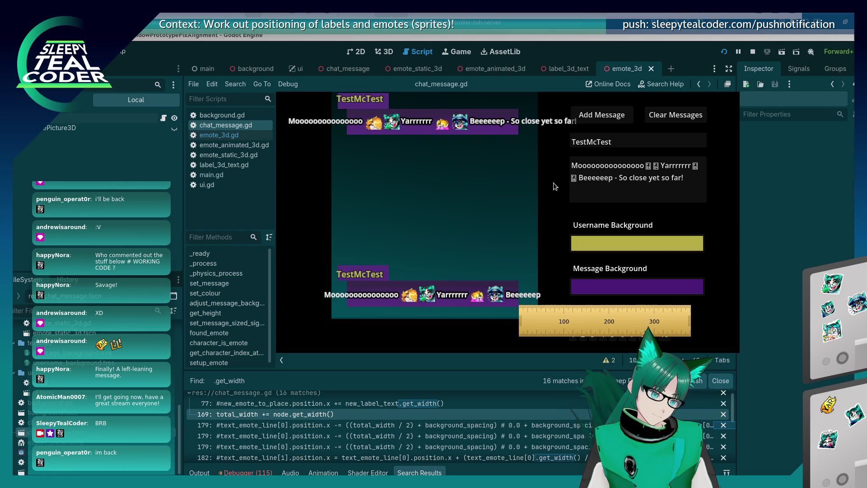
# Return to chat_message.gd at the end of centring line 263
pyautogui.click(822, 233)
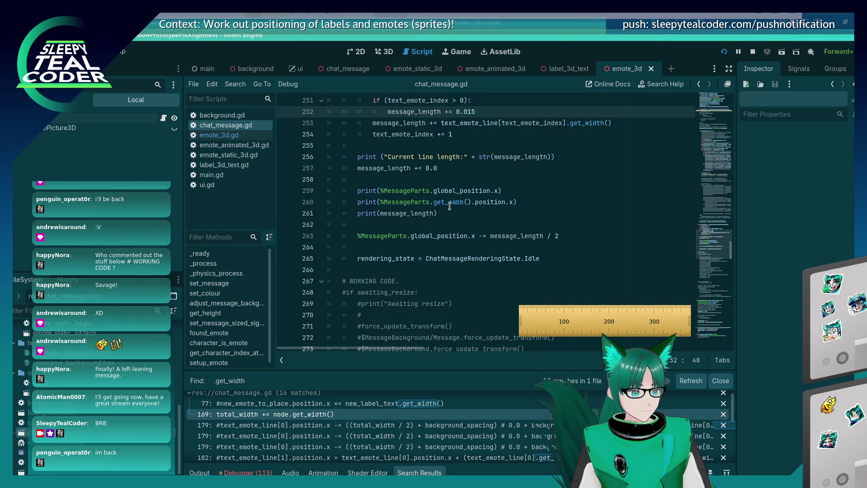
pyautogui.click(516, 238)
pyautogui.click(562, 233)
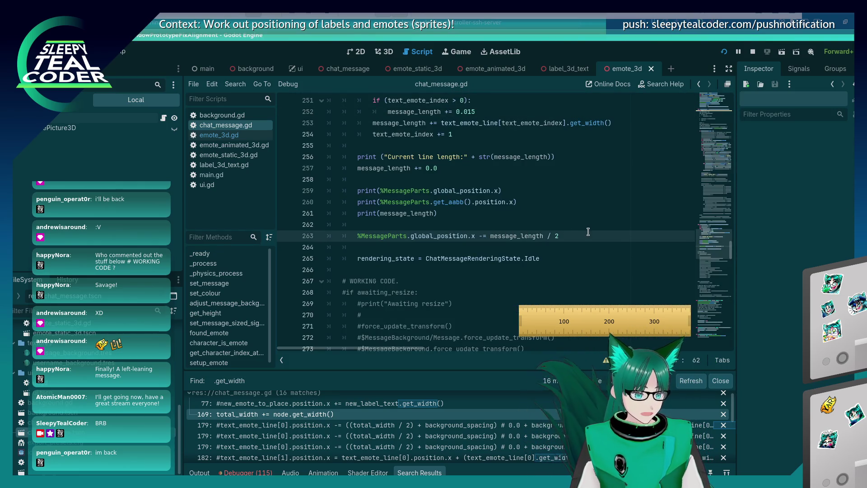
# Append '+ 0.01' to the centring line, save, then clear the chat and add a new message
pyautogui.write('+ 0.01')
pyautogui.hotkey('ctrl', 's')
pyautogui.click(677, 117)
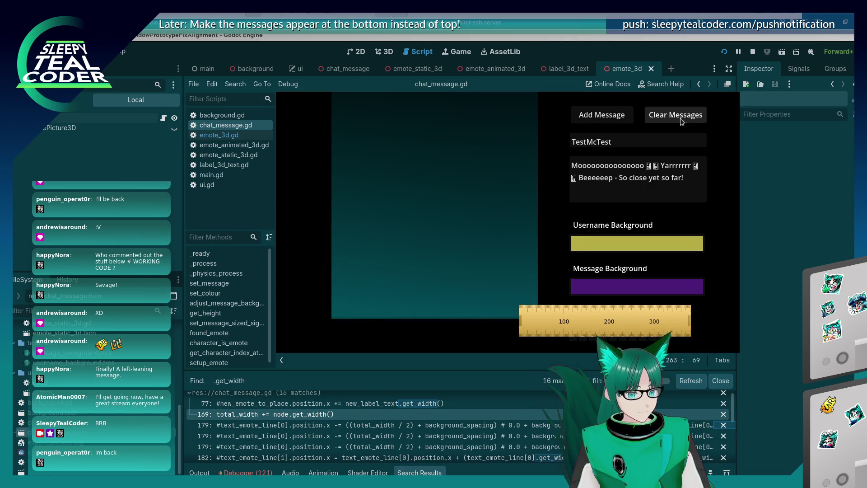
pyautogui.click(603, 115)
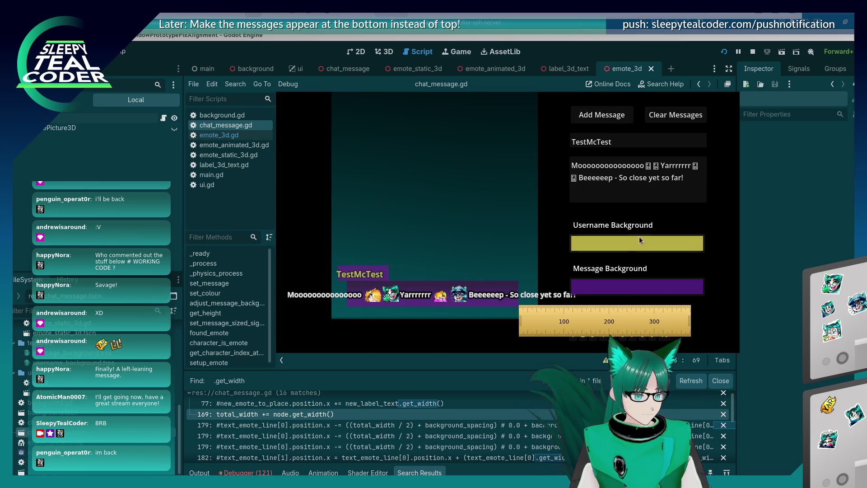
# Edit the message to 'Test test', Yarrrrrrr and Beeeeeep with emotes, and post it
pyautogui.moveTo(693, 187); pyautogui.dragTo(617, 178)
pyautogui.press('BackSpace')
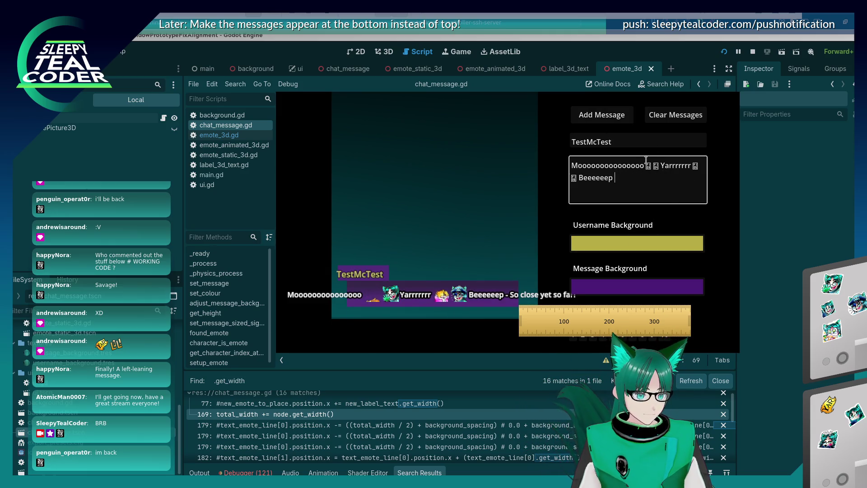
pyautogui.moveTo(641, 165); pyautogui.dragTo(512, 167)
pyautogui.press('BackSpace')
pyautogui.write('Test test▯ ▯ Yarrrrrrr ▯ ▯ Beeeeeep')
pyautogui.click(631, 118)
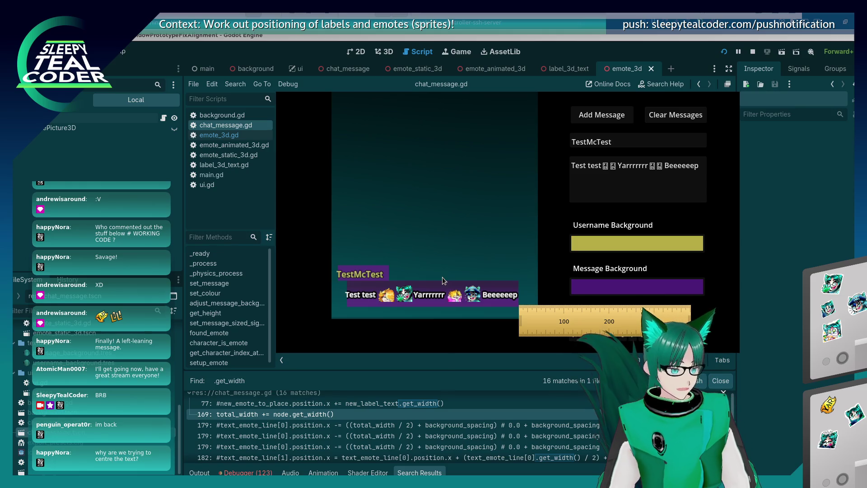
pyautogui.hotkey('alt', 'Tab')
# On a new unbulleted page, type 'This is a loooong message [Emote] and I've got something else – this doesn't include the ruler.'
pyautogui.press('Tab')
pyautogui.press('Tab')
pyautogui.press('Tab')
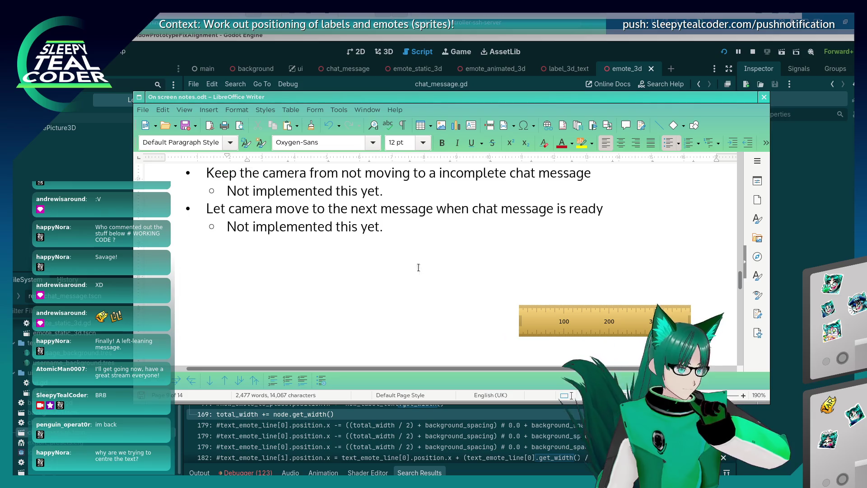
pyautogui.hotkey('ctrl', 'Return')
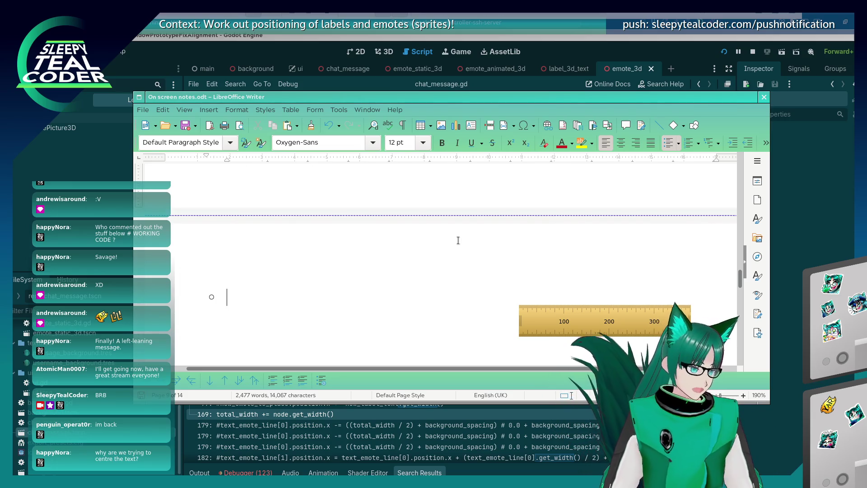
pyautogui.press('BackSpace')
pyautogui.write('T')
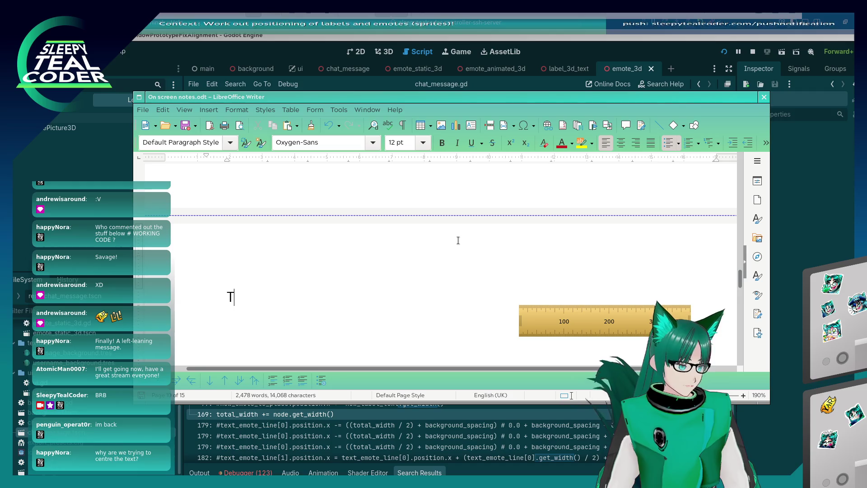
pyautogui.write('his is a loooon')
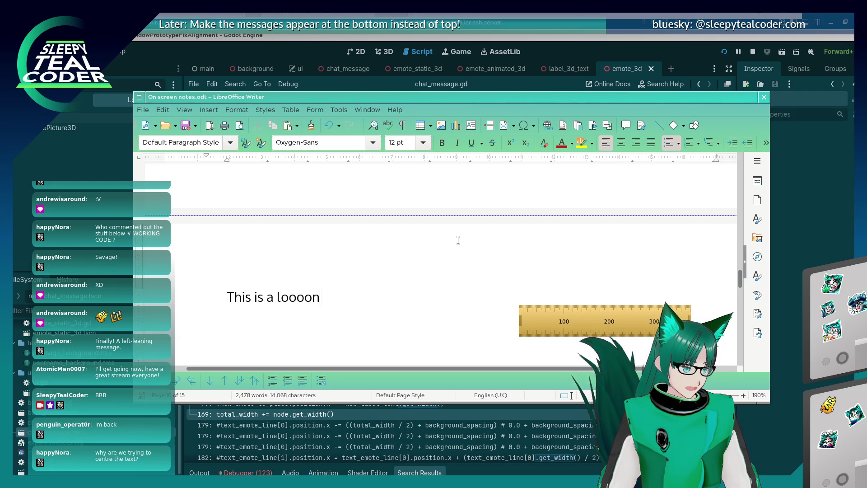
pyautogui.write('g message ')
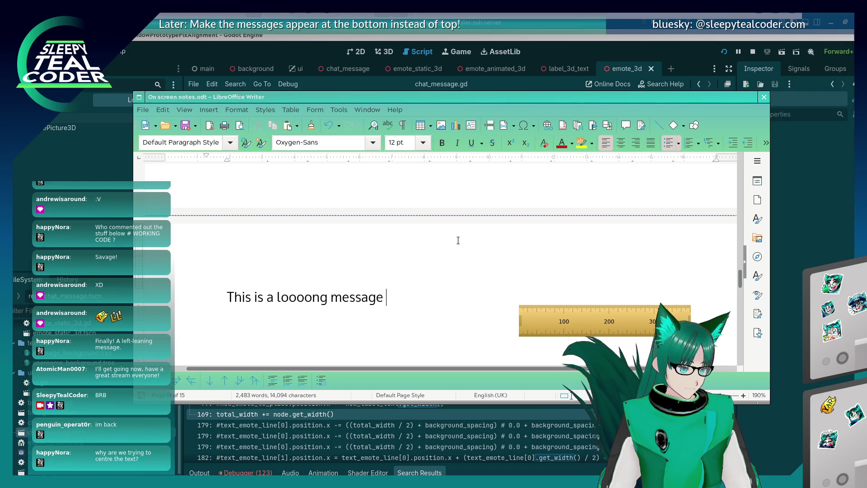
pyautogui.write('[Emote] and t')
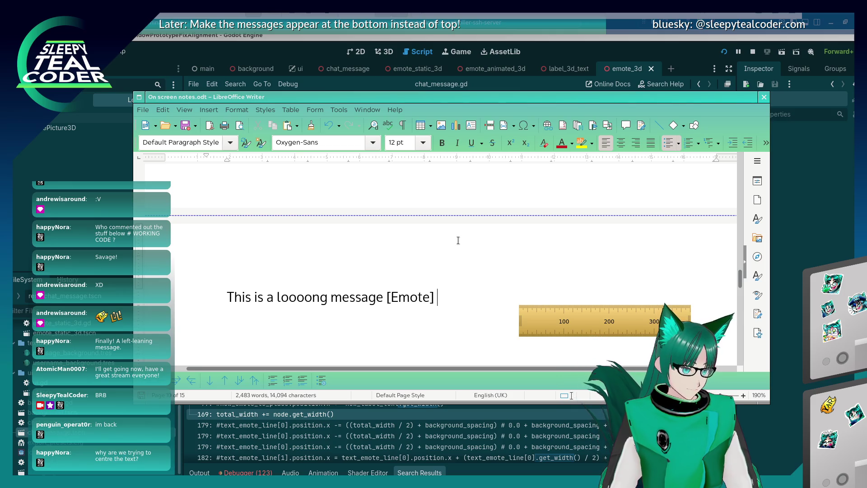
pyautogui.press('BackSpace')
pyautogui.write("I've got some")
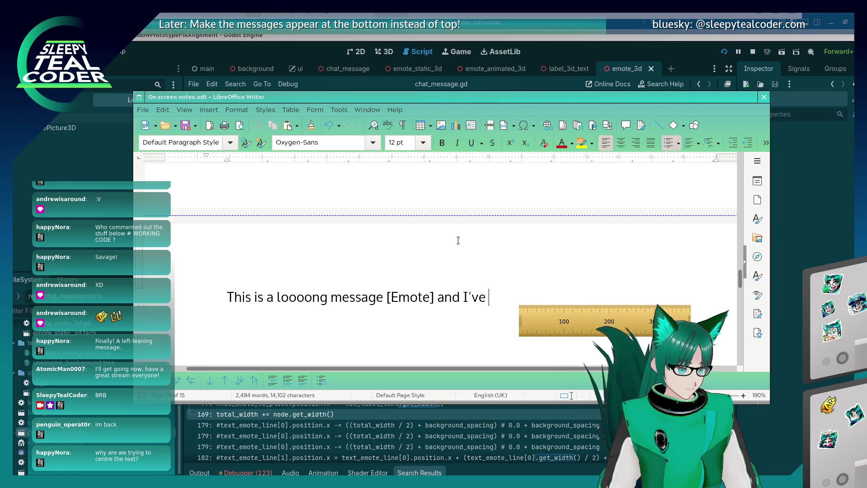
pyautogui.write('thing else')
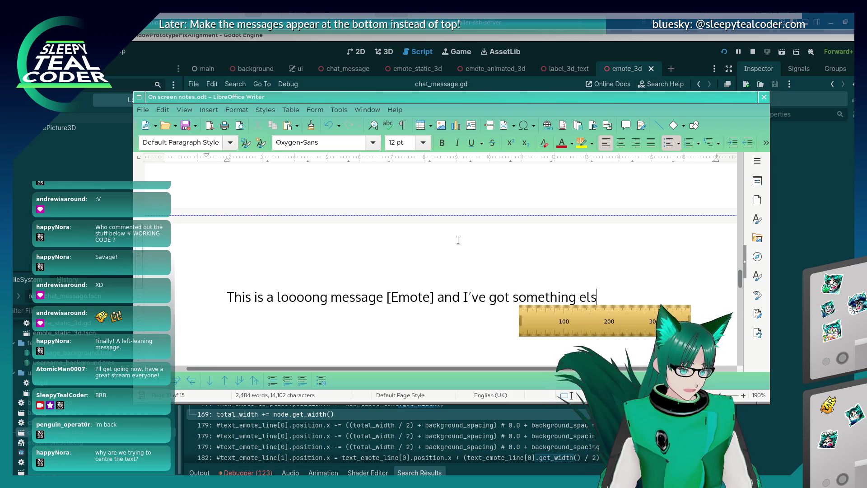
pyautogui.press('Escape')
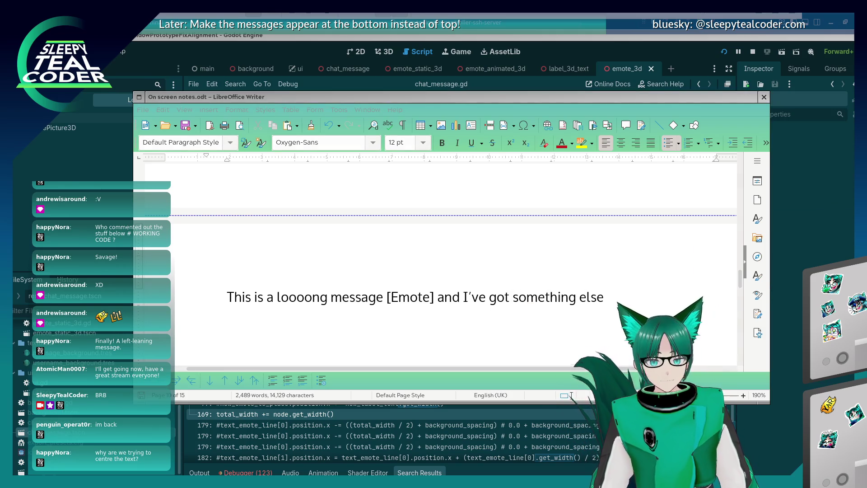
pyautogui.click(639, 289)
pyautogui.write('– this doesn')
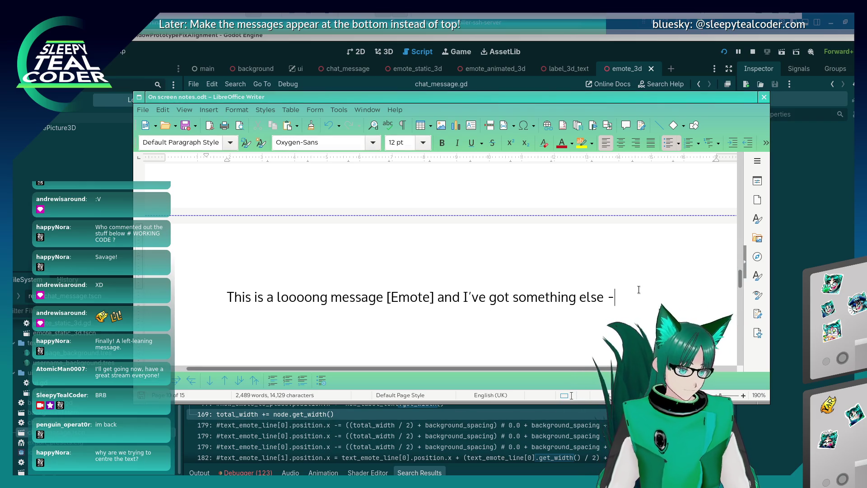
pyautogui.write('t include the ruler.')
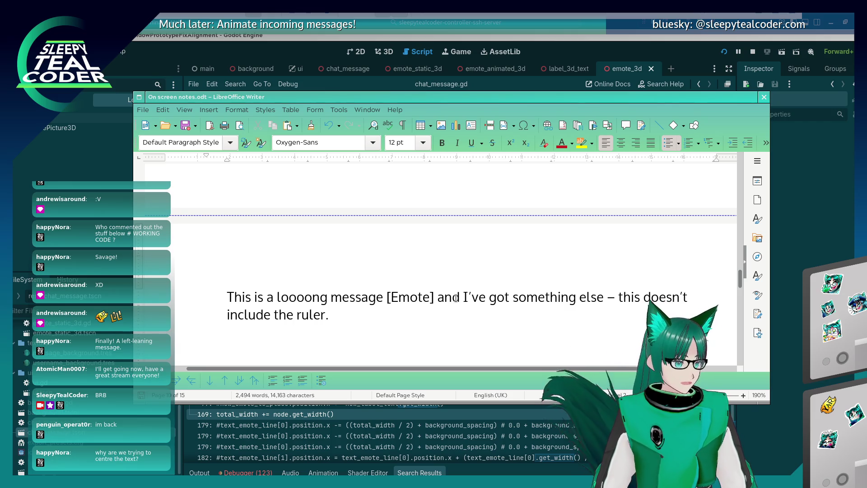
pyautogui.hotkey('ctrl', 'shift', 'Up')
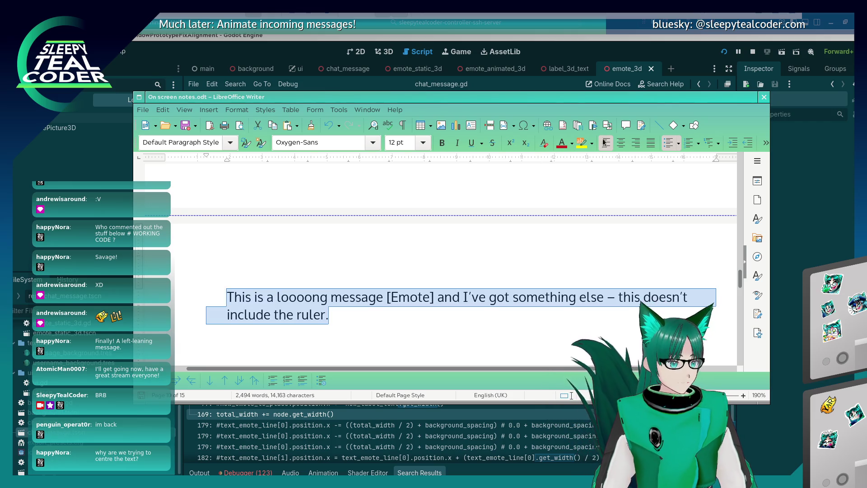
# Centre the sample paragraph and break its line after "I've"
pyautogui.click(621, 142)
pyautogui.click(500, 297)
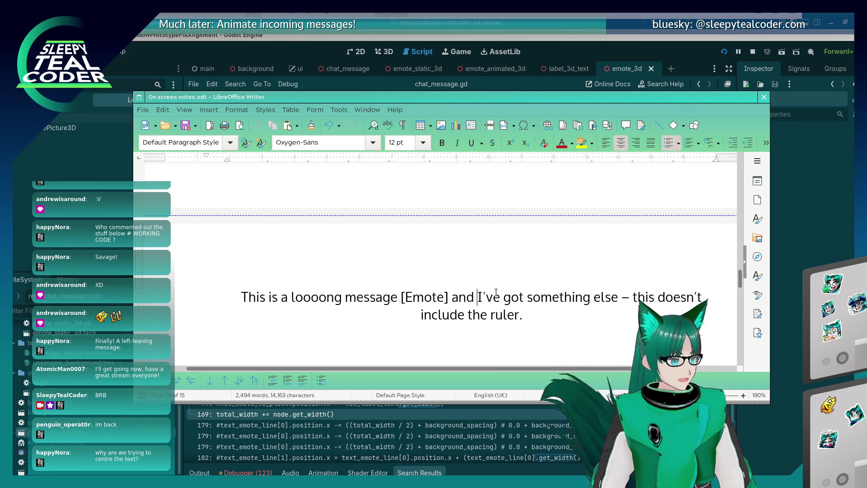
pyautogui.press('Delete')
pyautogui.hotkey('shift', 'Return')
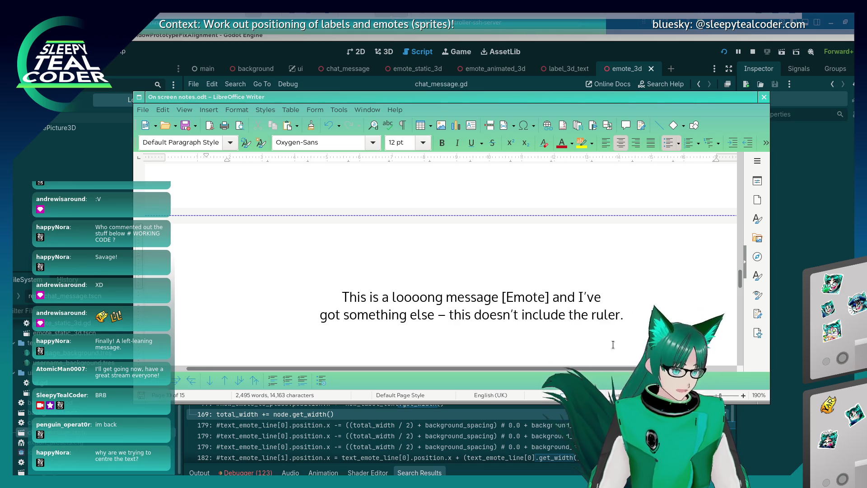
# Compare left and centre alignment of the two-line sample, leaving it centred
pyautogui.moveTo(623, 315)
pyautogui.mouseDown()
pyautogui.moveTo(407, 315)
pyautogui.moveTo(342, 300)
pyautogui.mouseUp()
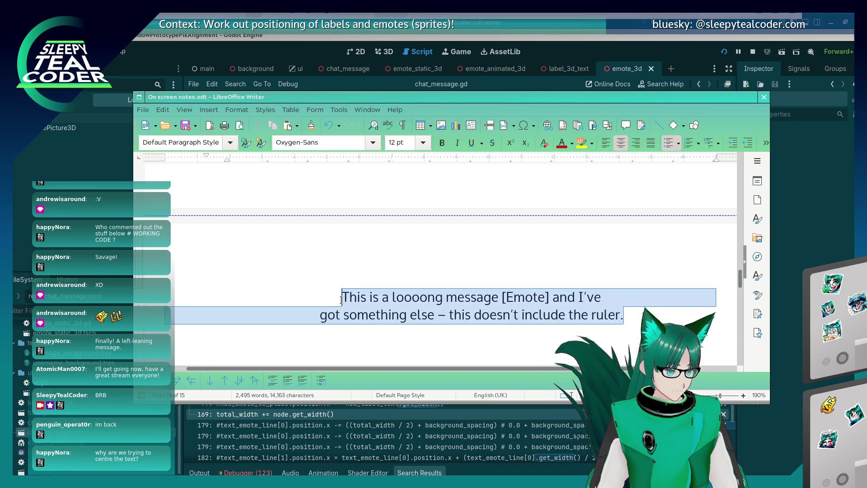
pyautogui.click(611, 137)
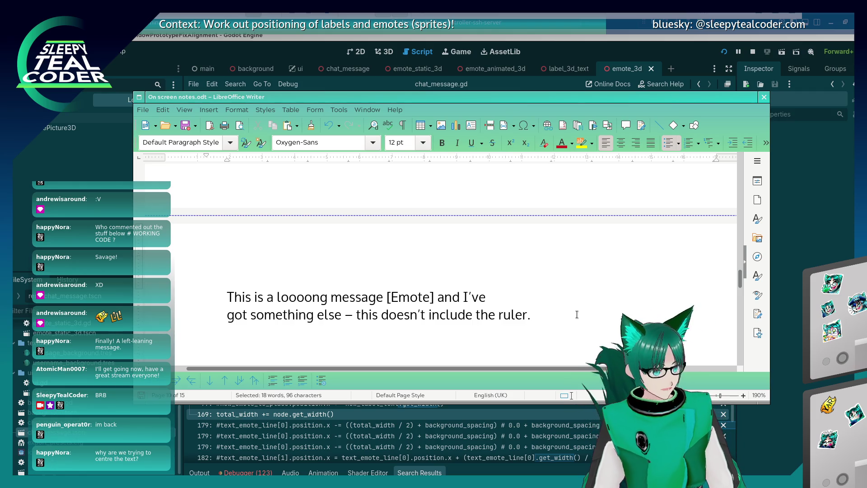
pyautogui.moveTo(552, 314); pyautogui.dragTo(223, 297)
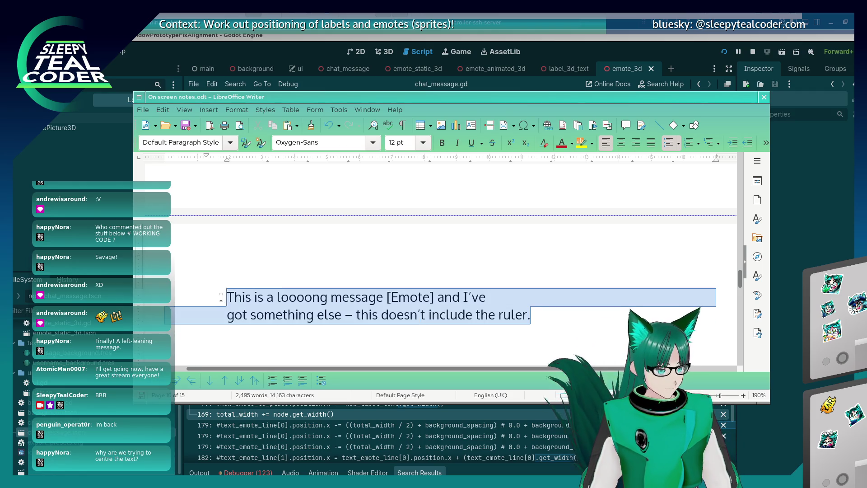
pyautogui.click(622, 141)
pyautogui.click(625, 310)
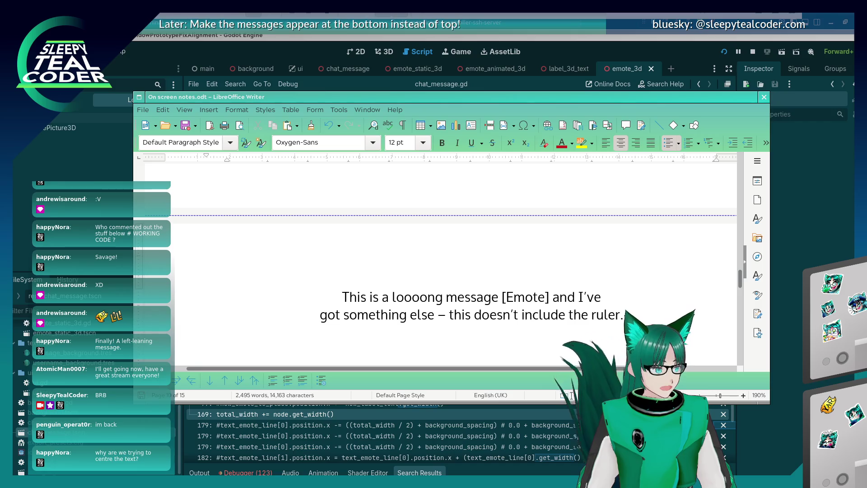
pyautogui.moveTo(657, 315)
pyautogui.mouseDown()
pyautogui.moveTo(481, 316)
pyautogui.moveTo(335, 286)
pyautogui.mouseUp()
pyautogui.click(605, 143)
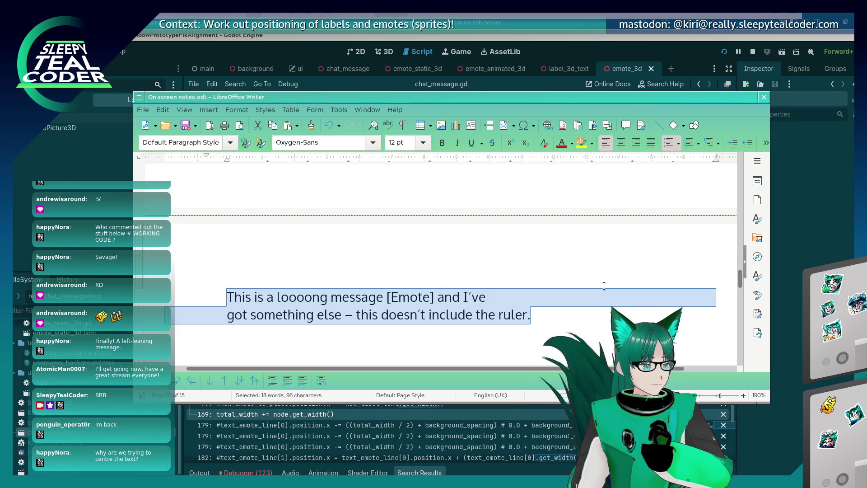
pyautogui.click(619, 143)
pyautogui.click(667, 321)
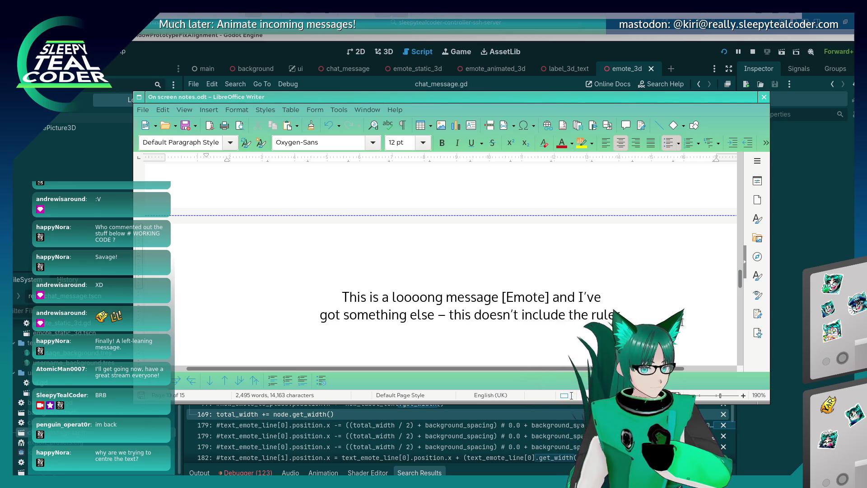
pyautogui.hotkey('alt', 'Tab')
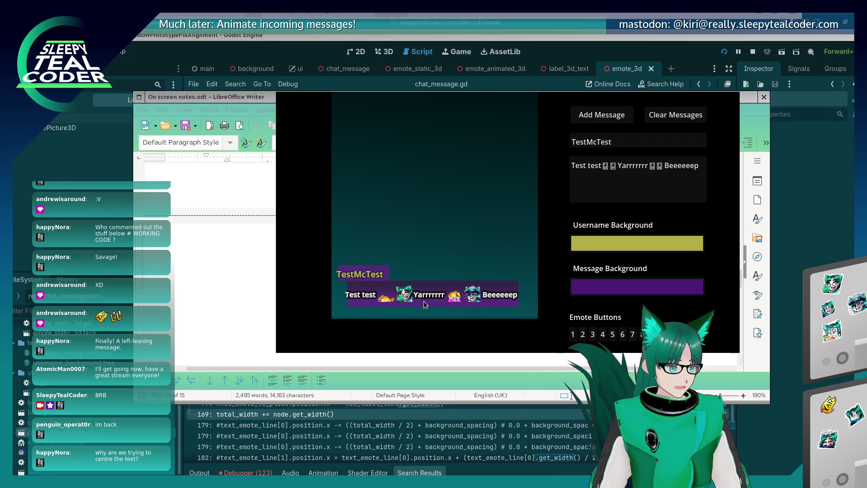
# Run the chat game, post another chat message for comparison, then stop the game
pyautogui.click(794, 260)
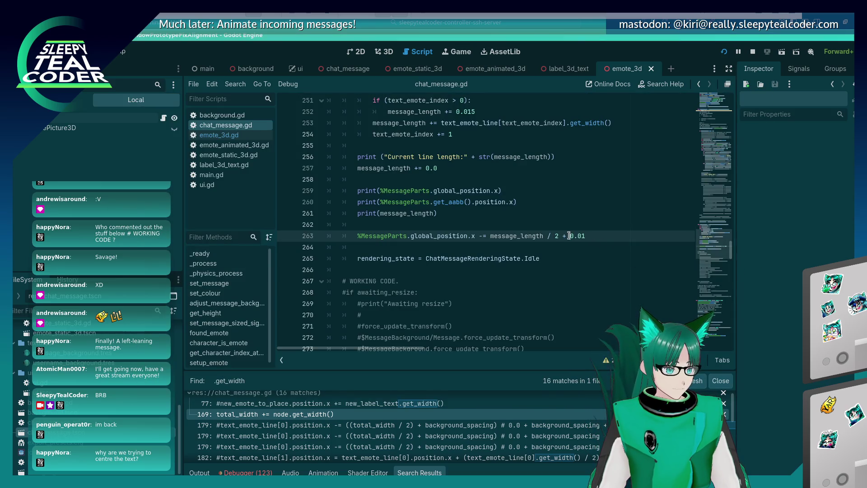
pyautogui.press('F5')
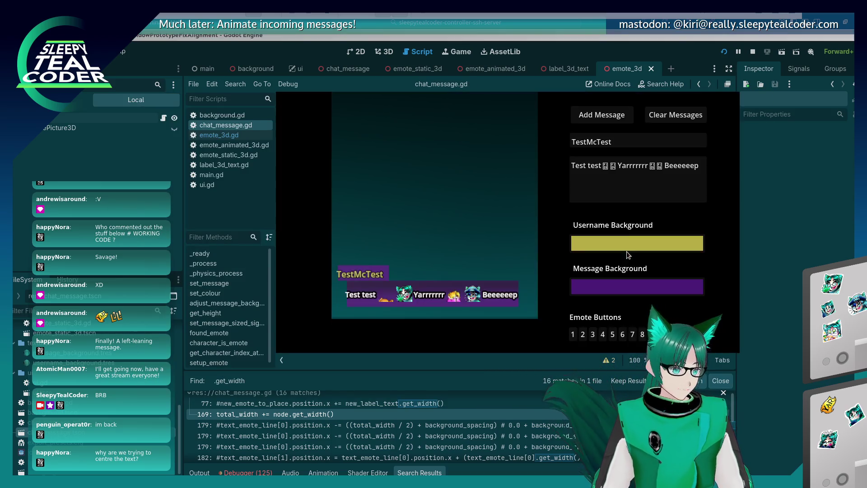
pyautogui.click(619, 116)
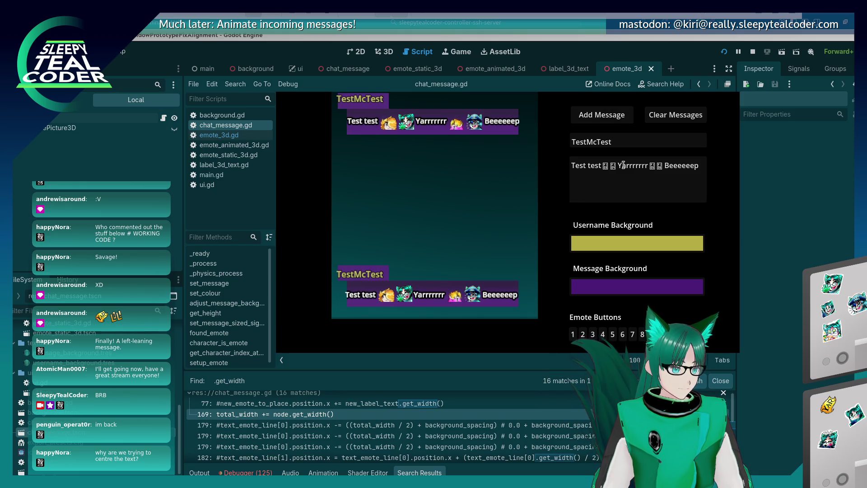
pyautogui.press('F8')
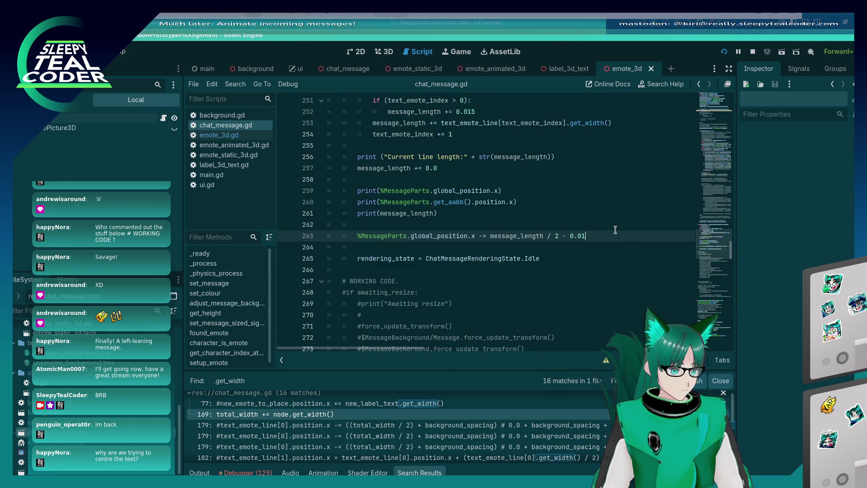
# Rerun the game, clear the chat, post a fresh TestMcTest message and select 'Beeeeeep'
pyautogui.press('F5')
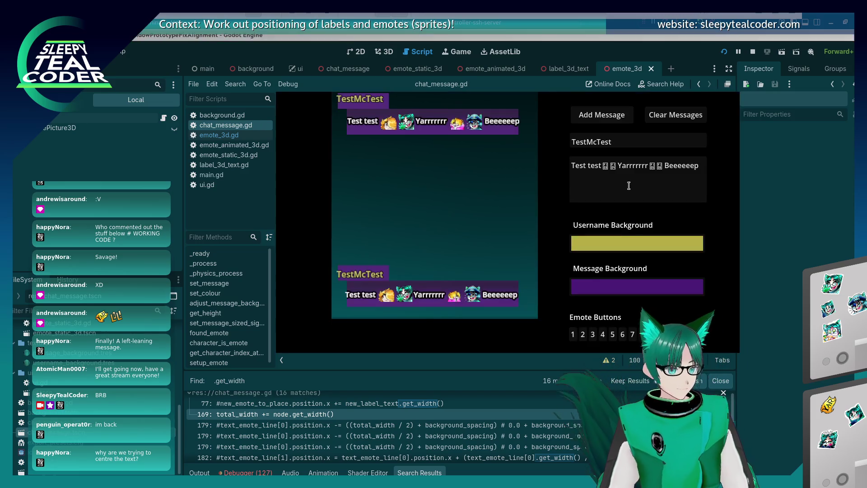
pyautogui.click(666, 118)
pyautogui.click(617, 118)
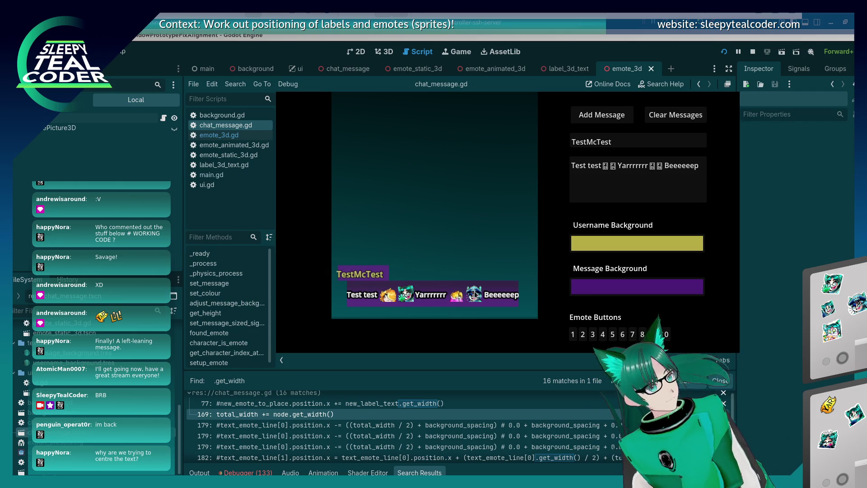
pyautogui.moveTo(667, 165); pyautogui.dragTo(738, 158)
# Delete 'Beeeeeep', append 'Looong Looong Looong', and repost it as the only chat message
pyautogui.press('BackSpace')
pyautogui.click(609, 118)
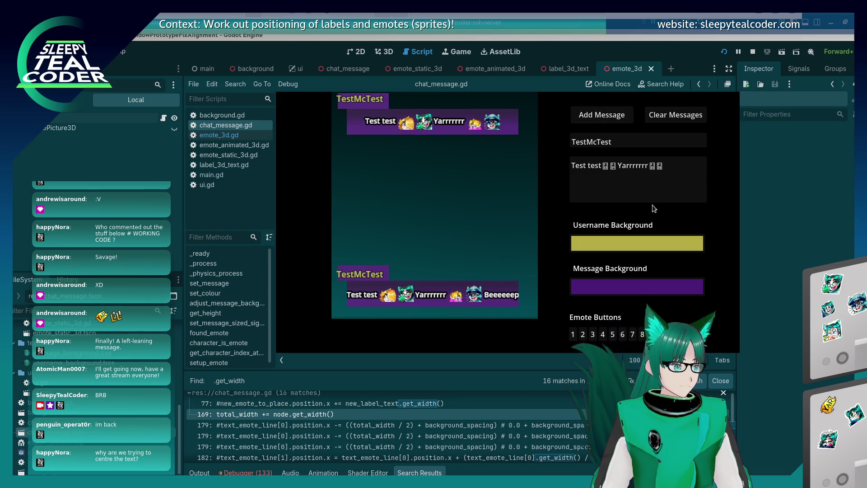
pyautogui.click(680, 178)
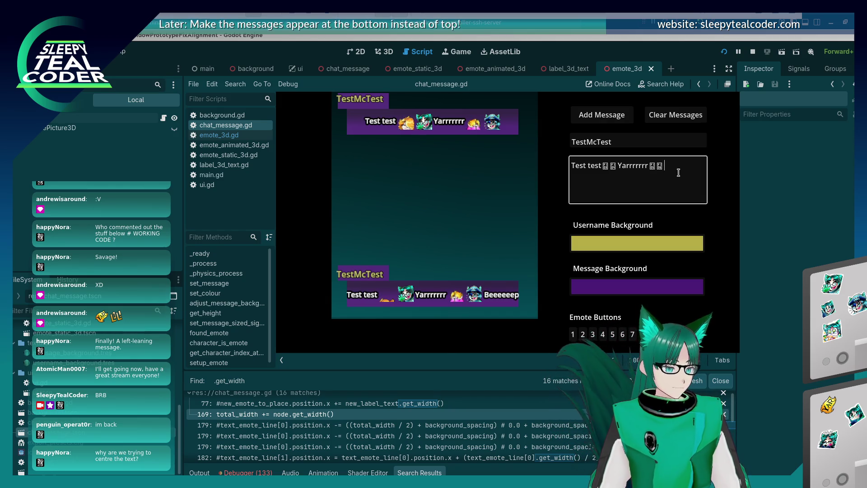
pyautogui.write('Looong Looong Looo')
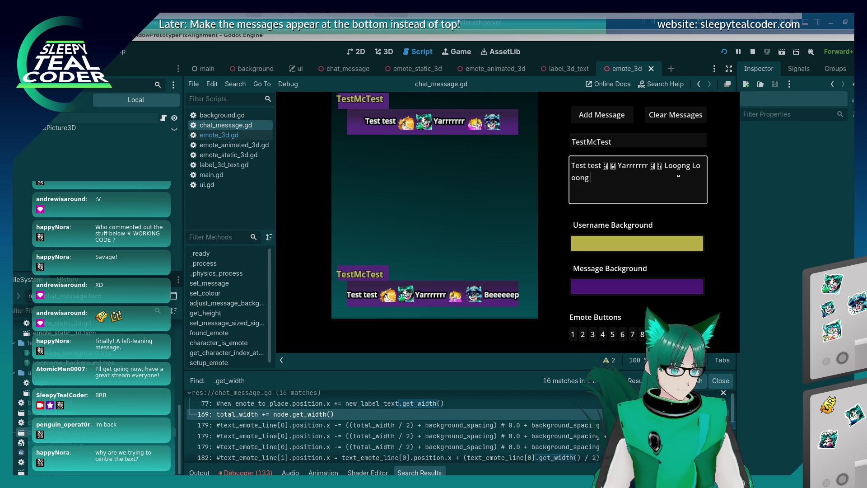
pyautogui.write('ng')
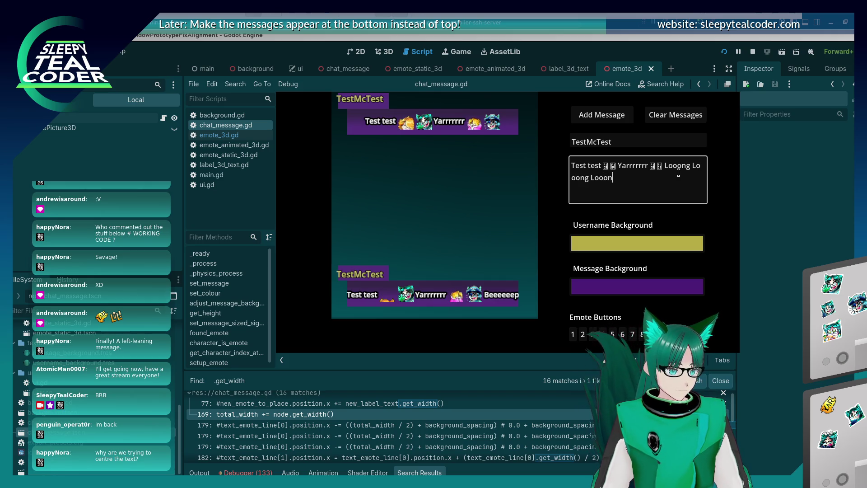
pyautogui.click(473, 251)
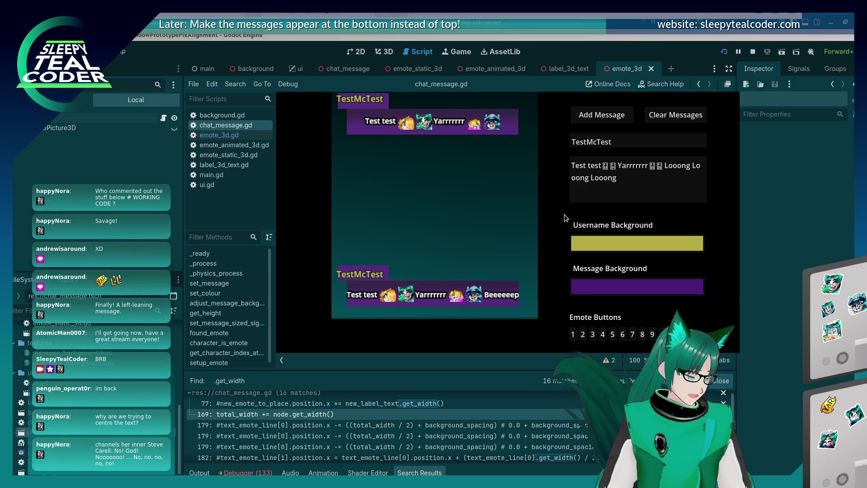
pyautogui.click(673, 115)
pyautogui.click(620, 114)
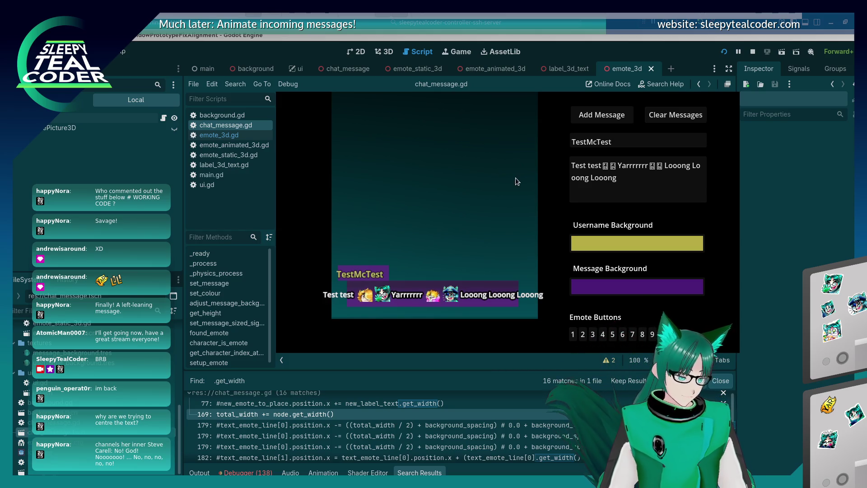
# Position the screen ruler just beneath the long message and resize it to 350 px
pyautogui.moveTo(520, 327)
pyautogui.mouseDown()
pyautogui.moveTo(376, 328)
pyautogui.moveTo(393, 326)
pyautogui.mouseUp()
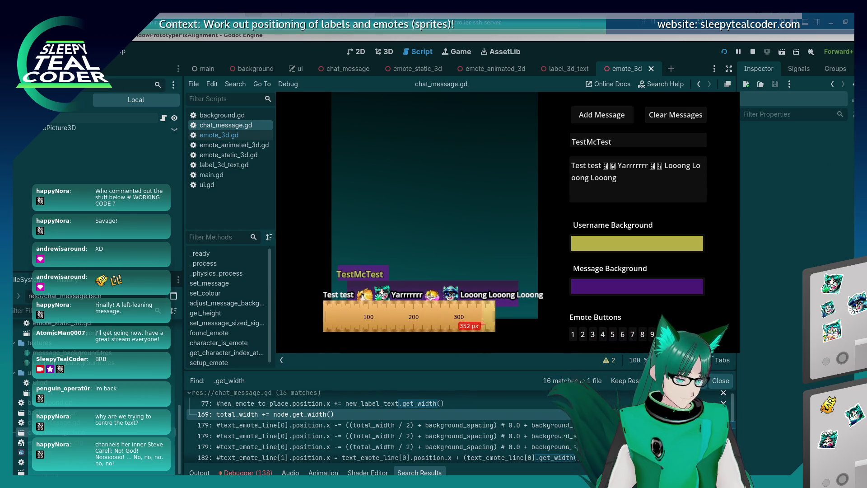
pyautogui.moveTo(492, 317); pyautogui.dragTo(542, 313)
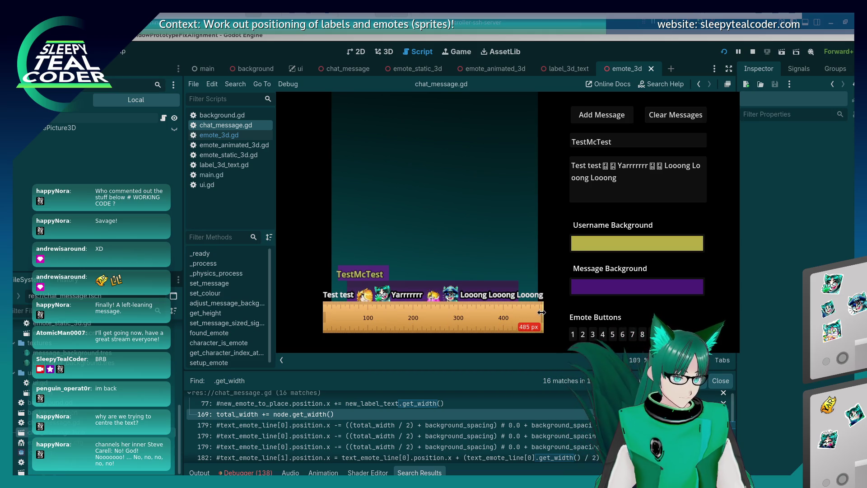
pyautogui.moveTo(542, 312)
pyautogui.mouseDown()
pyautogui.moveTo(483, 307)
pyautogui.moveTo(544, 310)
pyautogui.mouseUp()
pyautogui.moveTo(545, 311); pyautogui.dragTo(486, 313)
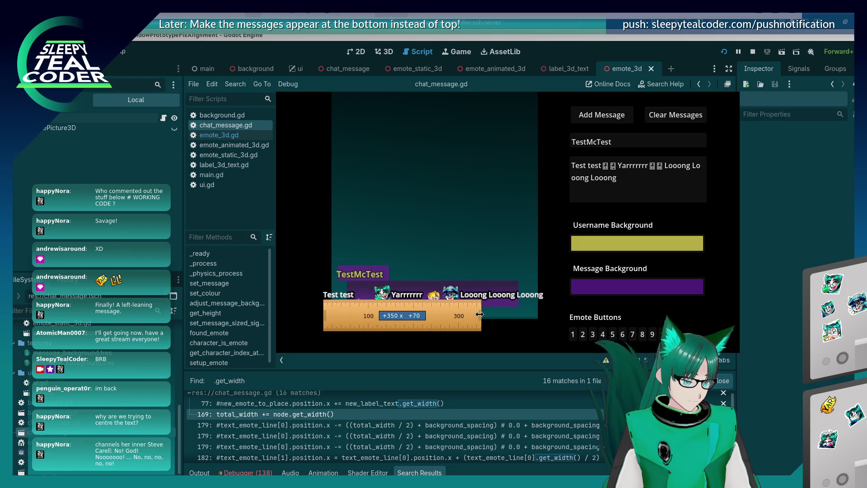
pyautogui.moveTo(480, 314); pyautogui.dragTo(480, 314)
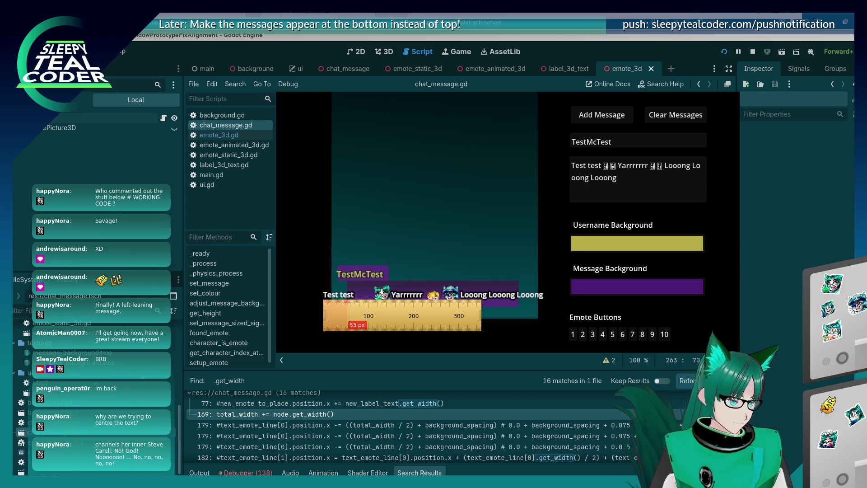
# Measure the text overhang at about 52–54 px and a second offset near 74 px
pyautogui.click(347, 299)
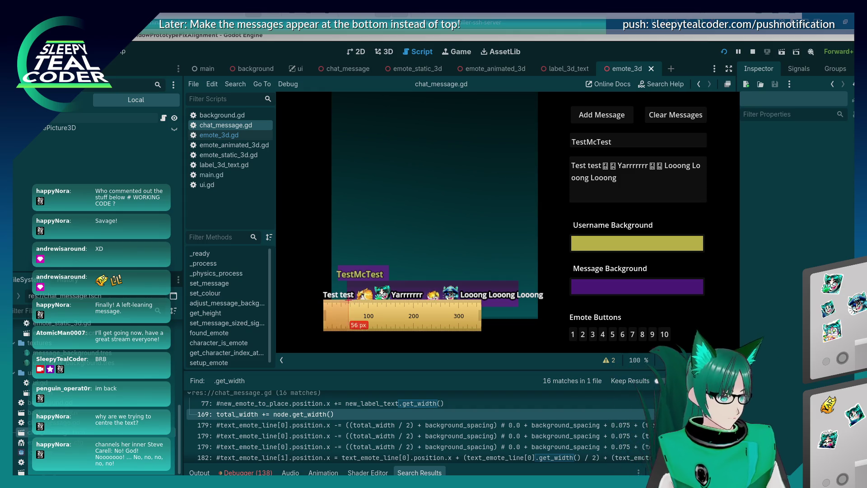
pyautogui.click(346, 299)
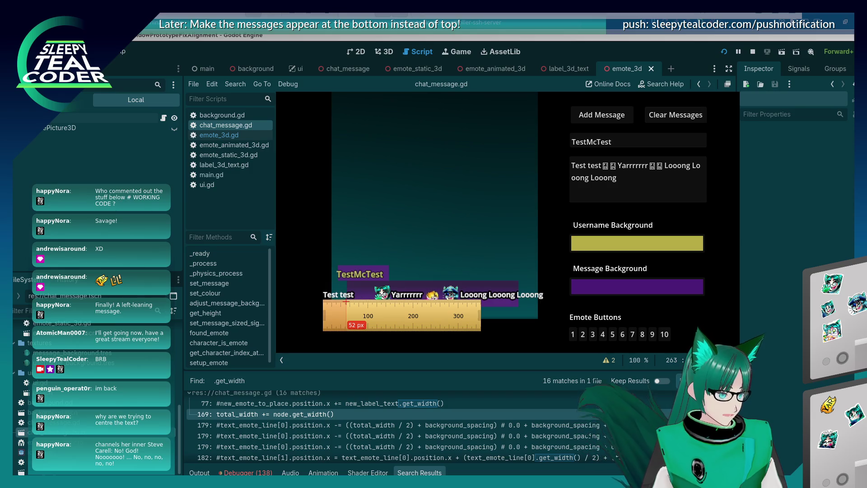
pyautogui.click(346, 300)
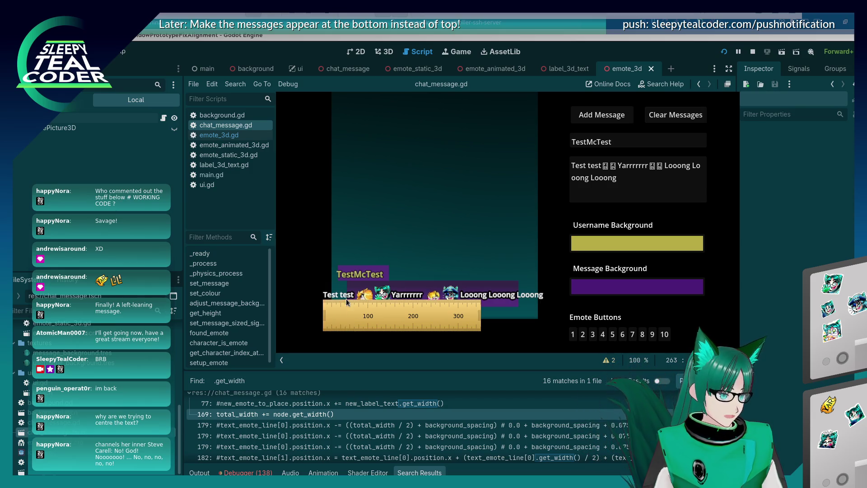
pyautogui.click(347, 301)
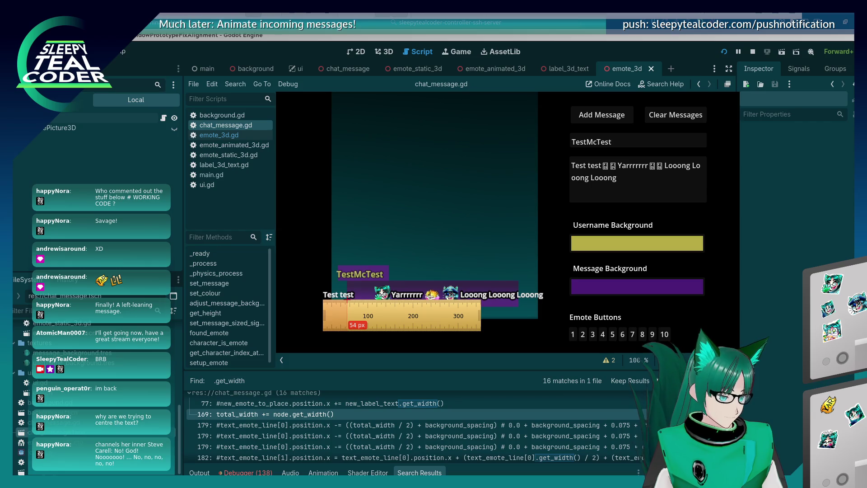
pyautogui.moveTo(347, 301)
pyautogui.mouseDown()
pyautogui.moveTo(374, 316)
pyautogui.moveTo(574, 324)
pyautogui.mouseUp()
pyautogui.click(364, 315)
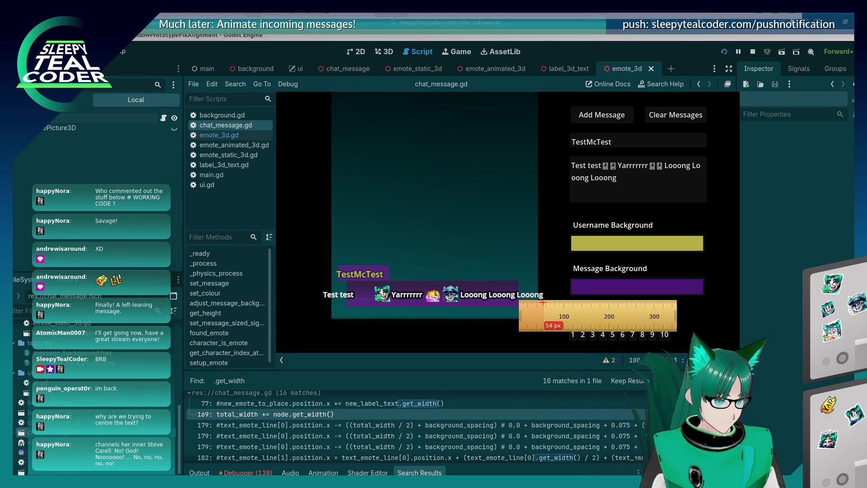
pyautogui.click(544, 296)
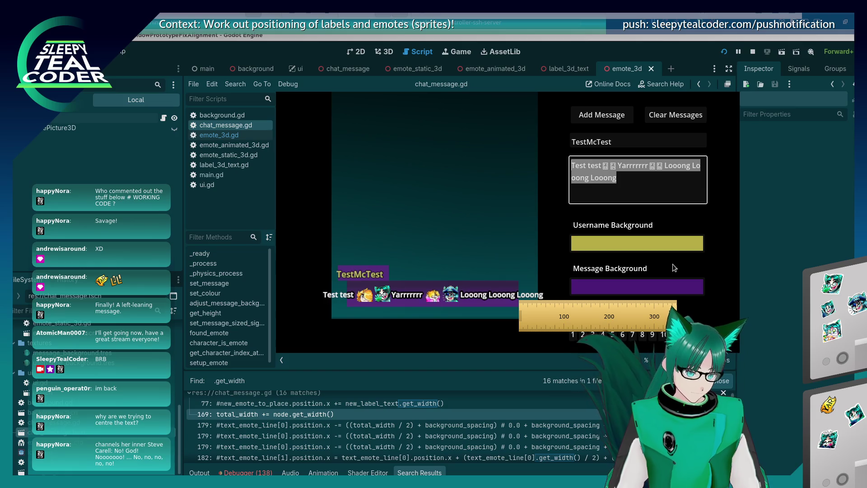
# Post 'No! God! Nooooooo! ... No, no, no, no, no!' with a trailing emote and reset the debug camera
pyautogui.write('N')
pyautogui.press('BackSpace')
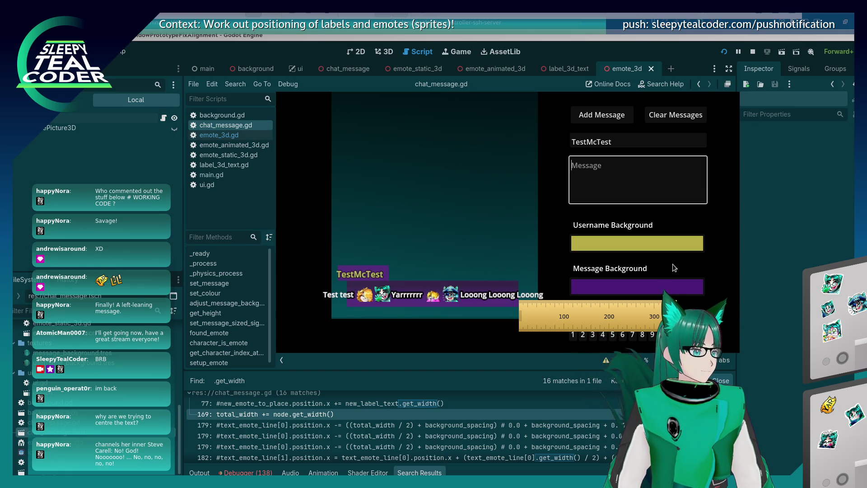
pyautogui.write('No! God! No')
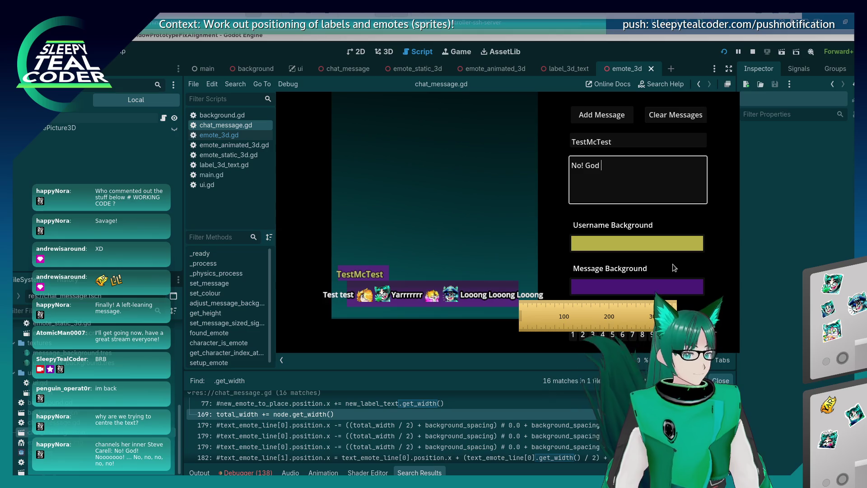
pyautogui.write('oo')
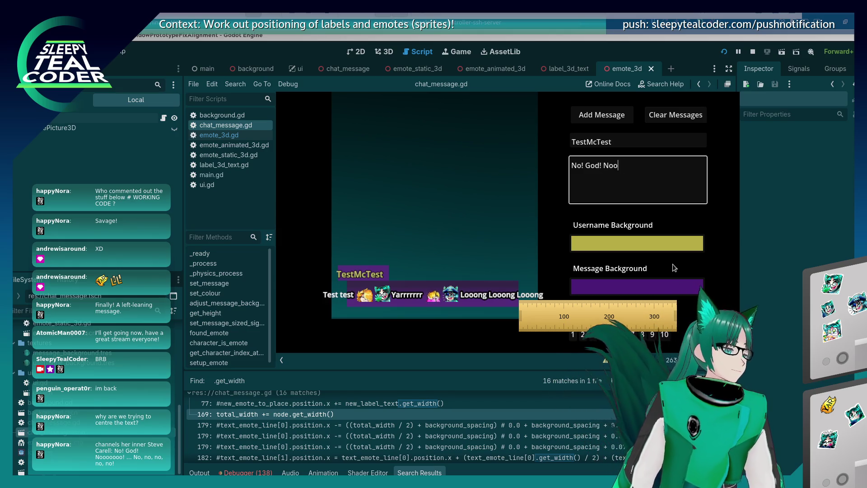
pyautogui.write('oooo')
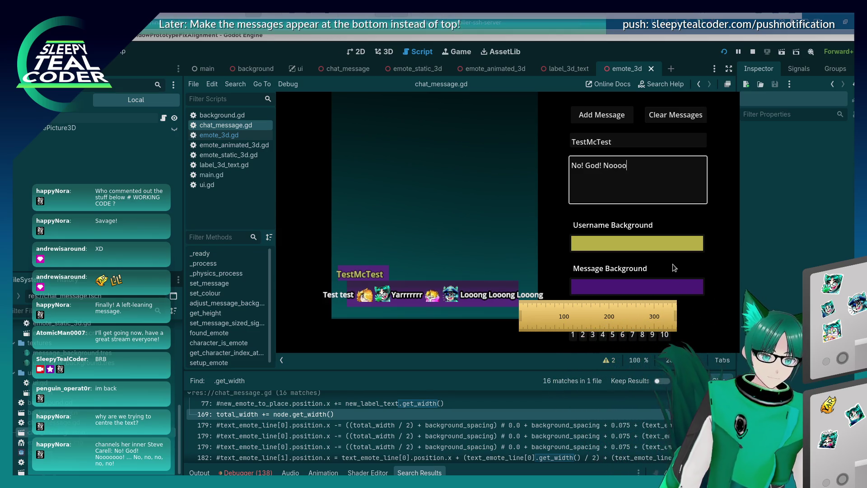
pyautogui.write('ooo!')
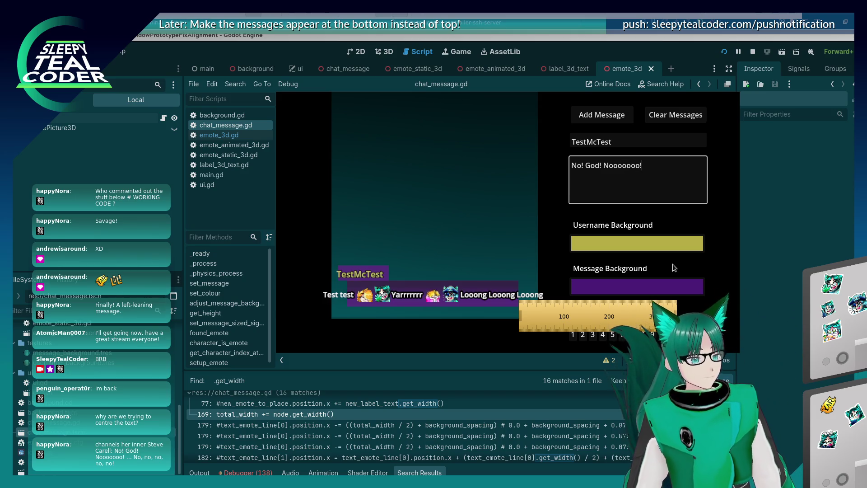
pyautogui.write(' ... No, no, no')
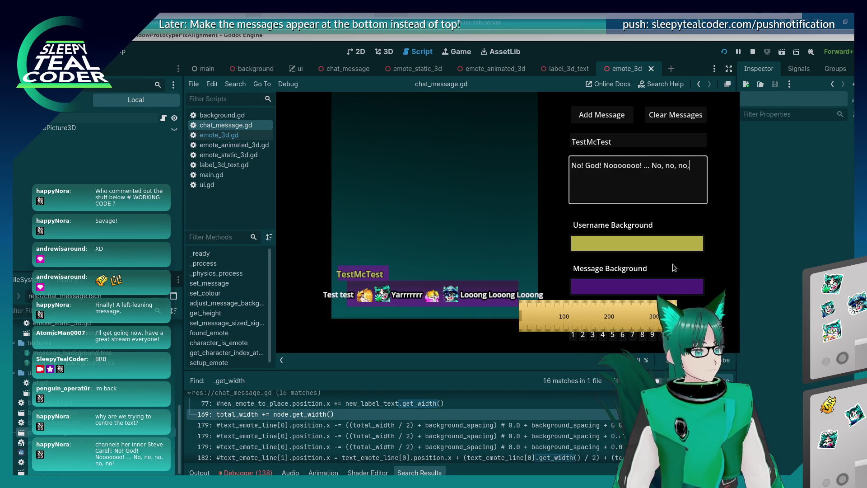
pyautogui.write(', no, no!')
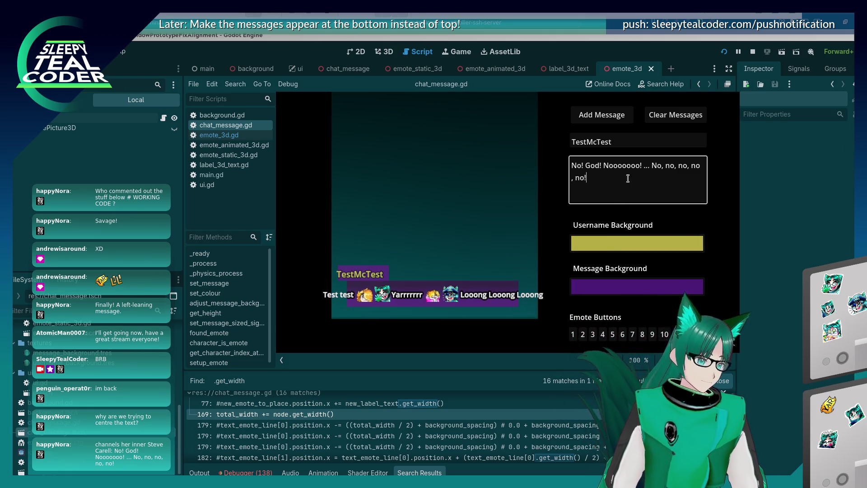
pyautogui.click(587, 304)
pyautogui.click(619, 117)
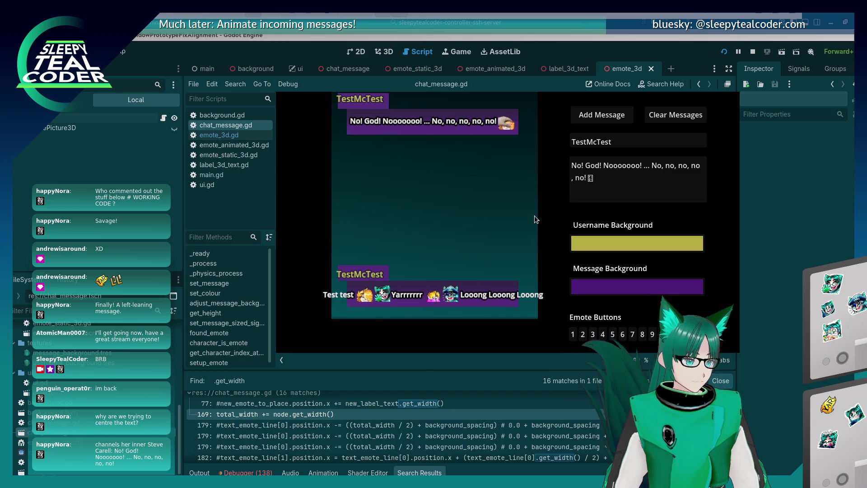
pyautogui.hotkey('alt', 'Tab')
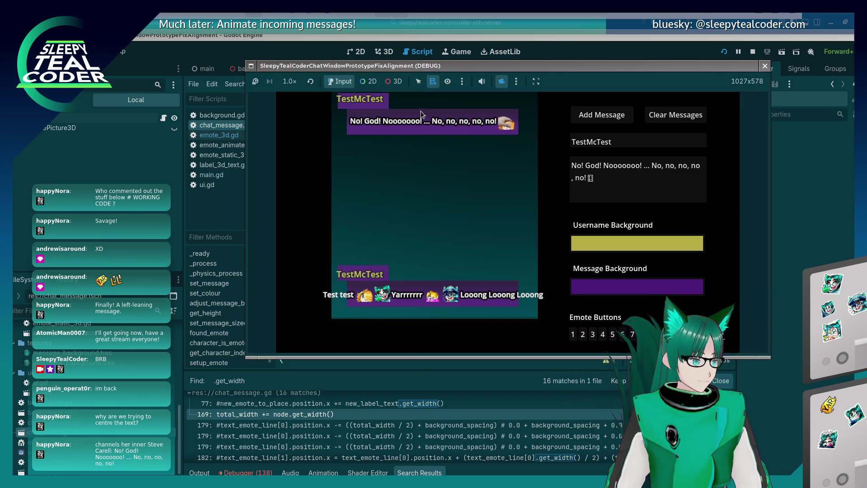
pyautogui.click(502, 82)
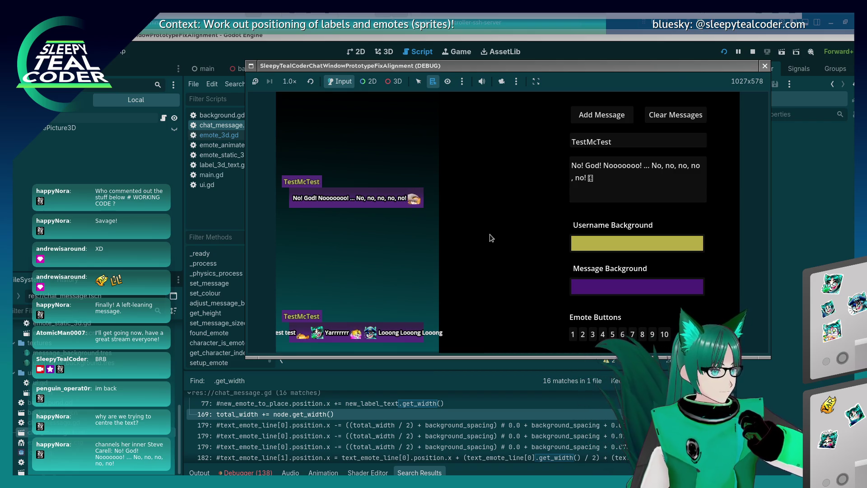
# Replace the message text with 'Yaaaarrrrrrrr!', give it a bright yellow background, and post it
pyautogui.click(581, 178)
pyautogui.hotkey('ctrl', 'a')
pyautogui.write('Yaaaarrrrrrrr!')
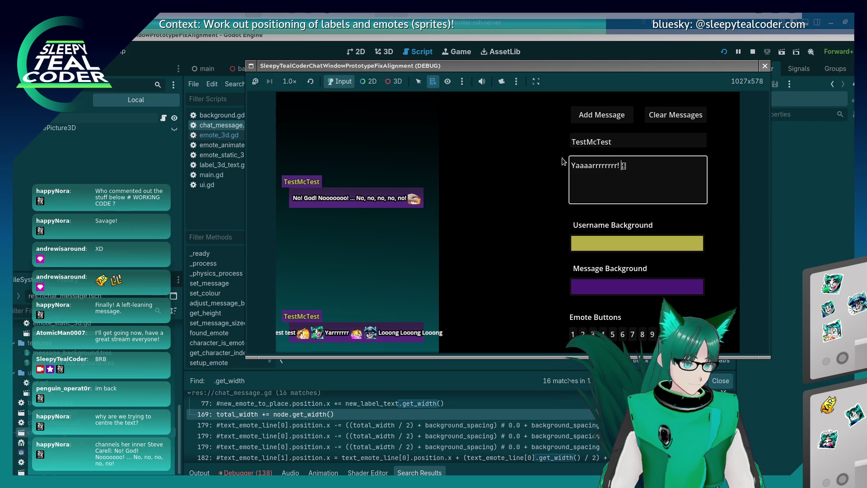
pyautogui.click(637, 287)
pyautogui.click(699, 108)
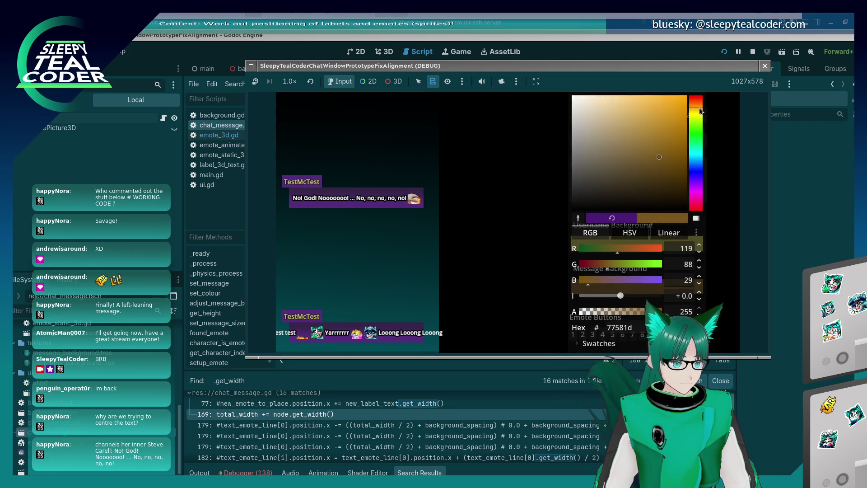
pyautogui.moveTo(699, 107); pyautogui.dragTo(678, 111)
pyautogui.click(666, 105)
pyautogui.press('Escape')
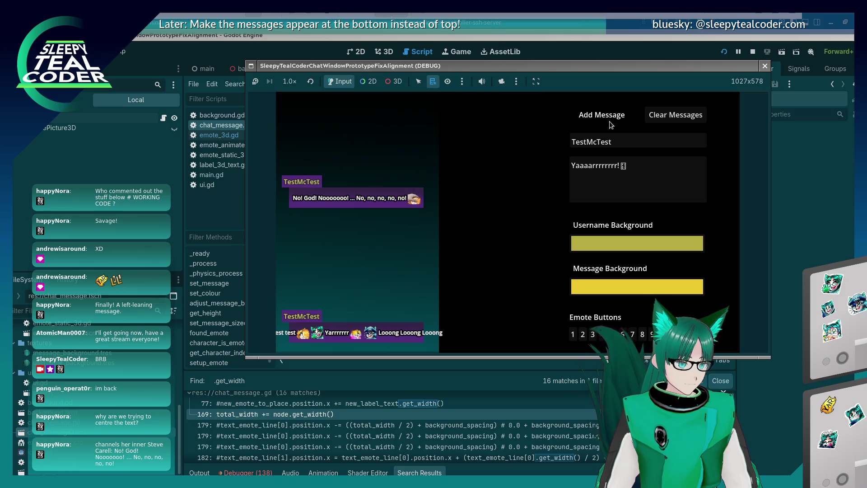
pyautogui.click(610, 122)
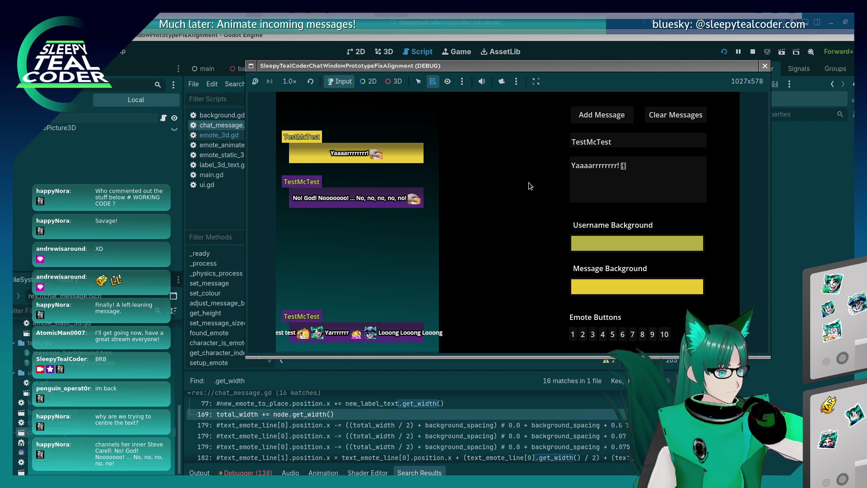
# In chat_message.gd change line 252 to 0.01 and line 199 to + 0.04, then rerun the game
pyautogui.press('F8')
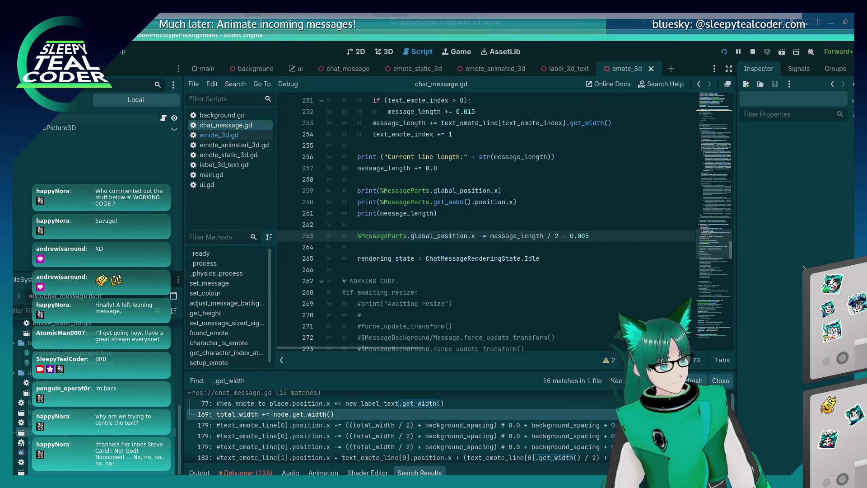
pyautogui.scroll(2, 474, 218)
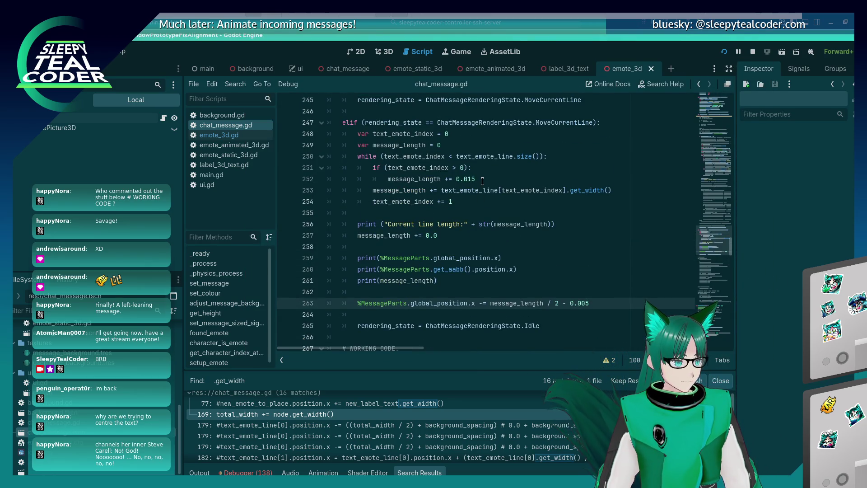
pyautogui.click(489, 183)
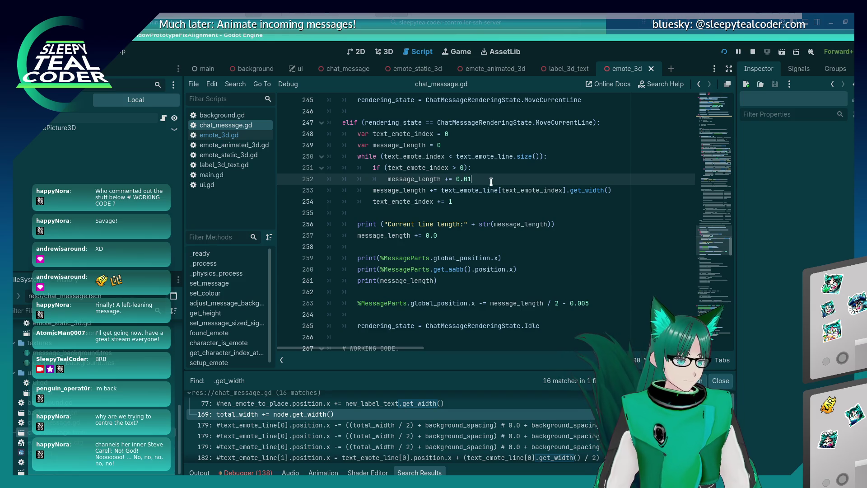
pyautogui.write('2')
pyautogui.scroll(19, 491, 181)
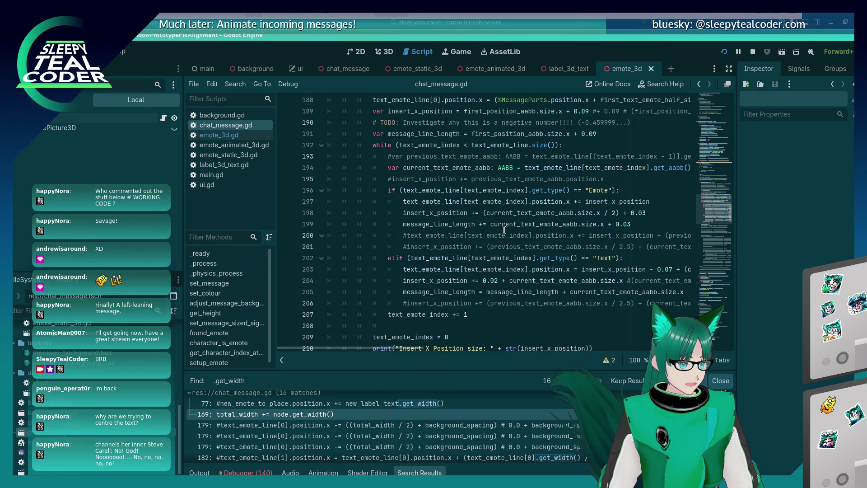
pyautogui.moveTo(408, 347); pyautogui.dragTo(430, 347)
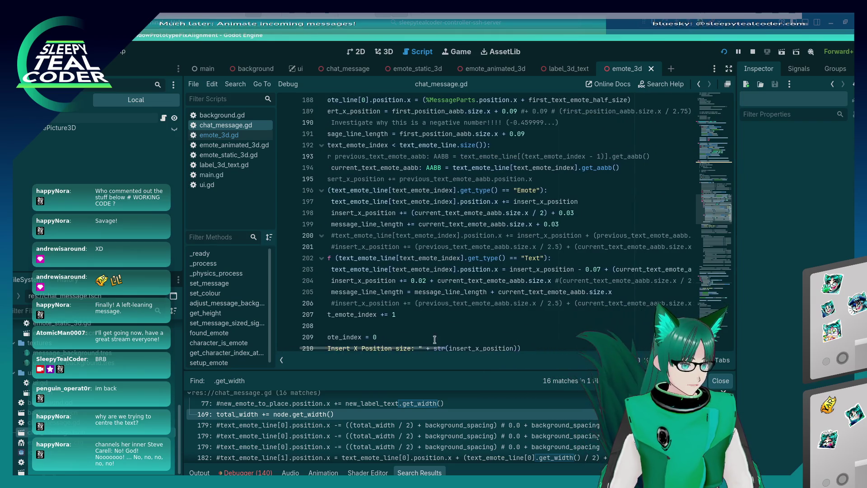
pyautogui.click(572, 220)
pyautogui.click(600, 217)
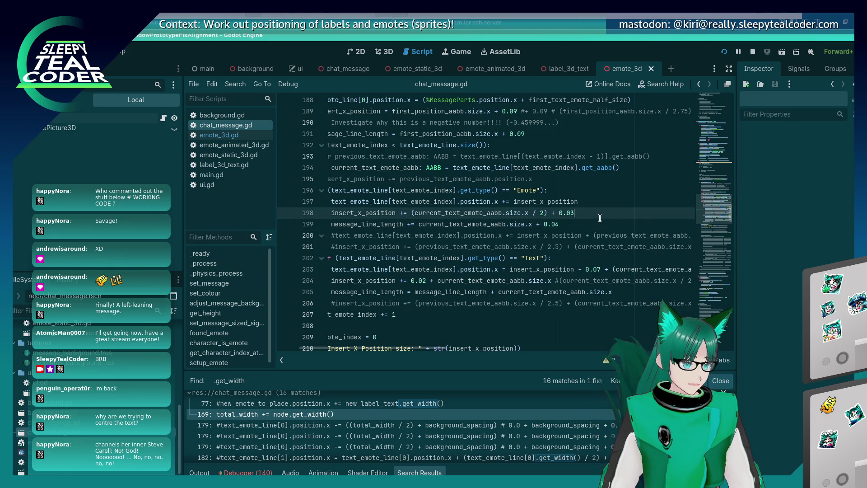
pyautogui.write('4')
pyautogui.press('F5')
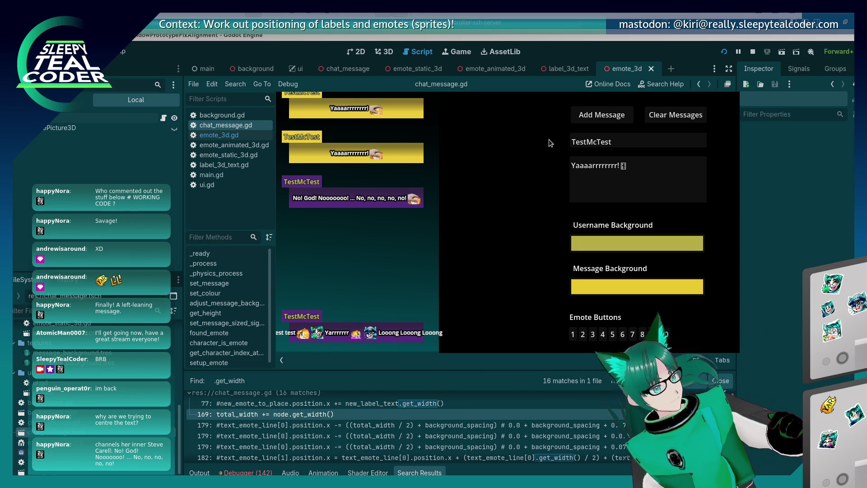
# Replace the message text with 'Test test', two emotes, then 'Yarrrrrrr'
pyautogui.click(654, 168)
pyautogui.hotkey('ctrl', 'a')
pyautogui.write('Test ')
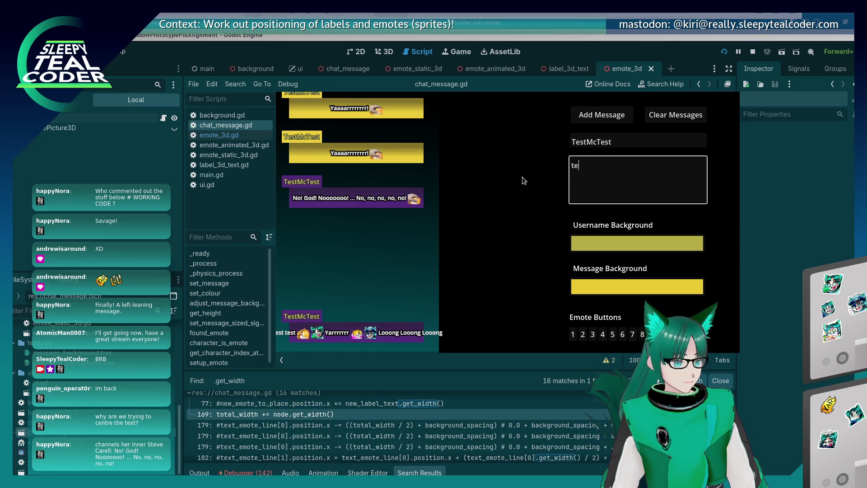
pyautogui.write('test')
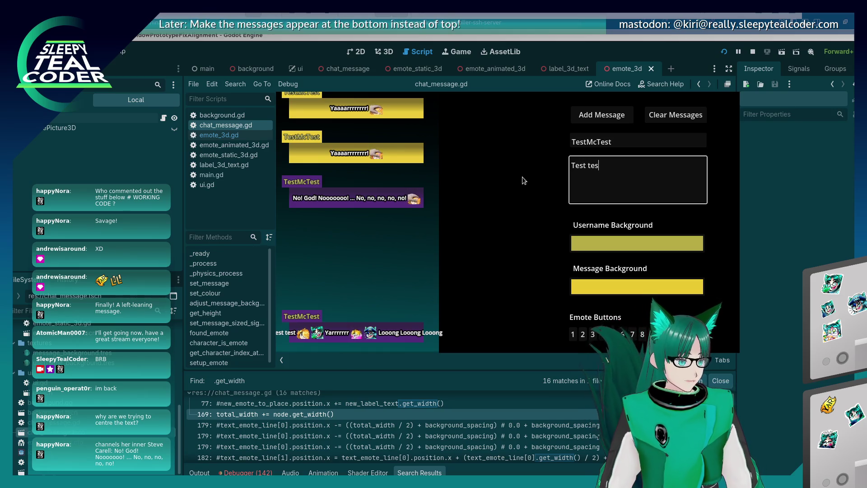
pyautogui.click(595, 333)
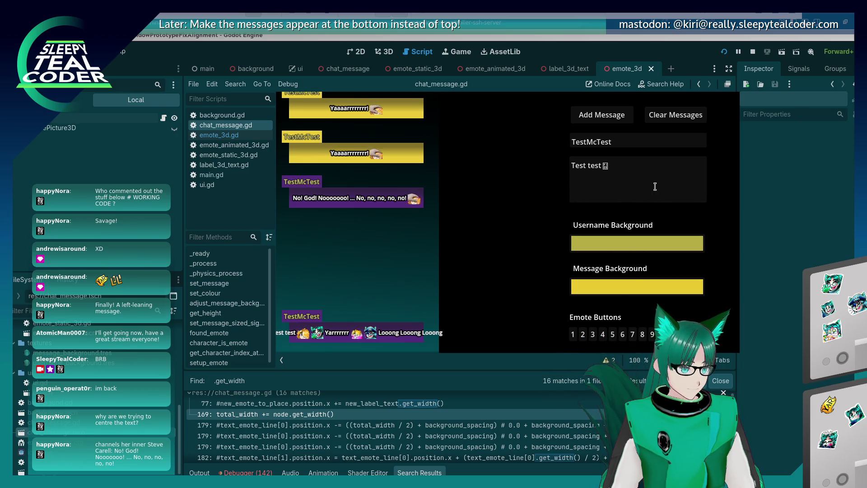
pyautogui.click(603, 335)
pyautogui.click(642, 182)
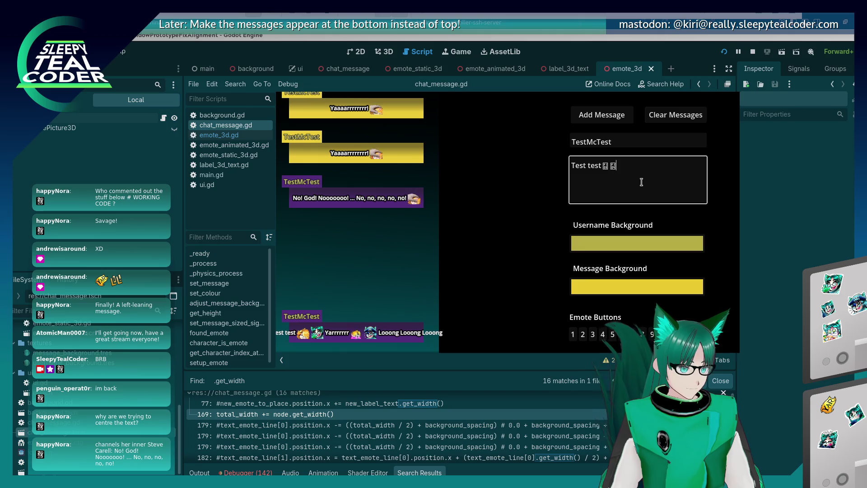
pyautogui.write('Yarrrr')
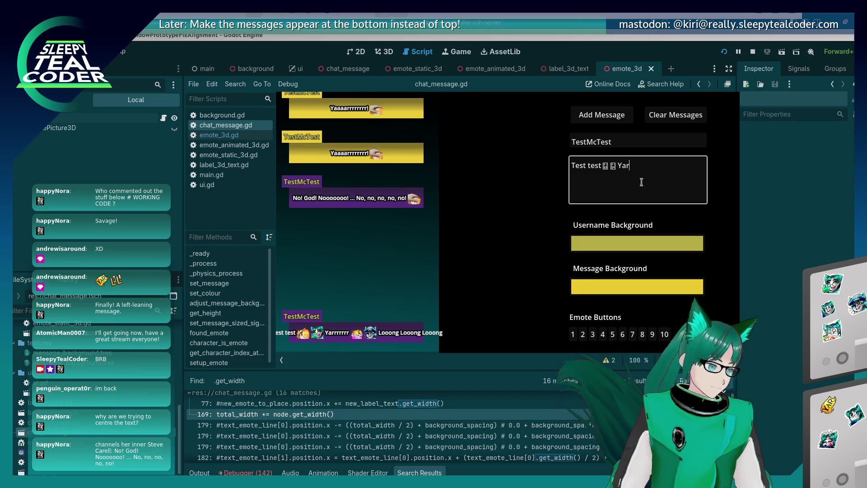
pyautogui.write('rrr')
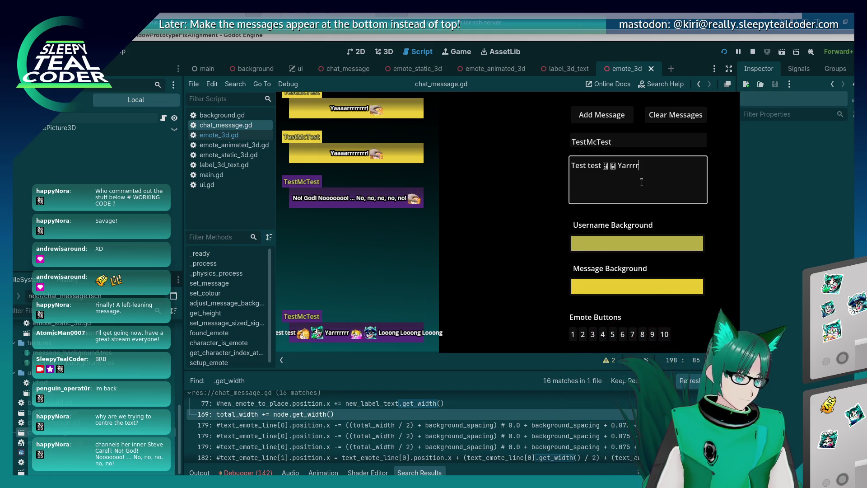
# Add two more emotes, append 'Looong Looong Looong', and post the message
pyautogui.click(641, 334)
pyautogui.click(633, 334)
pyautogui.write('Loooo')
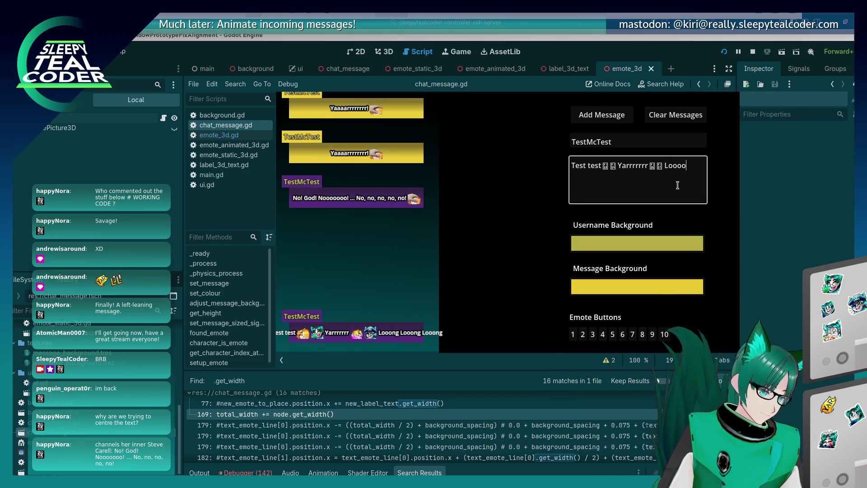
pyautogui.press('BackSpace')
pyautogui.write('ng L')
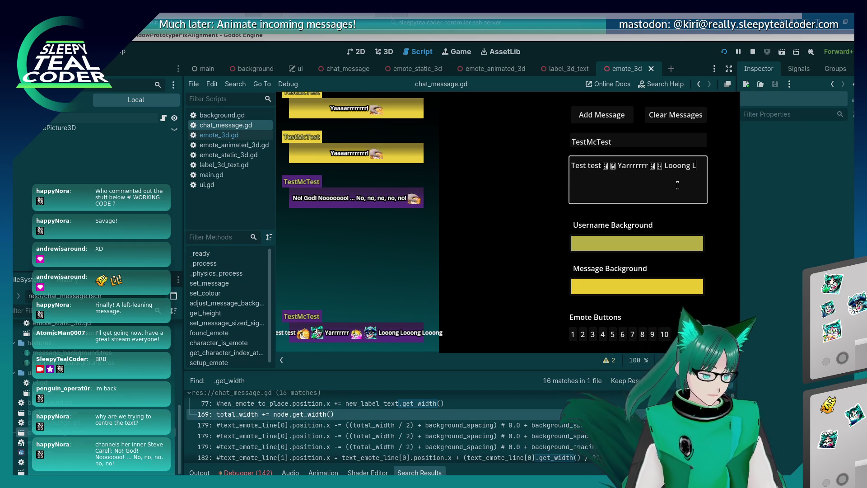
pyautogui.write('ooo')
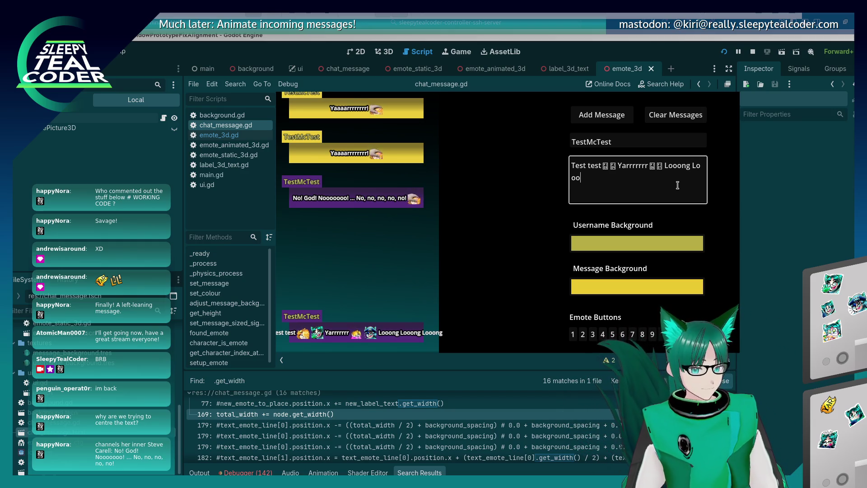
pyautogui.write('ng ')
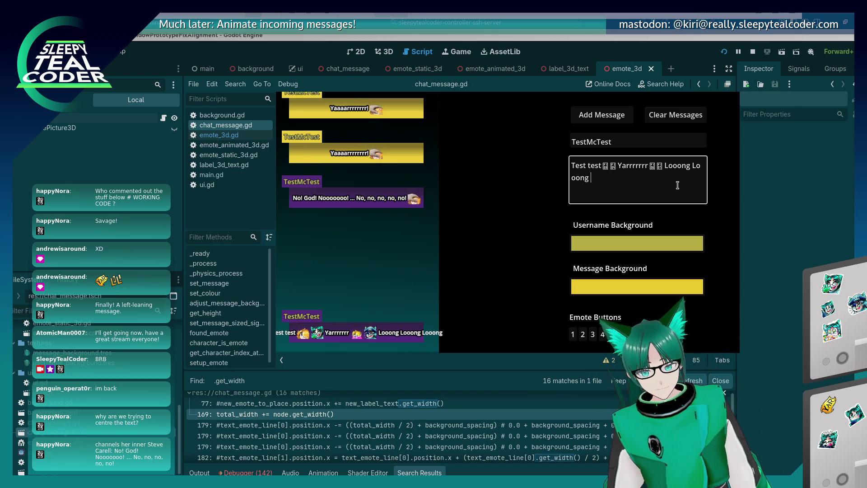
pyautogui.write('Looo')
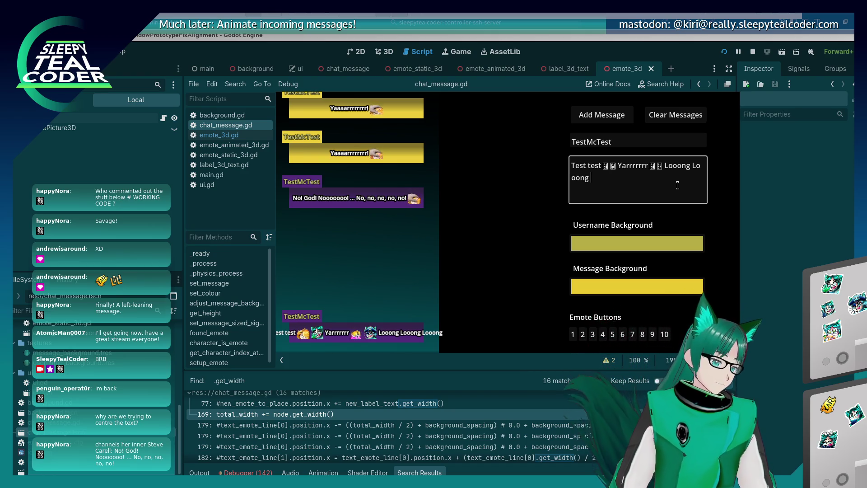
pyautogui.write('ng')
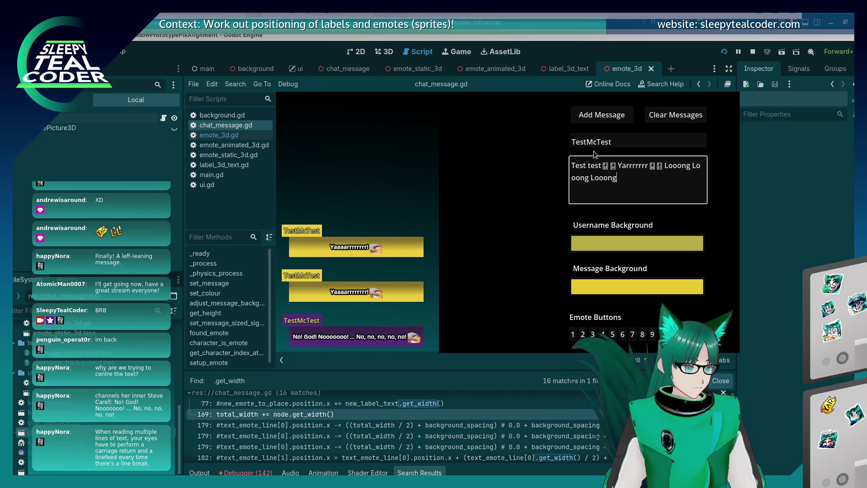
pyautogui.click(603, 116)
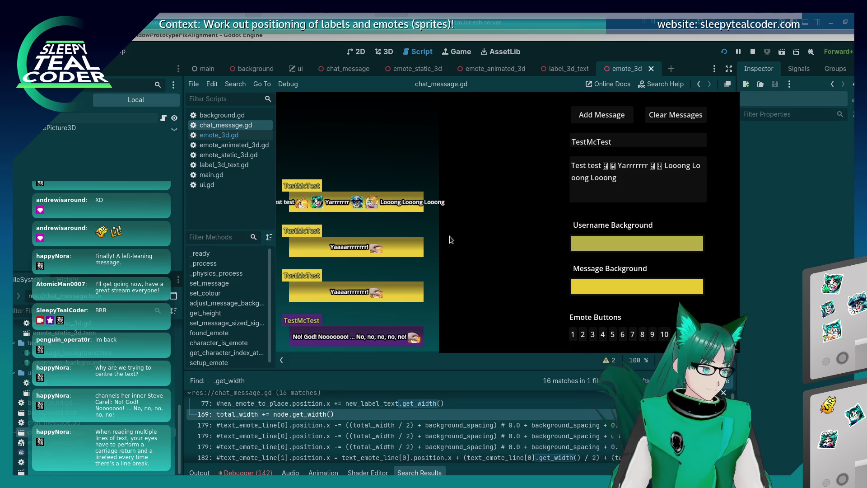
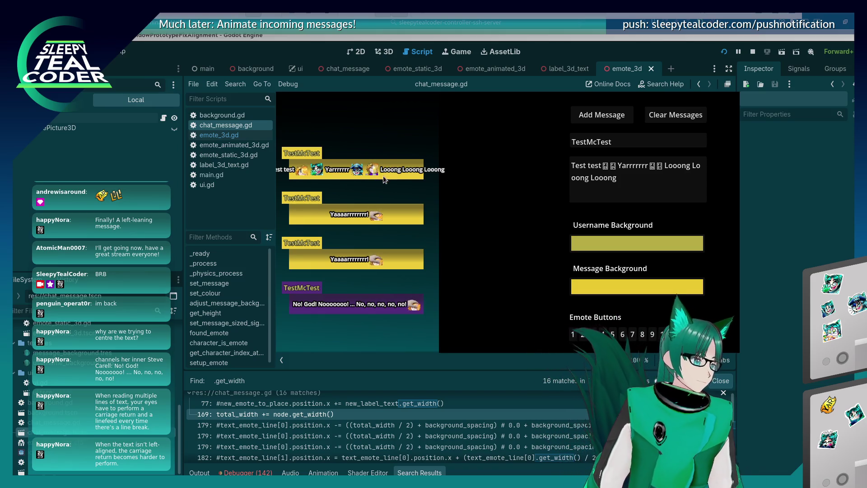
# In the running game, view through the 3D editor camera and reset it to the front view
pyautogui.hotkey('alt', 'Tab')
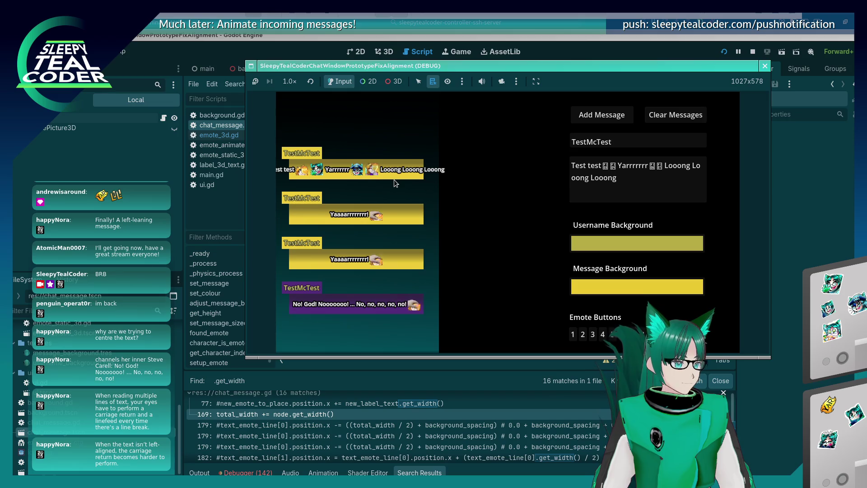
pyautogui.click(502, 82)
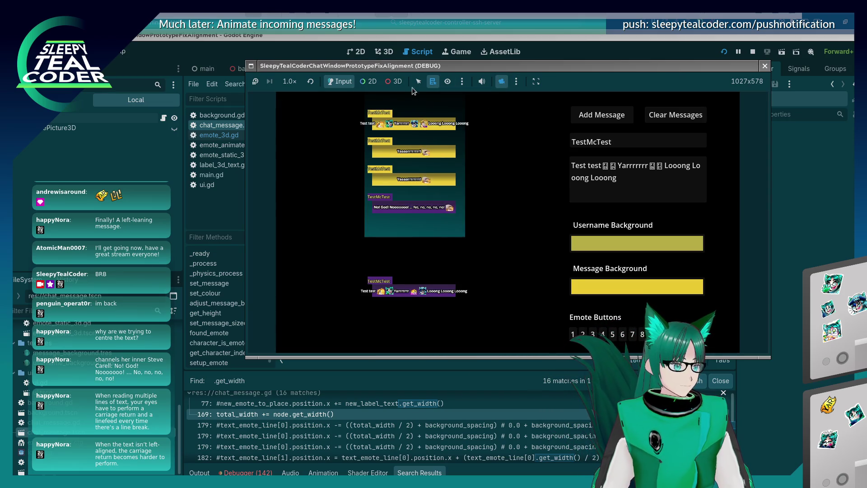
pyautogui.click(391, 82)
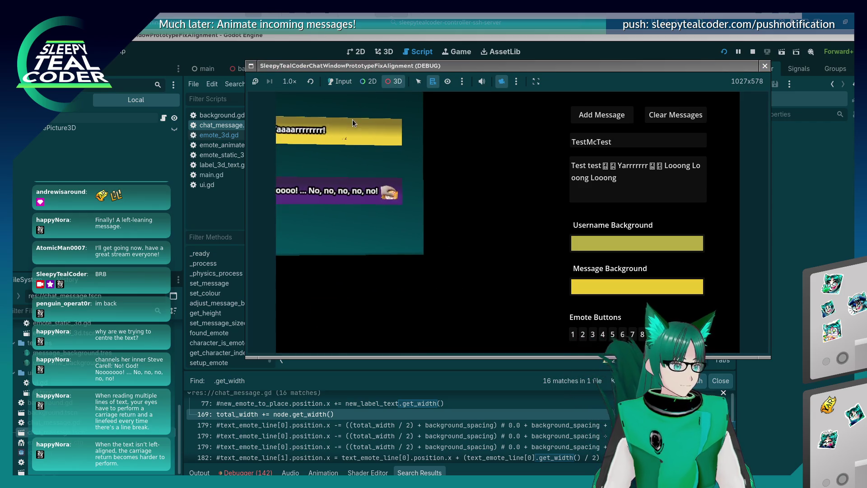
pyautogui.moveTo(353, 122); pyautogui.dragTo(364, 129)
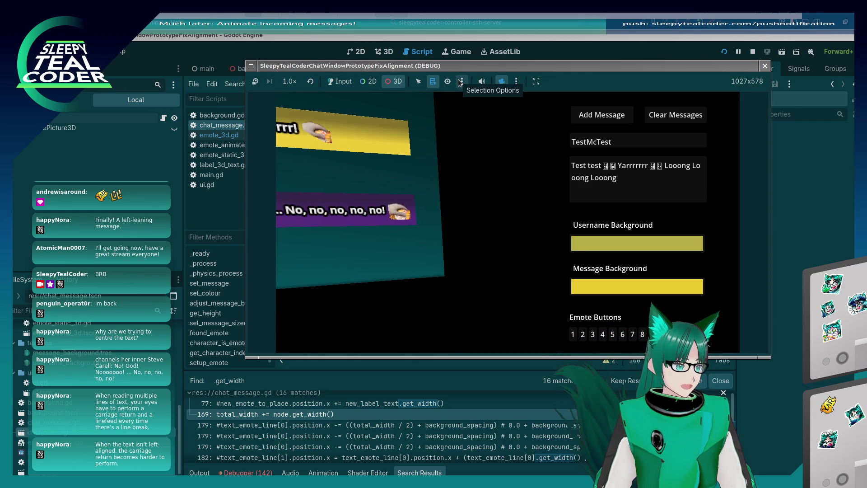
pyautogui.click(516, 81)
pyautogui.click(542, 104)
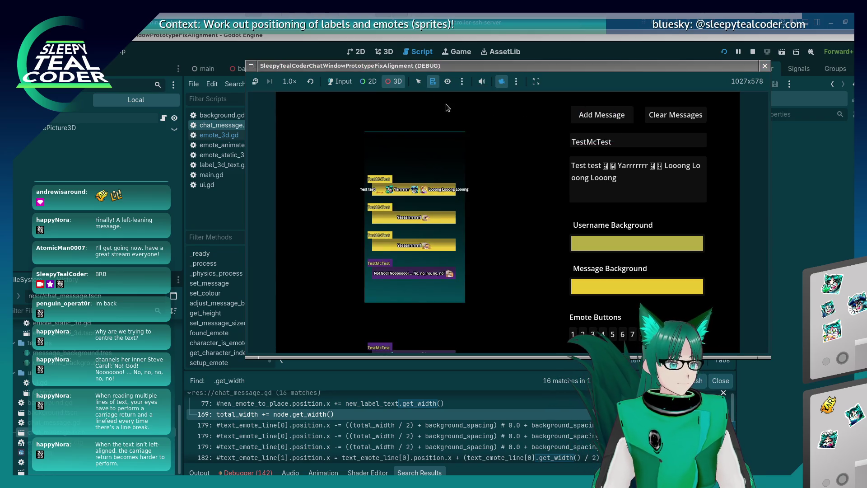
pyautogui.click(354, 38)
pyautogui.click(392, 201)
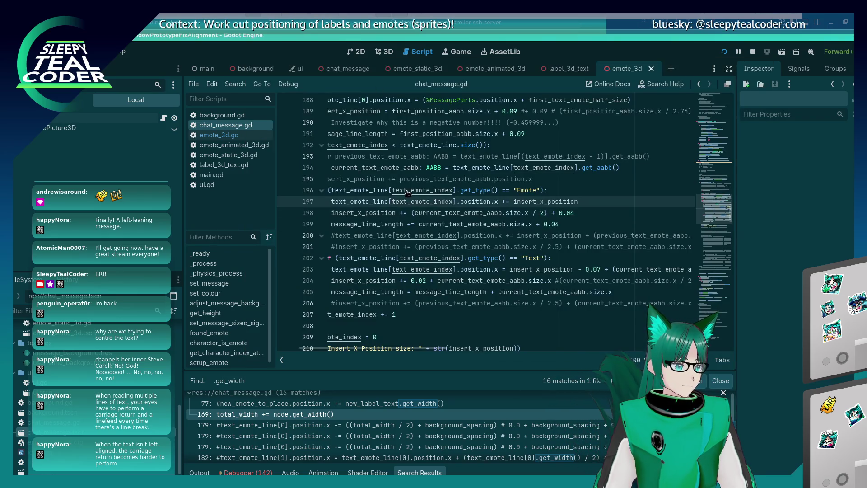
# With 3D picking enabled, select the purple message's Label3D node in the remote inspector
pyautogui.hotkey('alt', 'Tab')
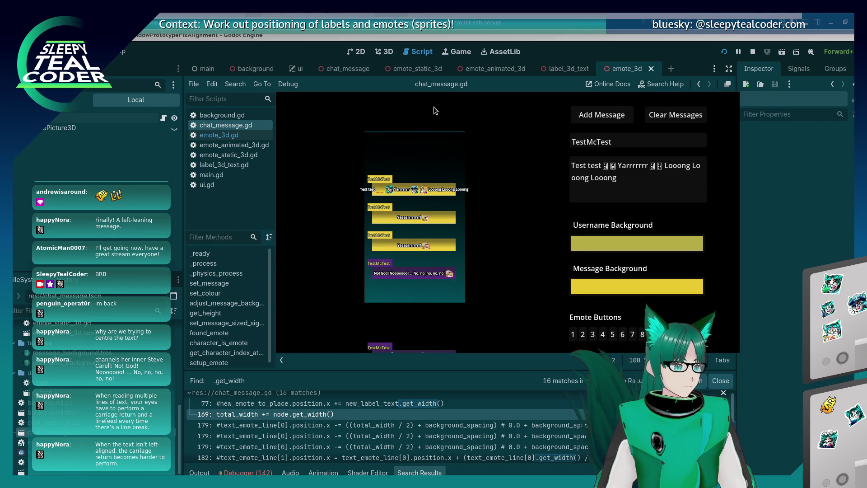
pyautogui.hotkey('alt', 'Tab')
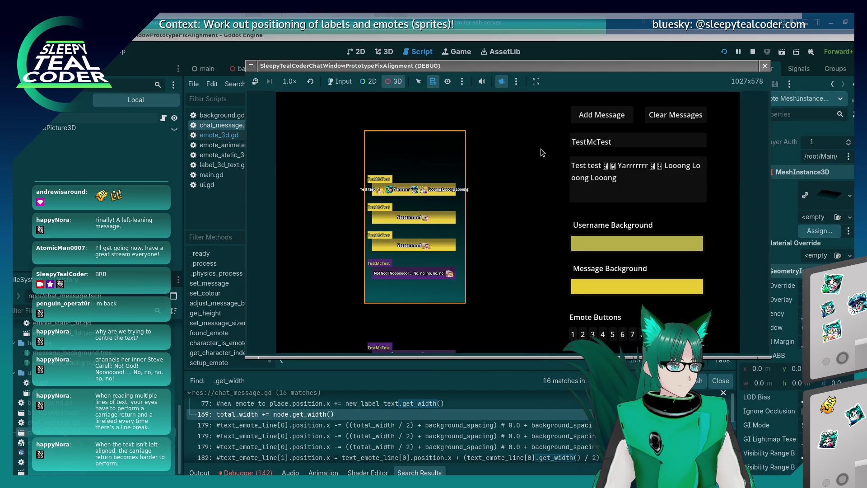
pyautogui.click(354, 82)
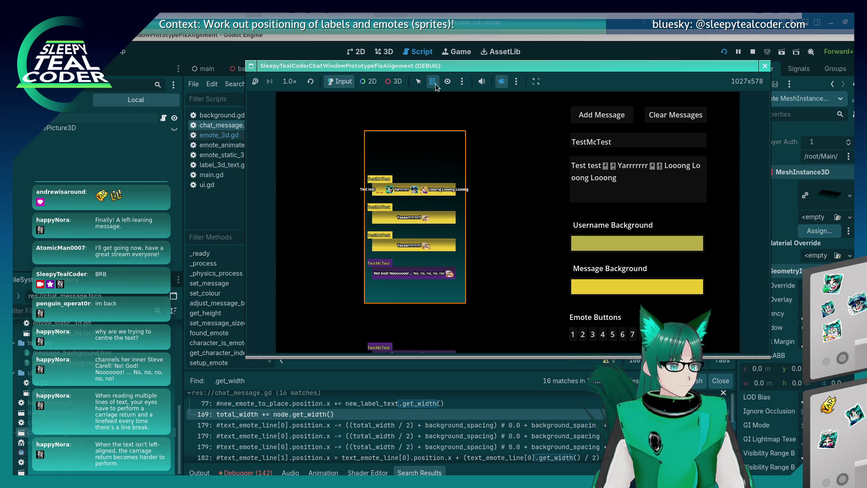
pyautogui.click(501, 82)
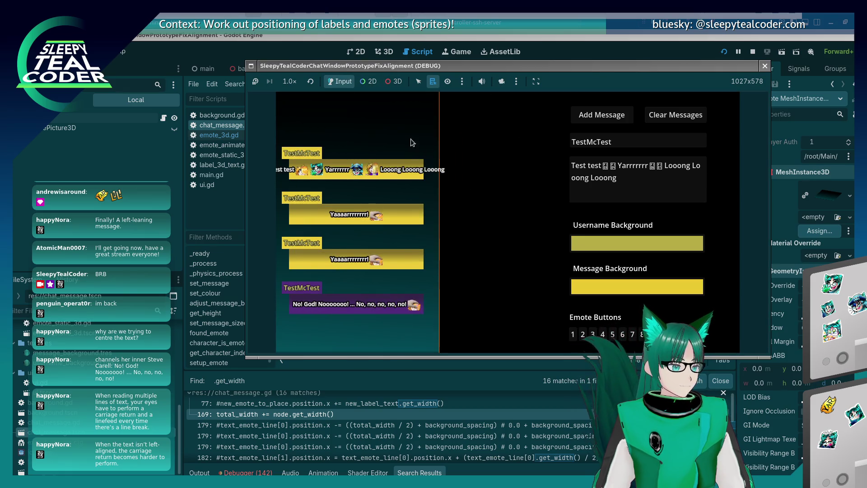
pyautogui.click(395, 84)
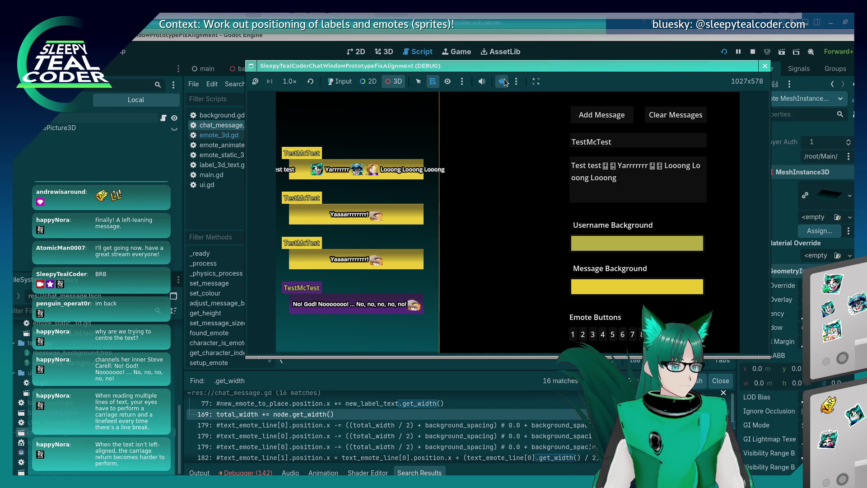
pyautogui.click(502, 81)
pyautogui.scroll(3, 411, 128)
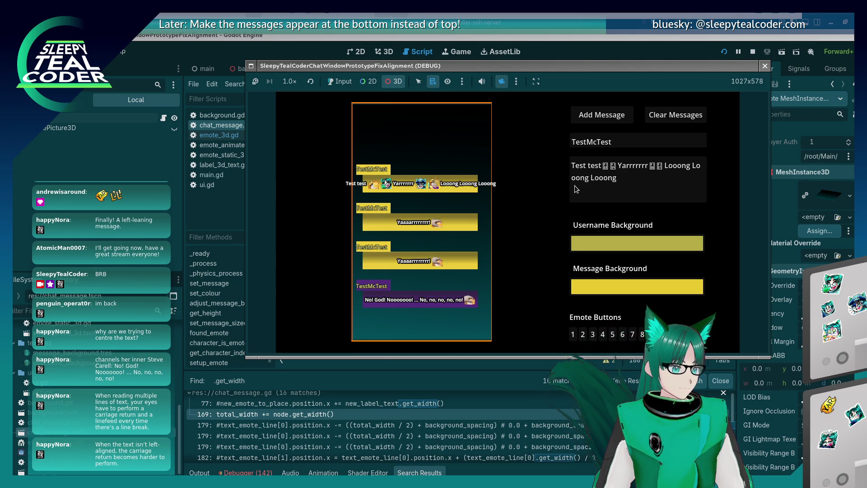
pyautogui.rightClick(418, 302)
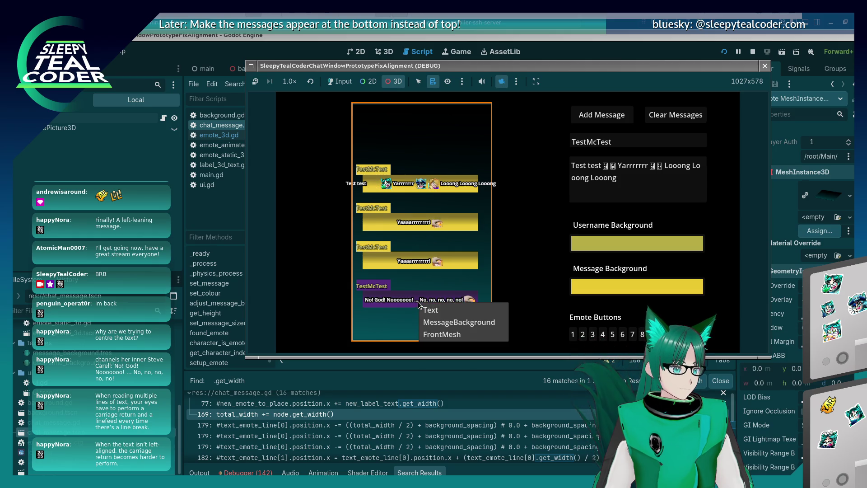
pyautogui.click(427, 306)
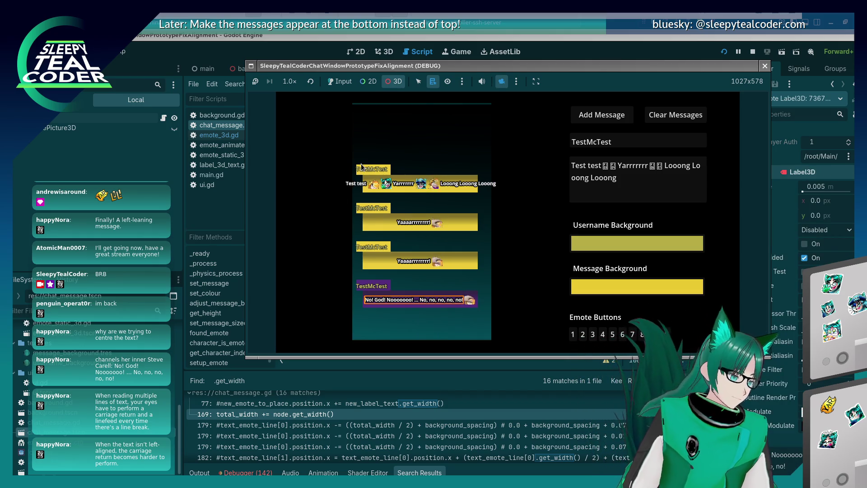
# Zoom and pan onto the message stack, ruler-measure the rows, then return to chat_message.gd
pyautogui.scroll(3, 362, 167)
pyautogui.moveTo(363, 167); pyautogui.dragTo(373, 164)
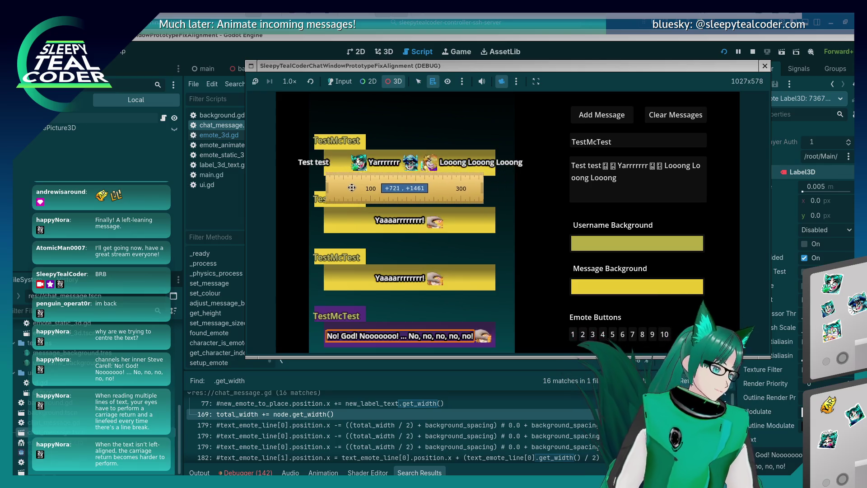
pyautogui.moveTo(357, 182); pyautogui.dragTo(325, 182)
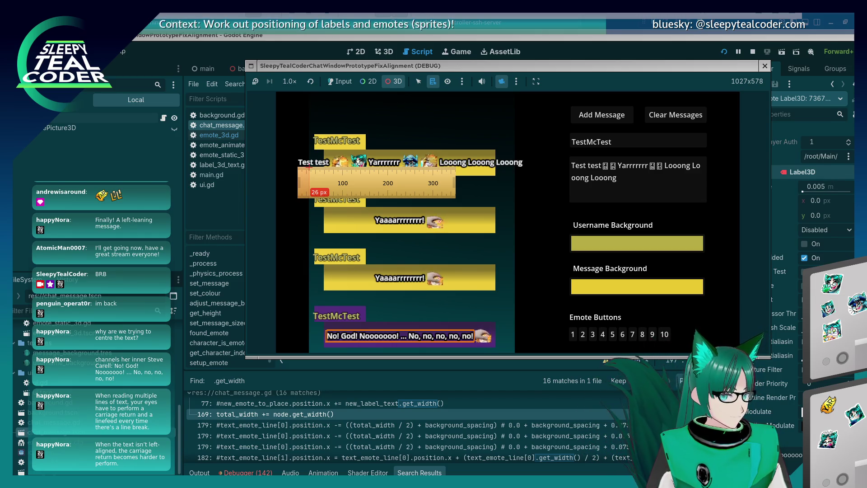
pyautogui.moveTo(309, 167)
pyautogui.mouseDown()
pyautogui.moveTo(540, 173)
pyautogui.moveTo(336, 184)
pyautogui.moveTo(314, 168)
pyautogui.moveTo(529, 174)
pyautogui.mouseUp()
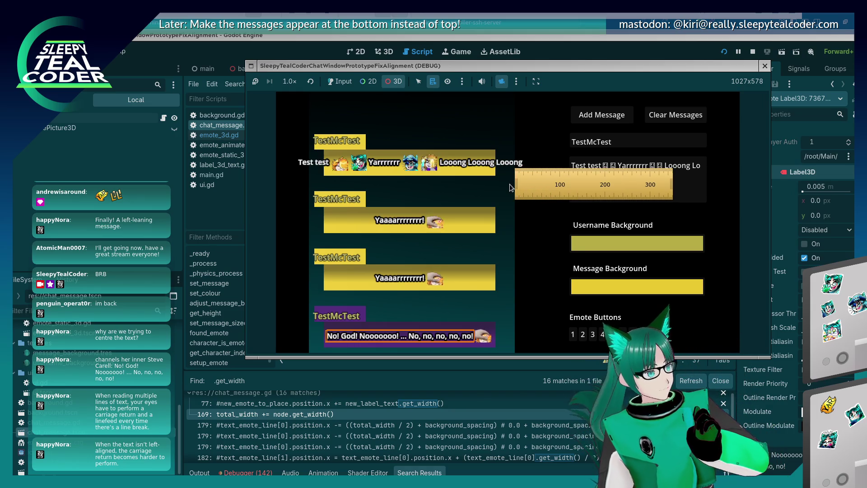
pyautogui.click(595, 52)
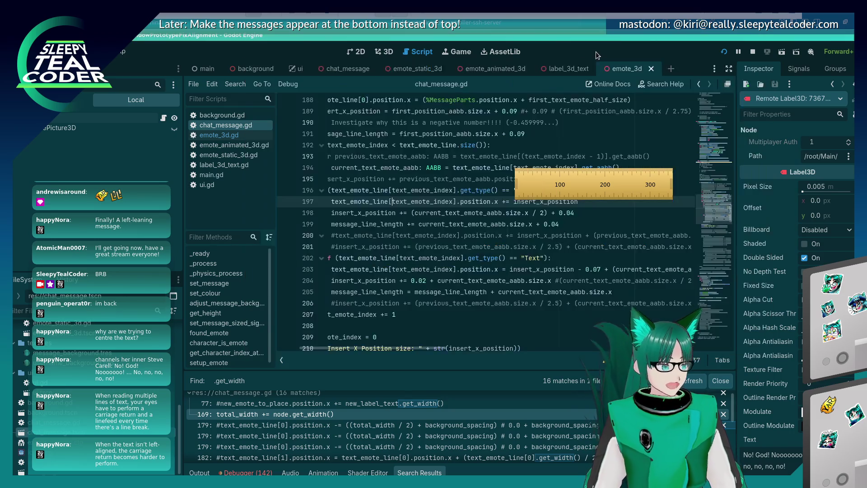
# Comment out the message_length calculation loop on lines 248–257
pyautogui.scroll(-6, 429, 273)
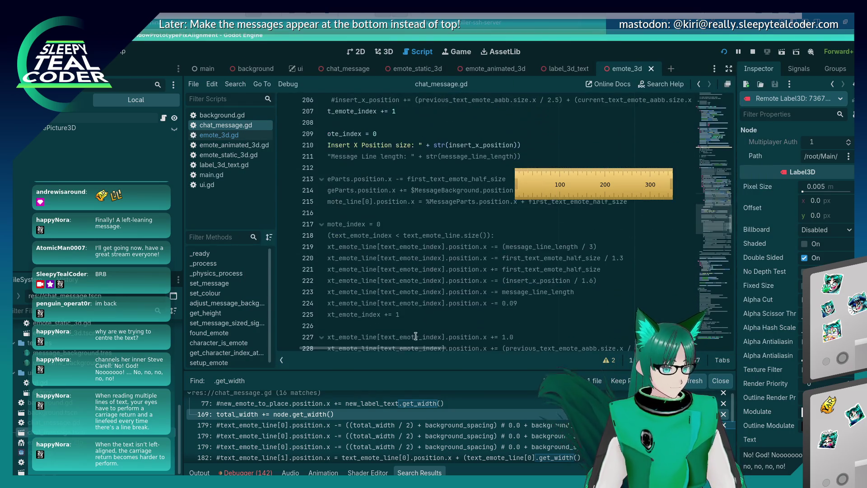
pyautogui.moveTo(413, 351); pyautogui.dragTo(374, 348)
pyautogui.scroll(-16, 585, 159)
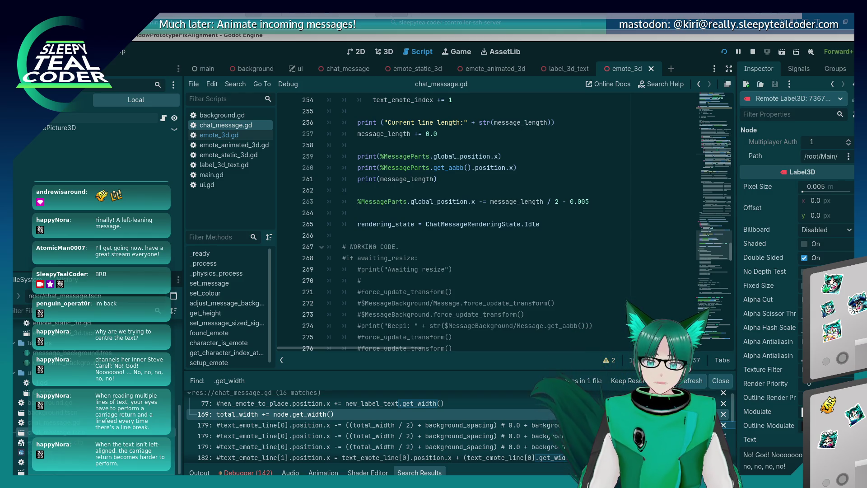
pyautogui.click(529, 213)
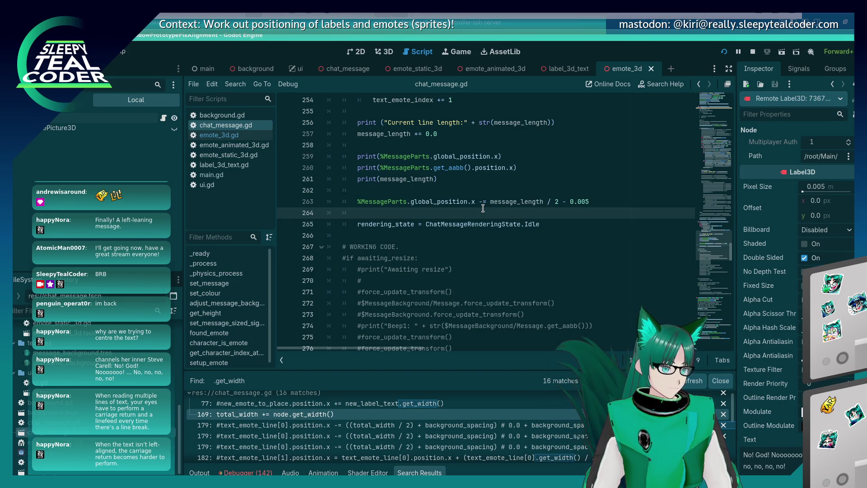
pyautogui.scroll(5, 482, 209)
pyautogui.scroll(-3, 383, 261)
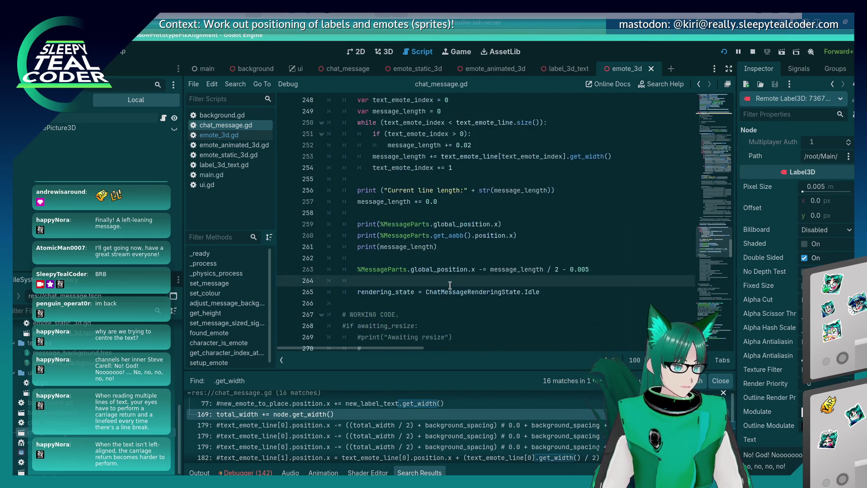
pyautogui.scroll(3, 383, 261)
pyautogui.click(362, 201)
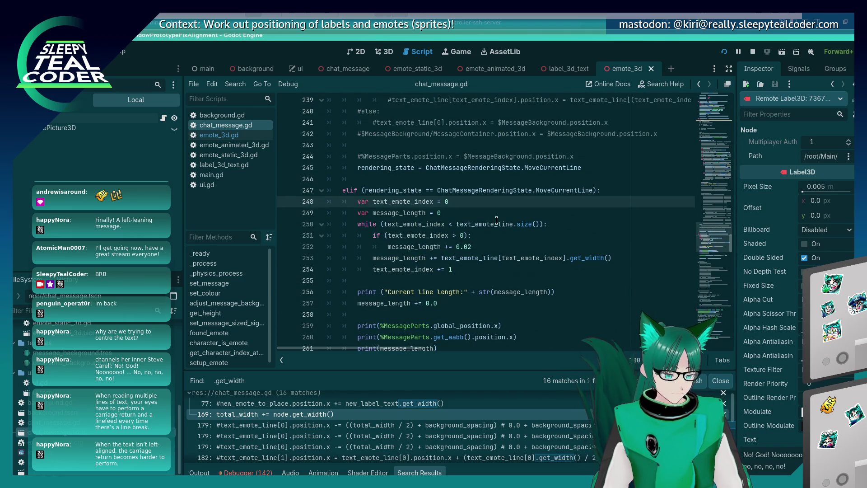
pyautogui.hotkey('ctrl', 'k')
pyautogui.press('Down')
pyautogui.hotkey('ctrl', 'k')
pyautogui.press('Down')
pyautogui.hotkey('ctrl', 'k')
pyautogui.press('Down')
pyautogui.hotkey('ctrl', 'k')
pyautogui.press('Down')
pyautogui.hotkey('ctrl', 'k')
pyautogui.press('Down')
pyautogui.hotkey('ctrl', 'k')
pyautogui.press('Down')
pyautogui.hotkey('ctrl', 'k')
pyautogui.press('Down')
pyautogui.press('Down')
pyautogui.press('Down')
pyautogui.press('Up')
pyautogui.hotkey('ctrl', 'k')
pyautogui.press('Down')
pyautogui.hotkey('ctrl', 'k')
# Comment out the debug prints on lines 259–261
pyautogui.scroll(-3, 502, 240)
pyautogui.click(360, 271)
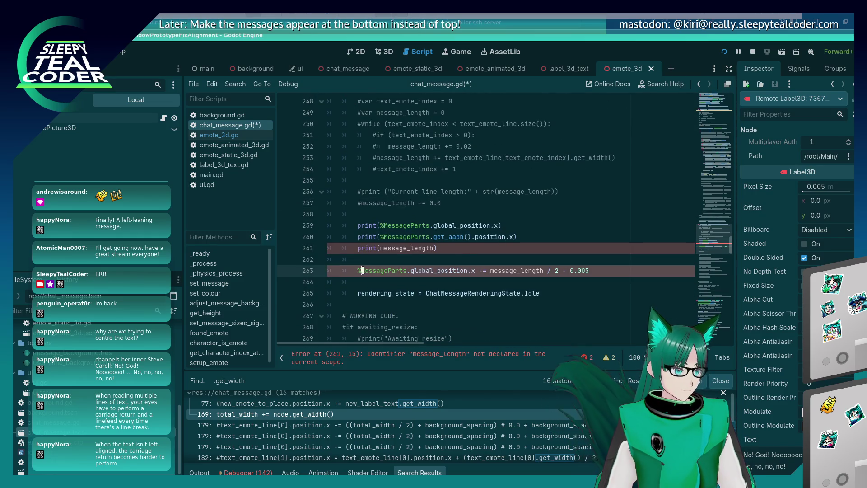
pyautogui.press('Up')
pyautogui.press('Up')
pyautogui.hotkey('ctrl', 'k')
pyautogui.press('Up')
pyautogui.hotkey('ctrl', 'k')
pyautogui.press('Up')
pyautogui.hotkey('ctrl', 'k')
pyautogui.press('Down')
pyautogui.press('Down')
pyautogui.press('Down')
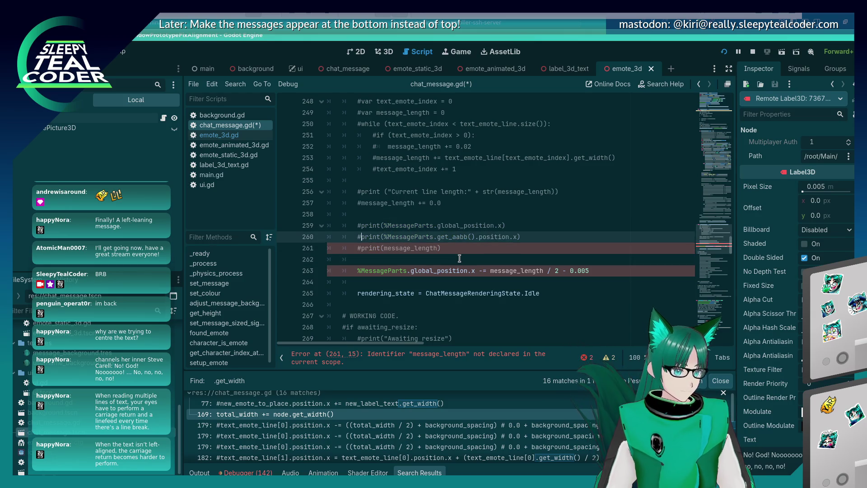
# Insert '0.0 #' before message_length on line 263 and run the game
pyautogui.click(492, 271)
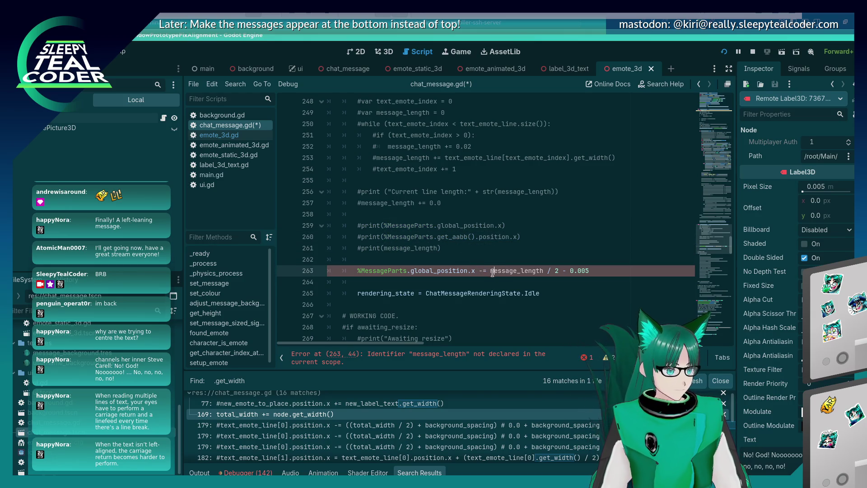
pyautogui.write('0.0 #')
pyautogui.press('Left')
pyautogui.press('F5')
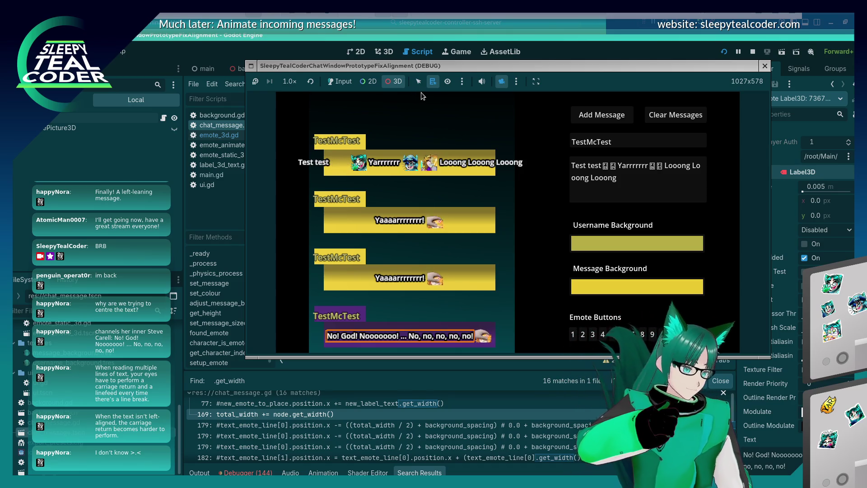
# Inspect the running game's messages with the free 3D camera, then return to the script
pyautogui.click(334, 82)
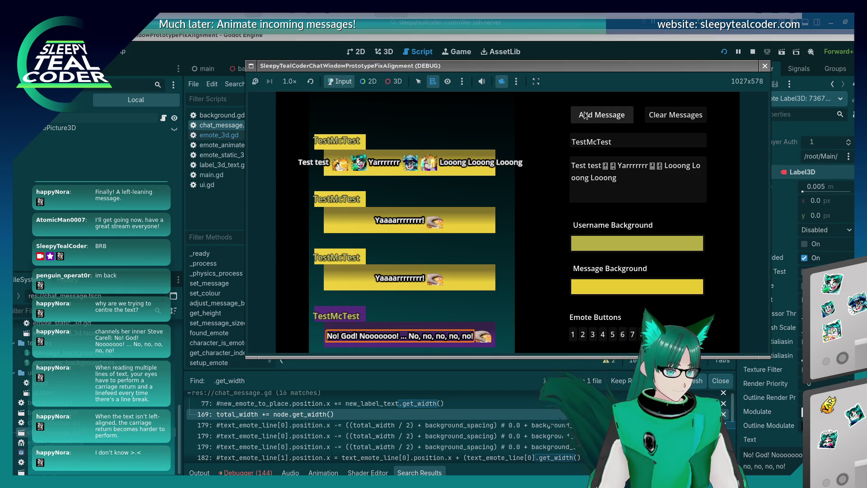
pyautogui.click(394, 81)
pyautogui.moveTo(405, 144)
pyautogui.mouseDown()
pyautogui.moveTo(405, 302)
pyautogui.moveTo(402, 232)
pyautogui.moveTo(411, 241)
pyautogui.moveTo(413, 218)
pyautogui.mouseUp()
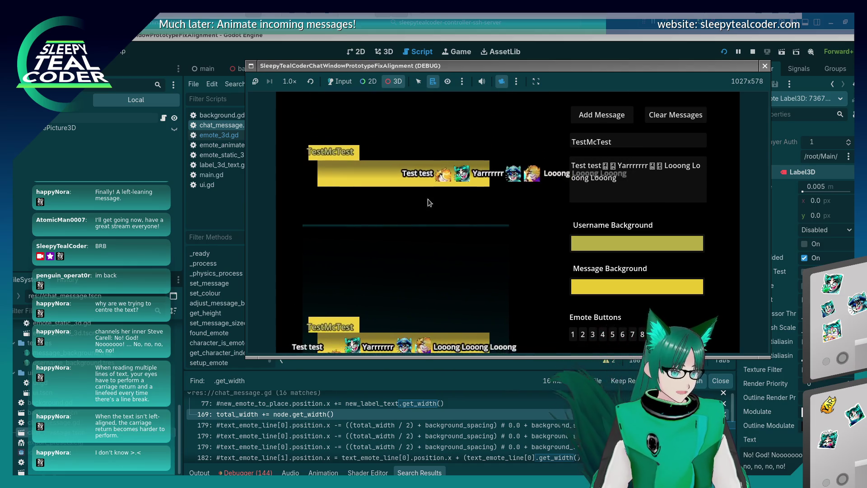
pyautogui.click(561, 41)
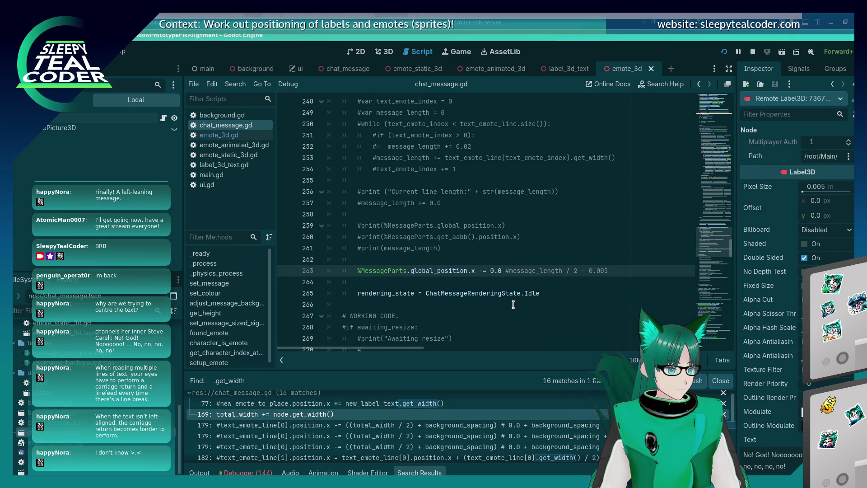
# Change global_position to position on line 263
pyautogui.moveTo(467, 272); pyautogui.dragTo(408, 272)
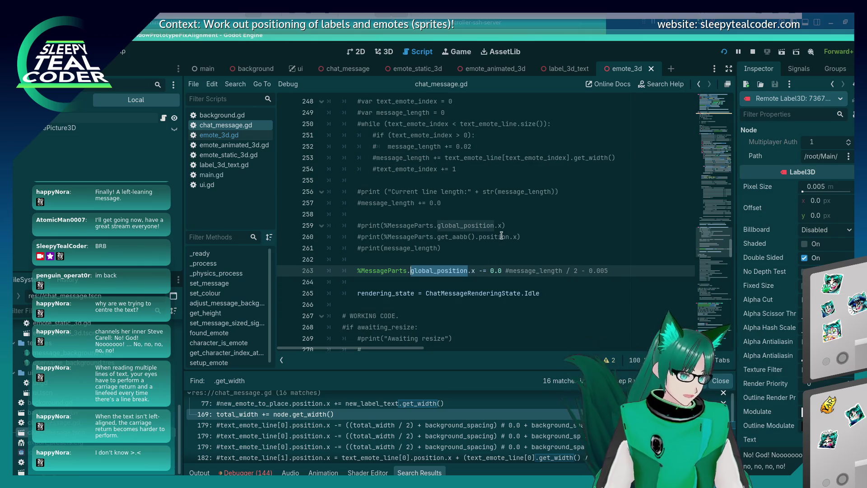
pyautogui.press('BackSpace')
pyautogui.write('position.')
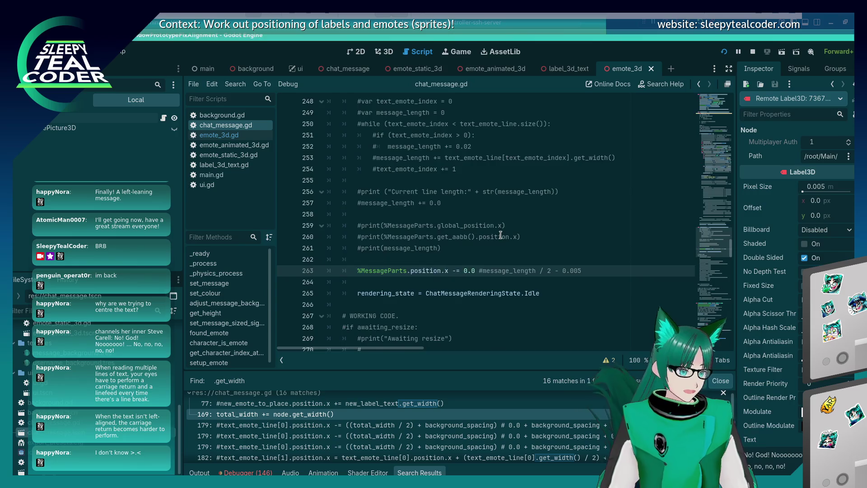
# Rerun the game, inspect it with the free 3D camera, and close it
pyautogui.press('F5')
pyautogui.click(335, 83)
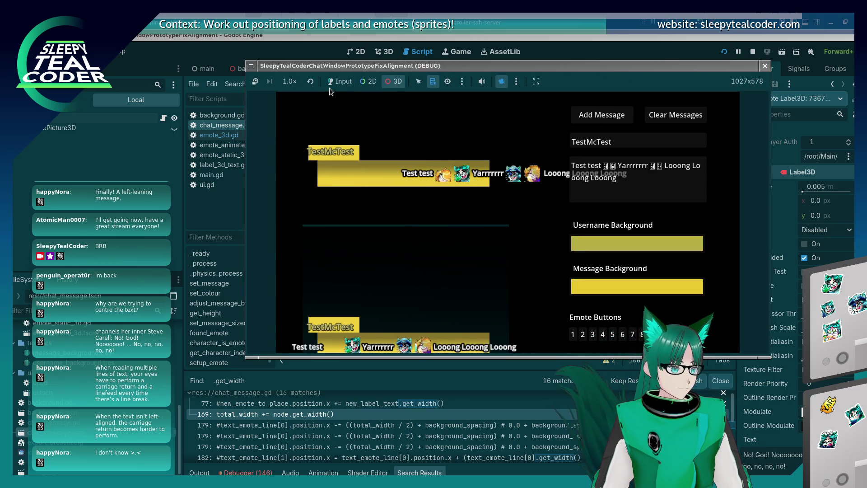
pyautogui.click(394, 82)
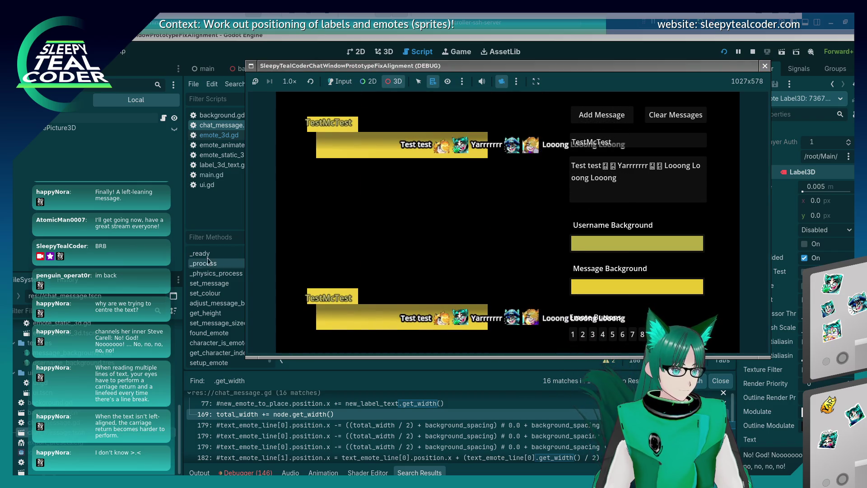
pyautogui.press('F8')
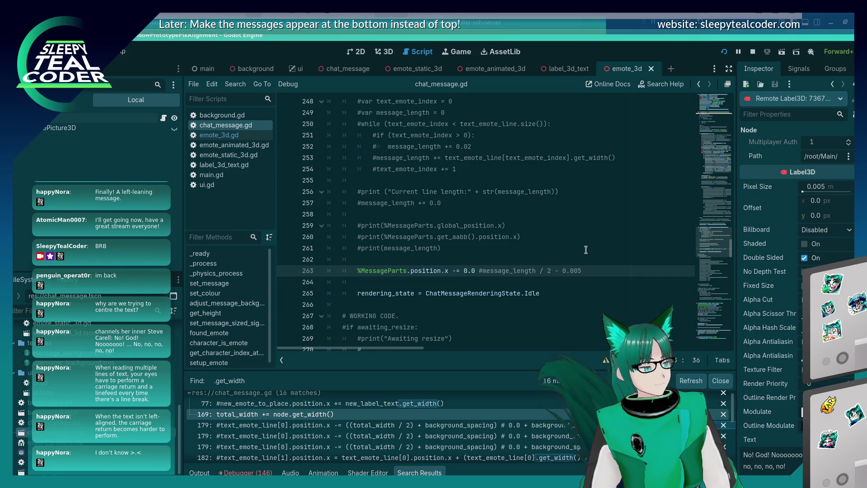
# Replace the 0.0 offset on line 263 with message_length / 2 and run the project
pyautogui.press('Delete')
pyautogui.write('message_length')
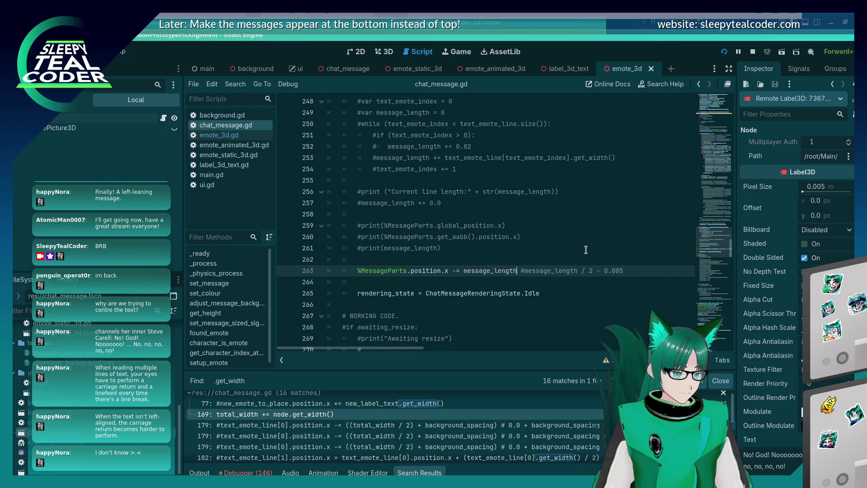
pyautogui.write(' / 2')
pyautogui.press('F5')
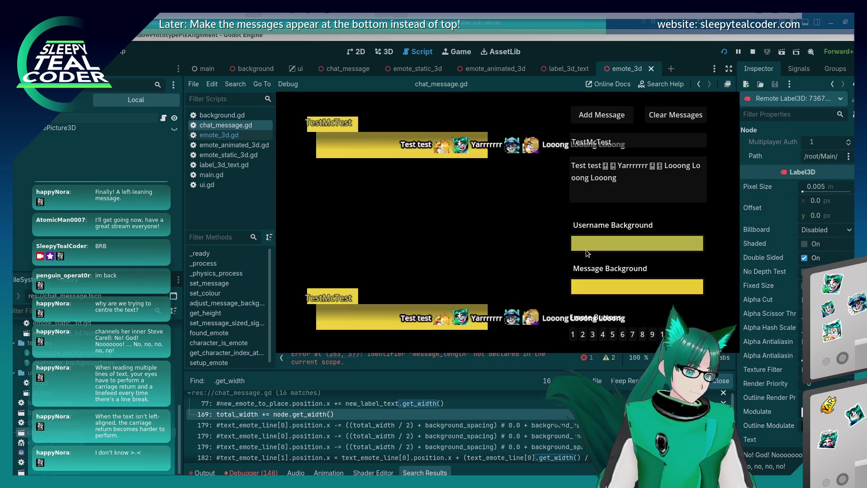
# Check the running game in free 3D camera view, then return to the script editor
pyautogui.hotkey('alt', 'Tab')
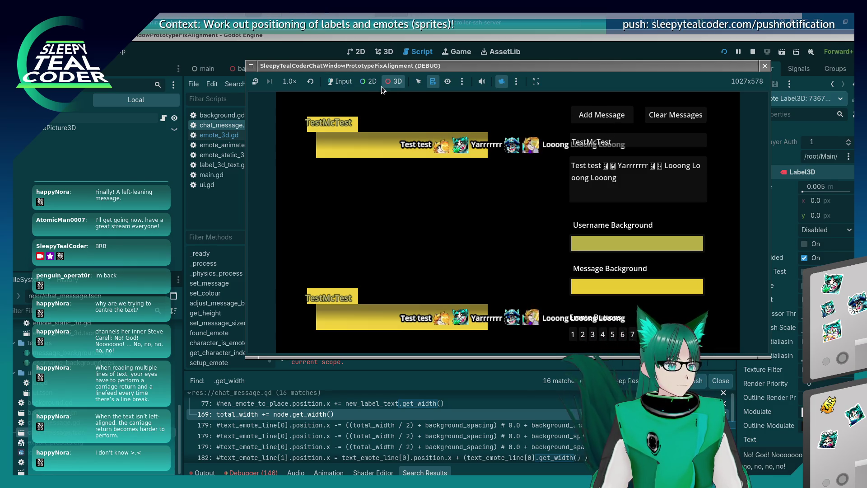
pyautogui.click(334, 84)
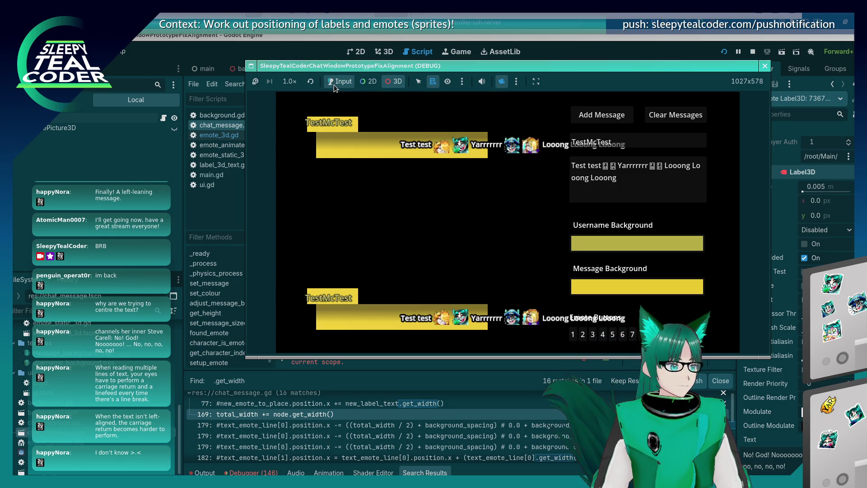
pyautogui.click(398, 81)
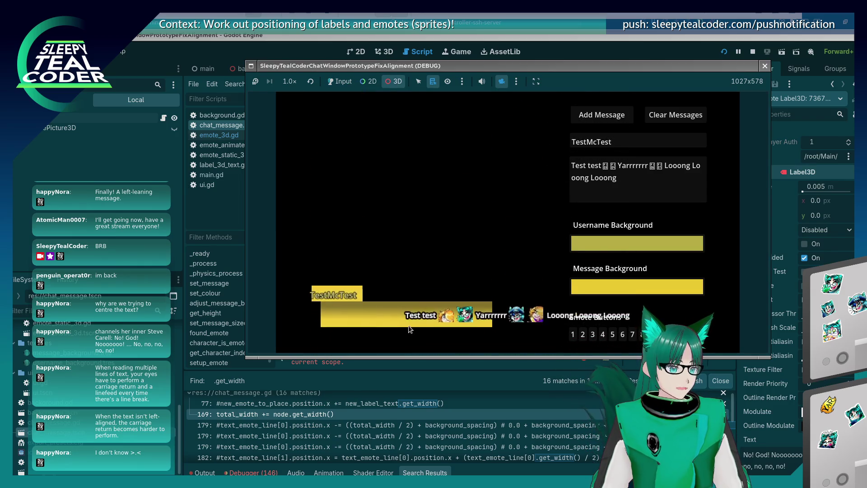
pyautogui.click(613, 42)
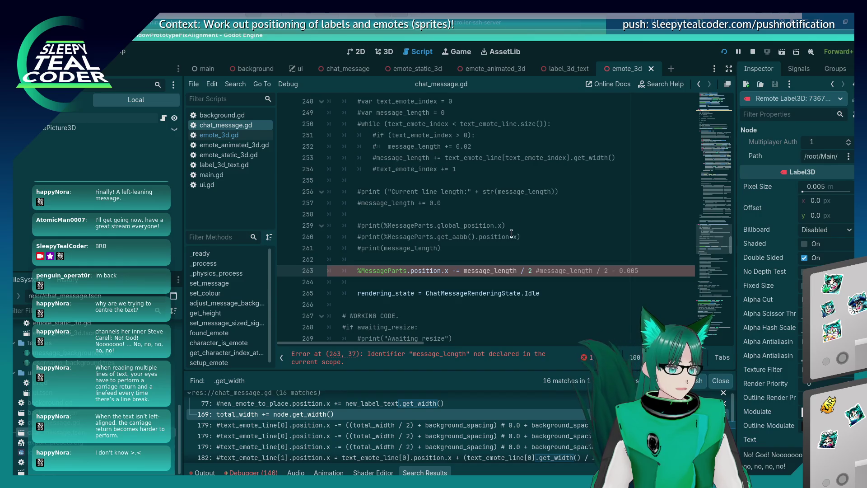
# Parenthesise the offset, uncomment the message_length loop on lines 248–254, and save chat_message.gd
pyautogui.write('(')
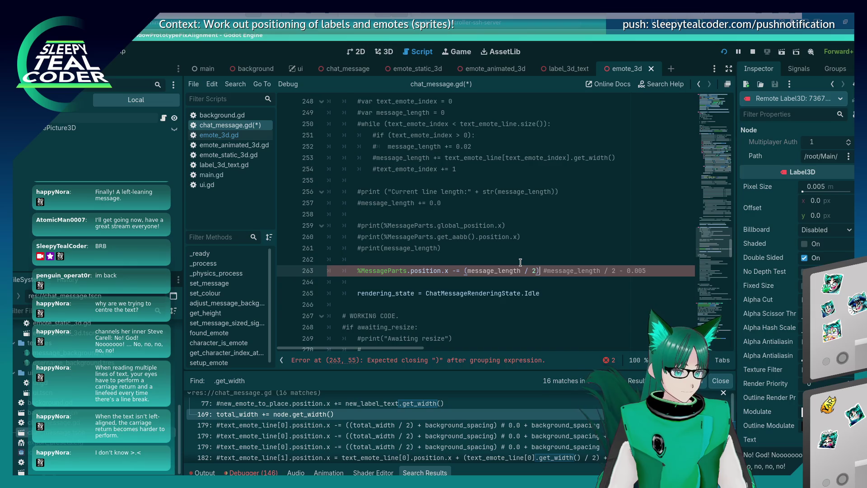
pyautogui.scroll(2, 427, 238)
pyautogui.click(365, 169)
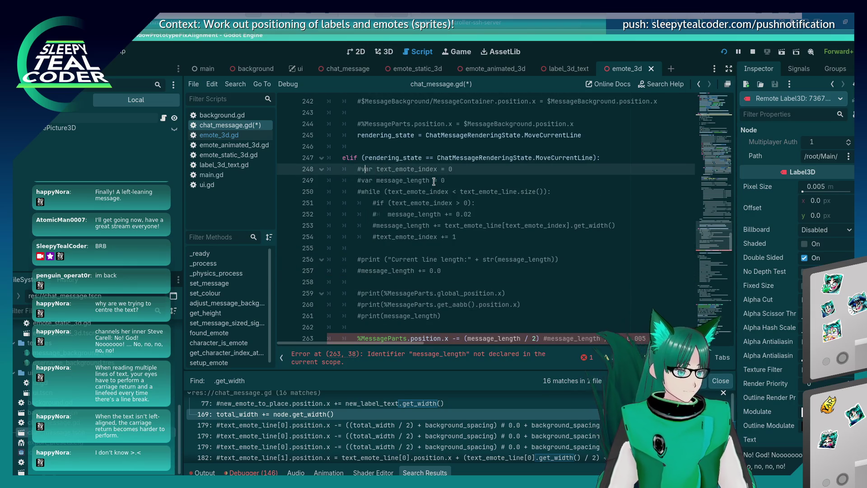
pyautogui.press('BackSpace')
pyautogui.press('Down')
pyautogui.press('Delete')
pyautogui.press('Down')
pyautogui.press('Delete')
pyautogui.press('Down')
pyautogui.press('Delete')
pyautogui.press('Down')
pyautogui.press('Delete')
pyautogui.press('Down')
pyautogui.press('Delete')
pyautogui.press('Down')
pyautogui.press('Delete')
pyautogui.press('Up')
pyautogui.hotkey('ctrl', 's')
pyautogui.press('Down')
pyautogui.press('Down')
pyautogui.press('Down')
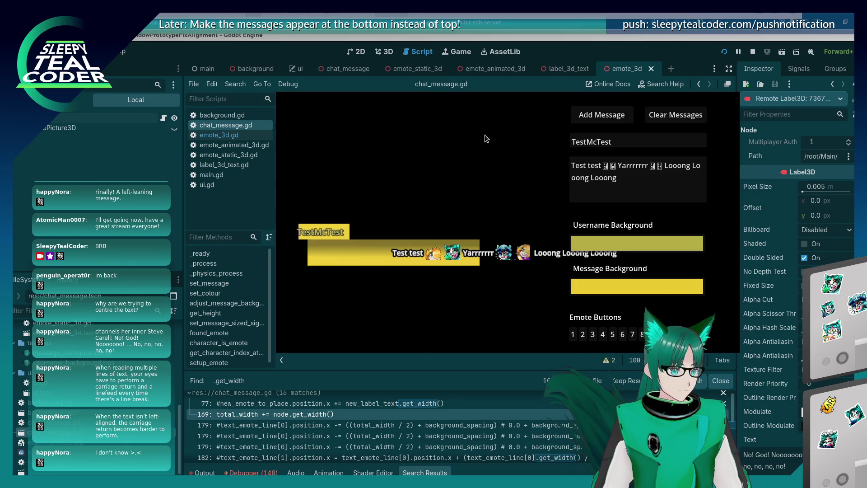
# Run the game, add a test message, pan to the second message, then close it
pyautogui.hotkey('alt', 'Tab')
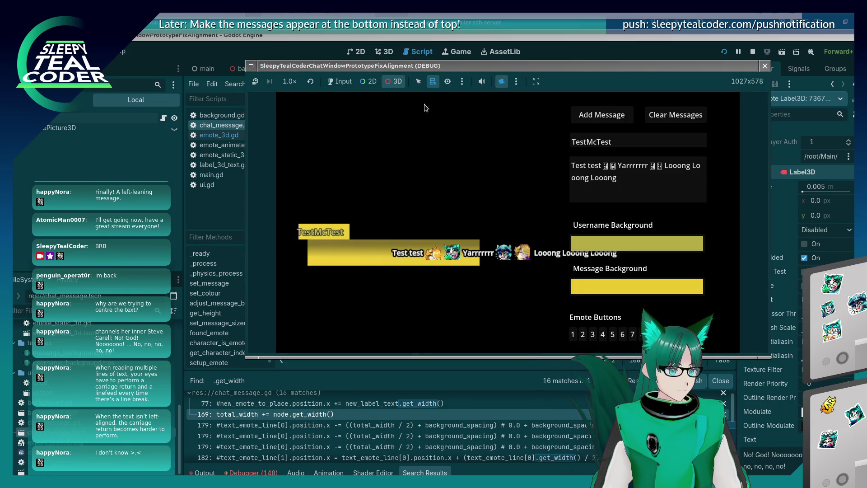
pyautogui.click(600, 117)
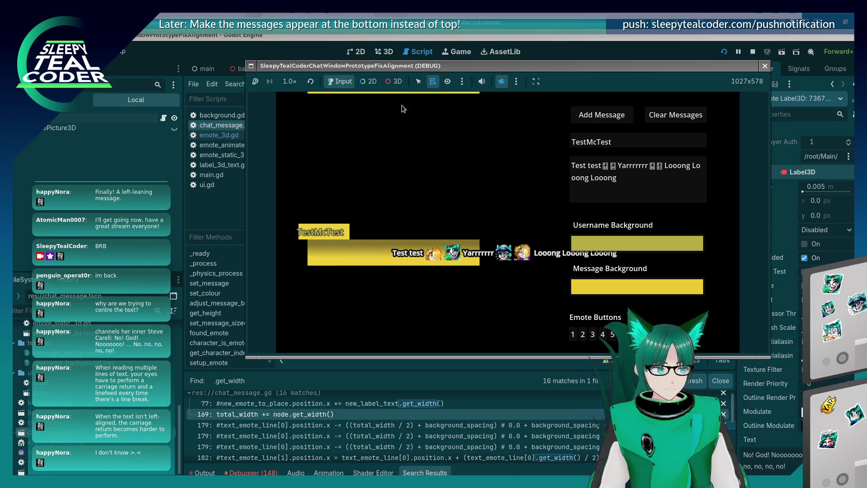
pyautogui.click(394, 81)
pyautogui.moveTo(389, 150)
pyautogui.mouseDown()
pyautogui.moveTo(397, 220)
pyautogui.moveTo(389, 225)
pyautogui.moveTo(398, 227)
pyautogui.mouseUp()
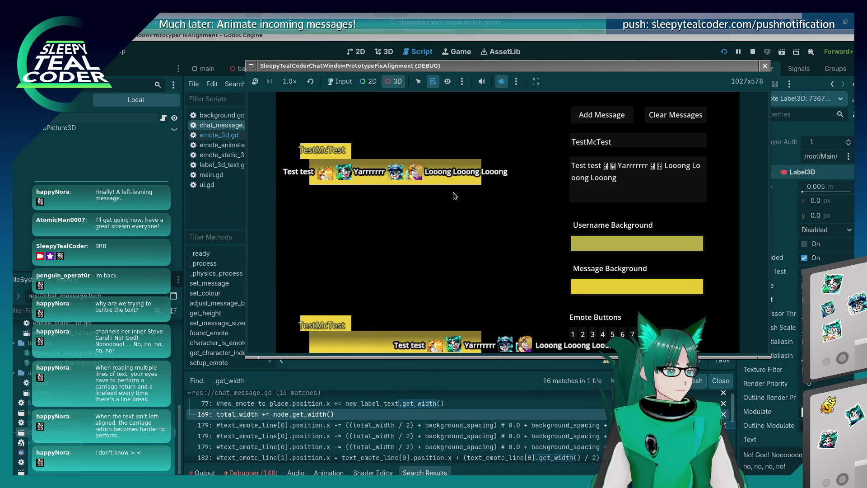
pyautogui.press('F8')
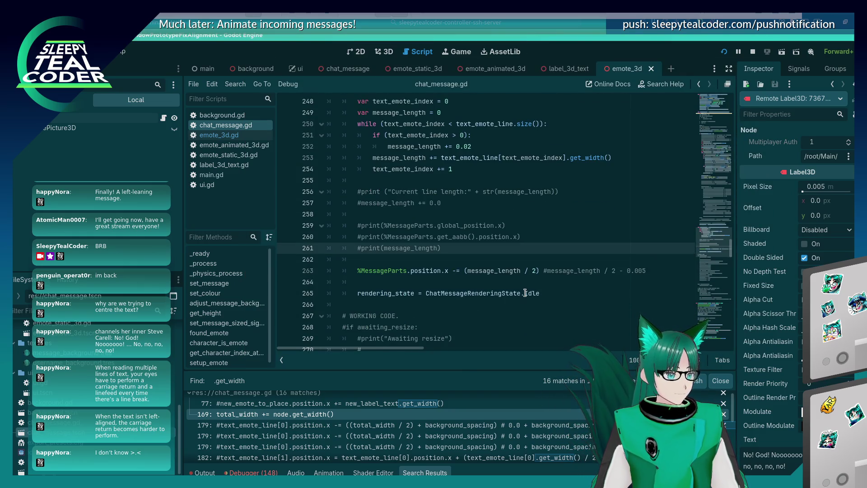
# Set MessageParts.position.x to $MessageBackground.position.x on line 263 and save the script
pyautogui.click(445, 271)
pyautogui.press('BackSpace')
pyautogui.hotkey('shift', 'Right')
pyautogui.hotkey('shift', 'Right')
pyautogui.hotkey('shift', 'Right')
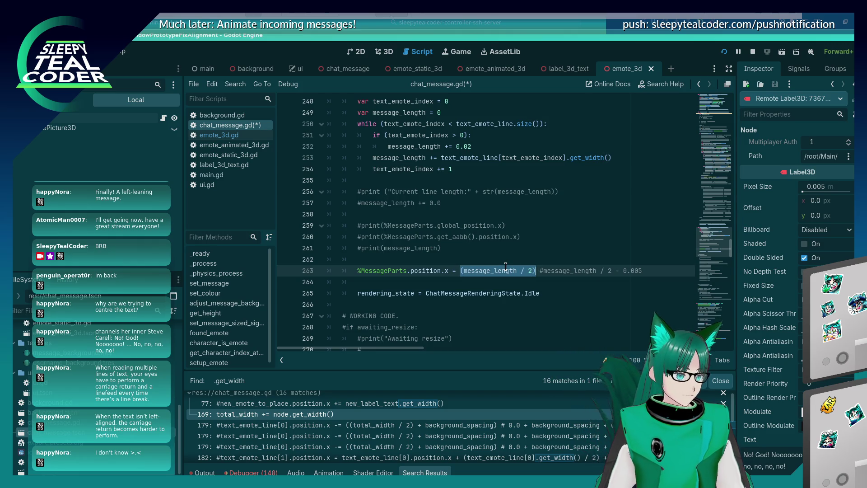
pyautogui.write('$Message')
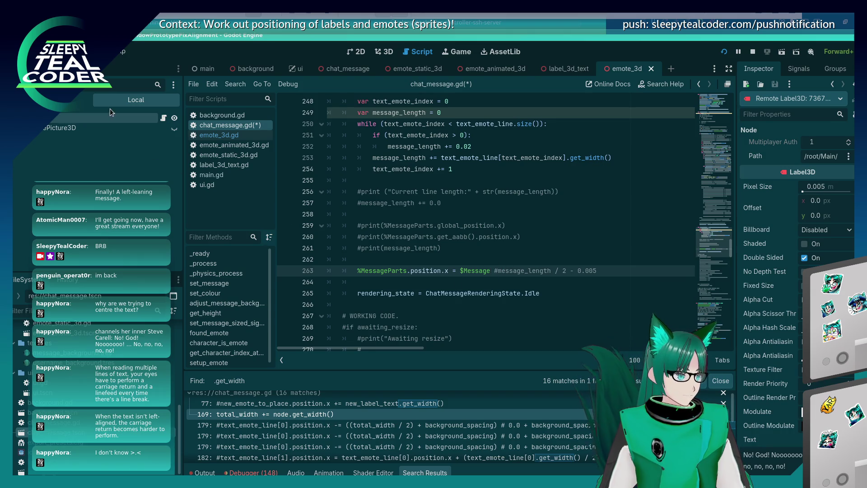
pyautogui.scroll(10, 536, 237)
pyautogui.scroll(-10, 536, 237)
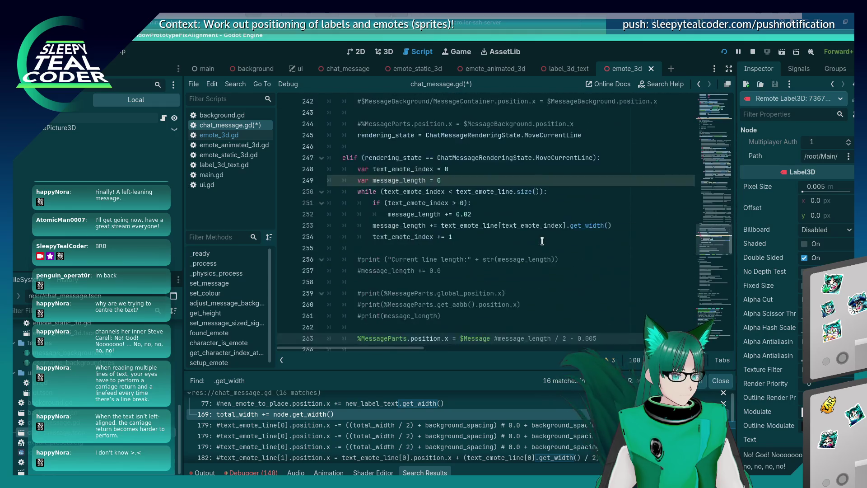
pyautogui.click(754, 52)
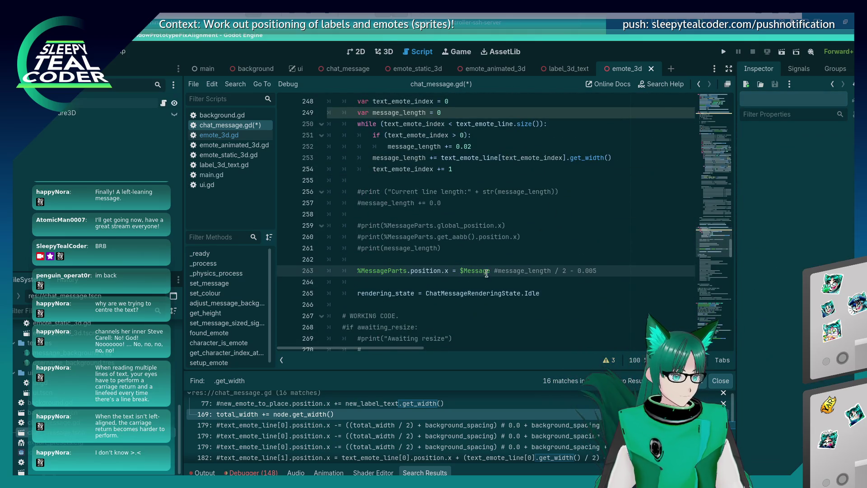
pyautogui.write('Background.')
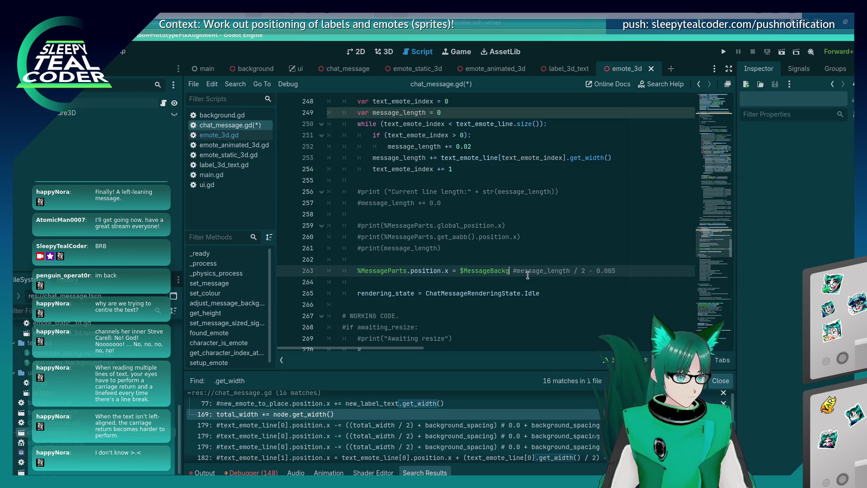
pyautogui.write('posit')
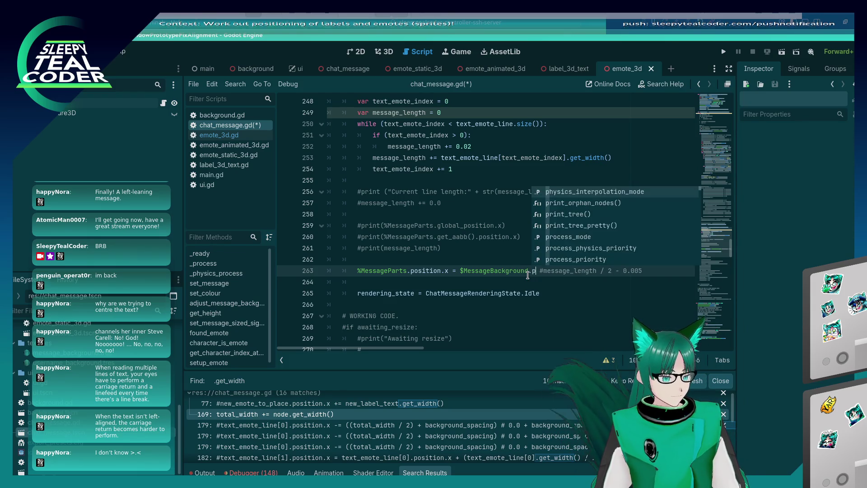
pyautogui.write('ion.x')
pyautogui.hotkey('ctrl', 's')
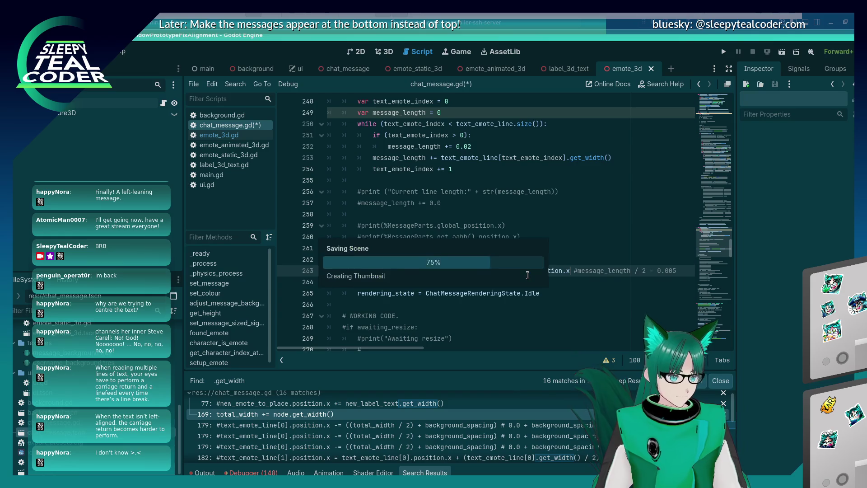
# Run the game, post TestMcTest messages including one with an emote, then close it
pyautogui.click(724, 51)
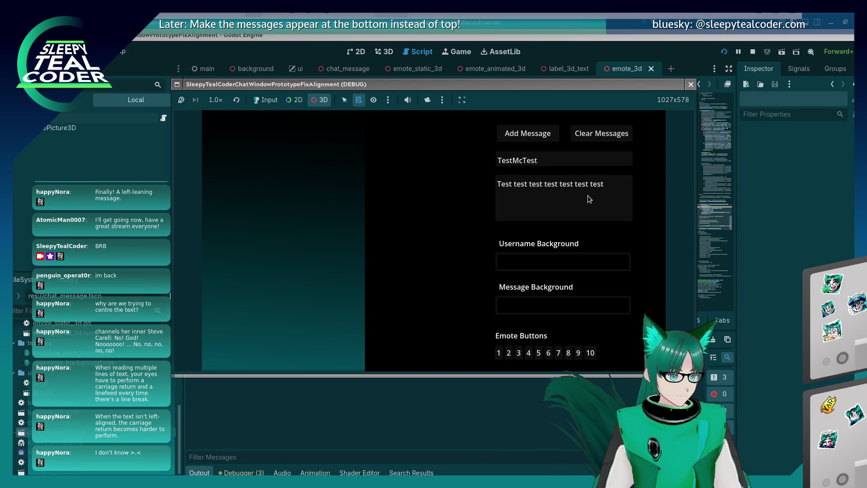
pyautogui.click(260, 102)
pyautogui.click(528, 134)
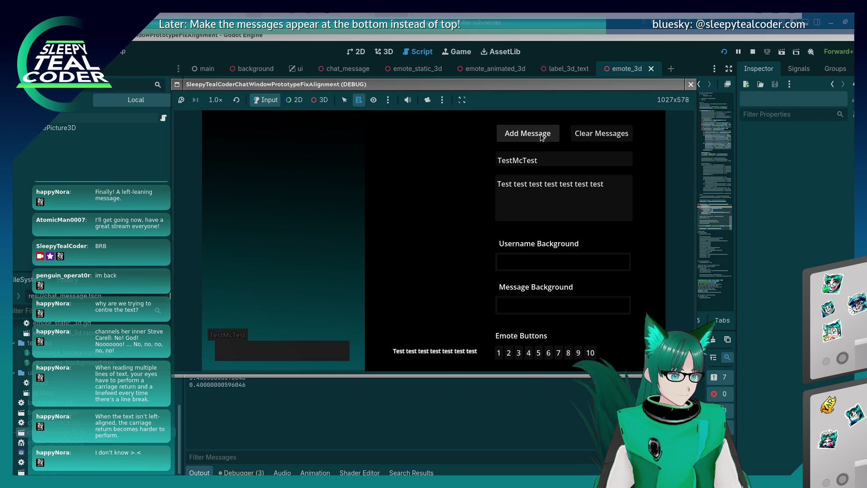
pyautogui.click(591, 201)
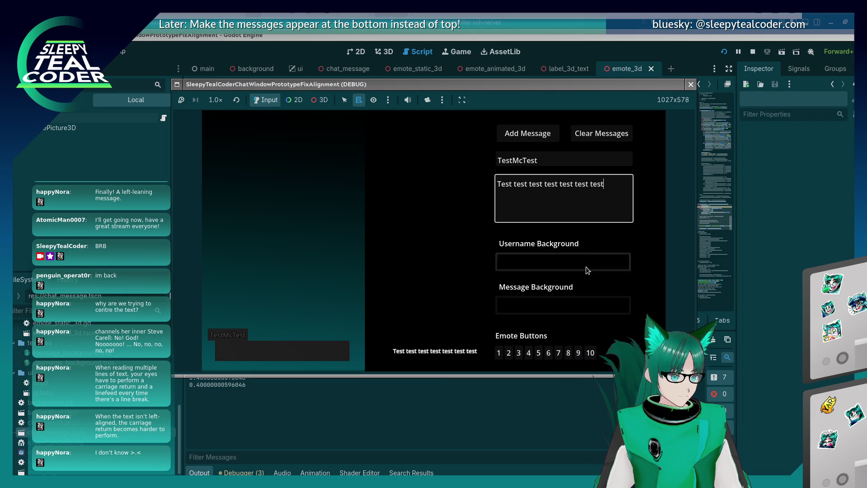
pyautogui.click(538, 353)
pyautogui.click(540, 134)
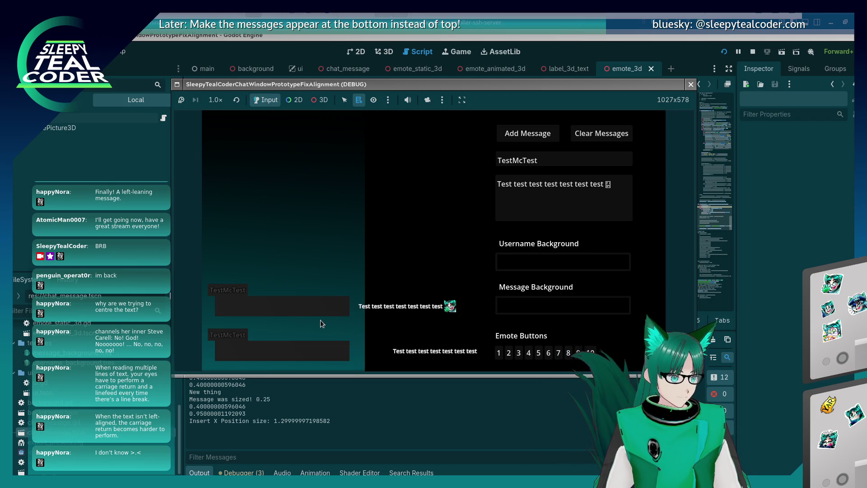
pyautogui.click(794, 313)
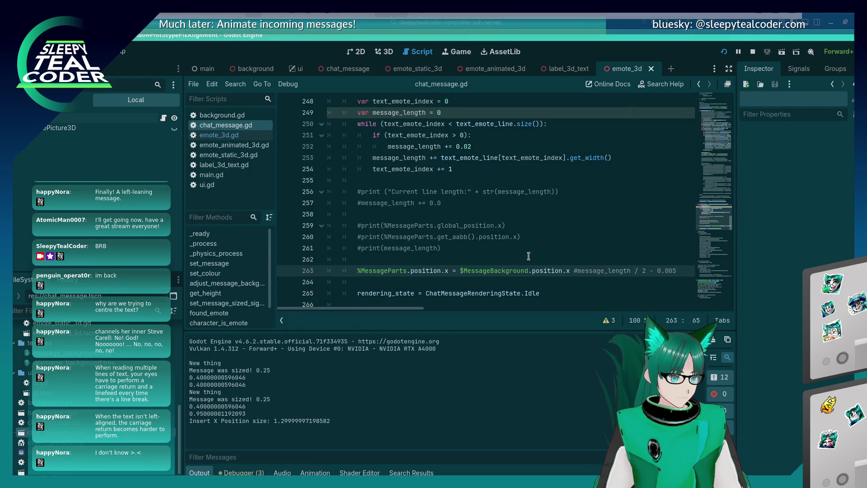
# Comment out line 263, rerun the game, and add another test message
pyautogui.press('Home')
pyautogui.write('#')
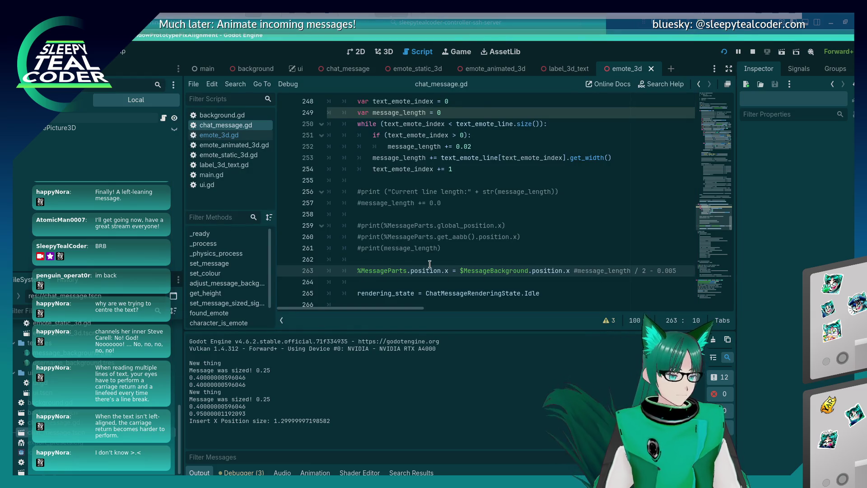
pyautogui.press('F5')
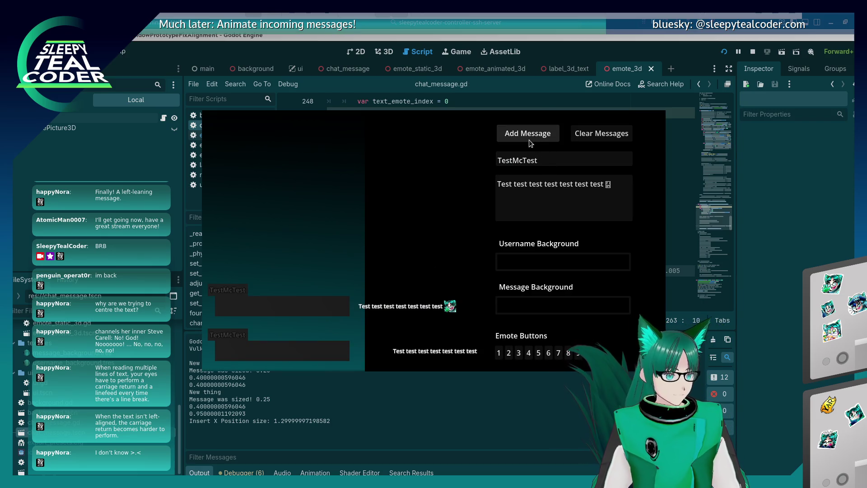
pyautogui.click(530, 140)
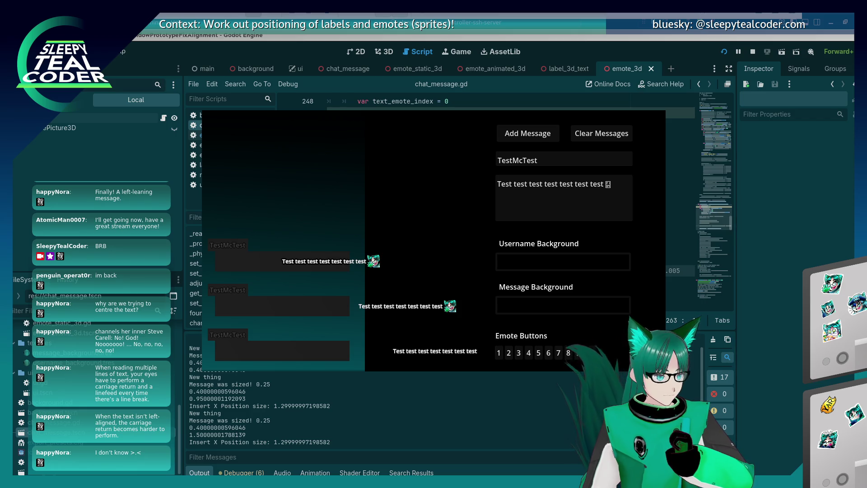
# Uncomment line 263 as ($MessageBackground.mesh.size.x / 2), save, and rerun the game
pyautogui.click(789, 277)
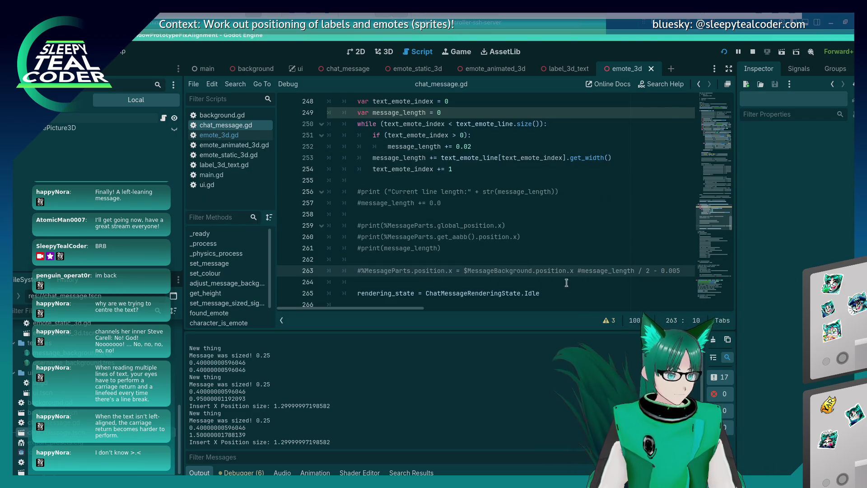
pyautogui.press('Delete')
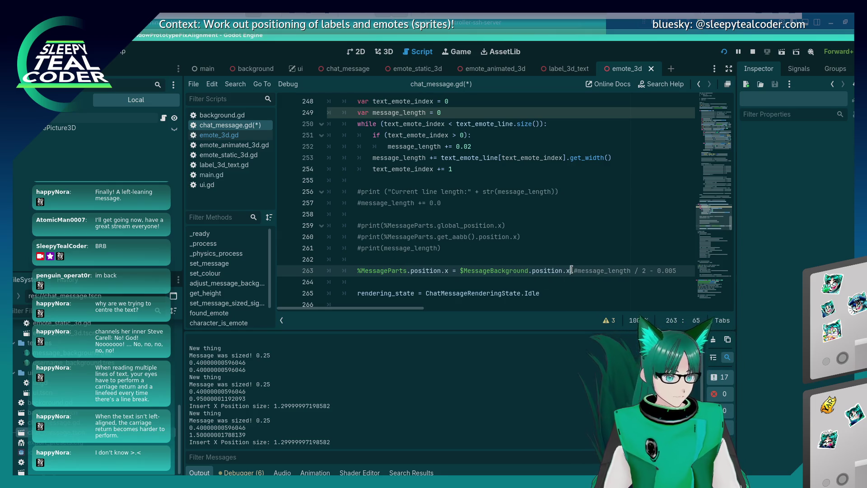
pyautogui.press('BackSpace')
pyautogui.press('BackSpace')
pyautogui.press('BackSpace')
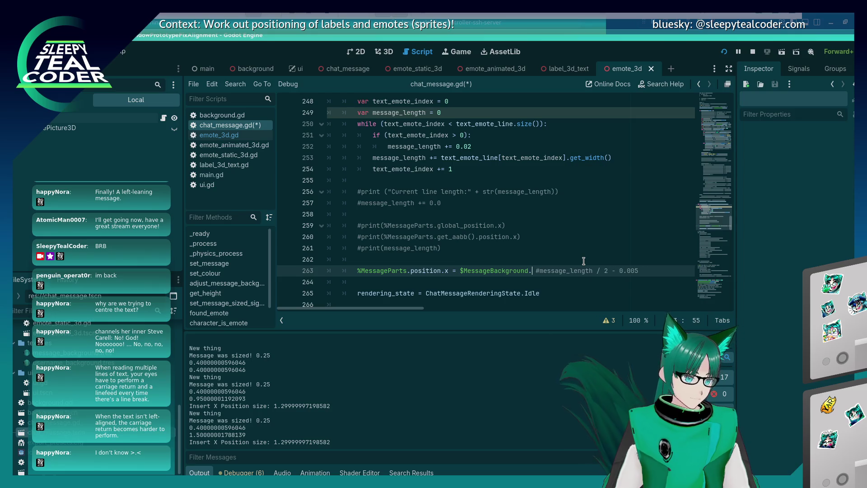
pyautogui.write('mesh')
pyautogui.press('Escape')
pyautogui.press('BackSpace')
pyautogui.press('BackSpace')
pyautogui.press('BackSpace')
pyautogui.write('.mesh.')
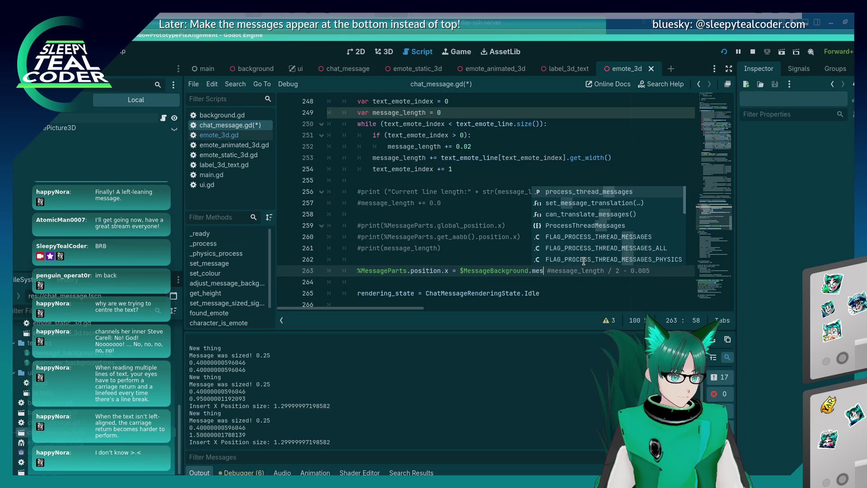
pyautogui.write('size.x ')
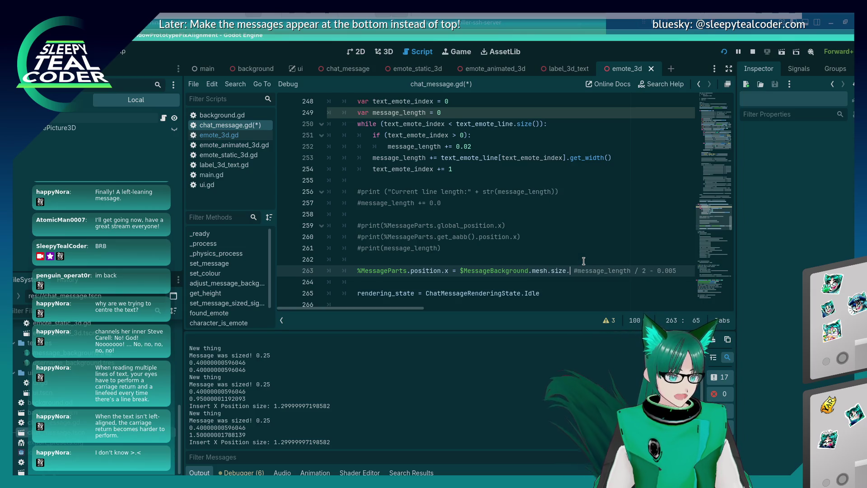
pyautogui.write('/ 2)')
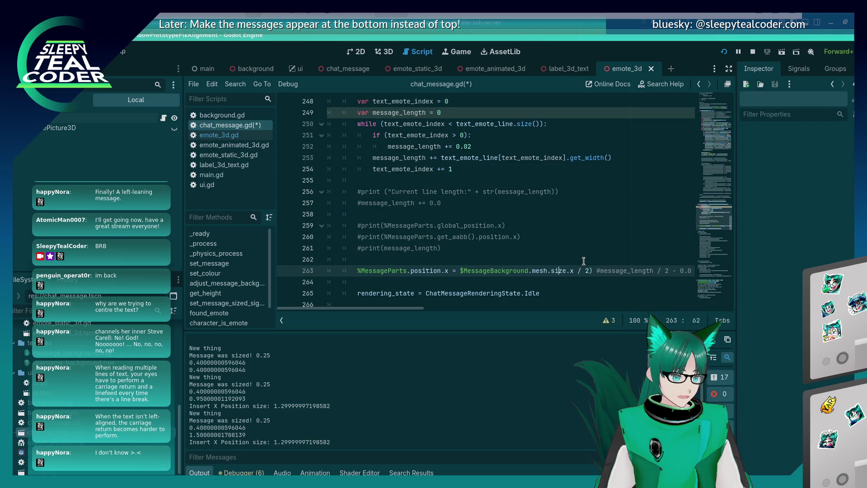
pyautogui.press('Left')
pyautogui.press('Left')
pyautogui.press('Left')
pyautogui.write('(')
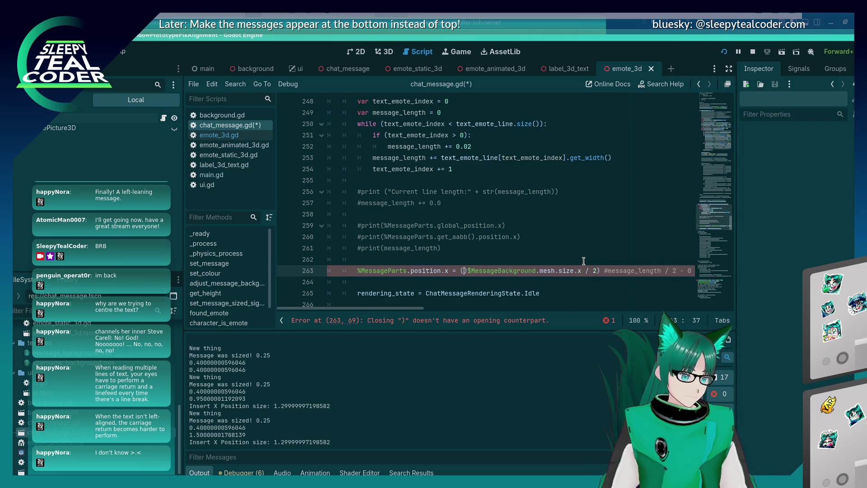
pyautogui.hotkey('ctrl', 's')
pyautogui.press('Delete')
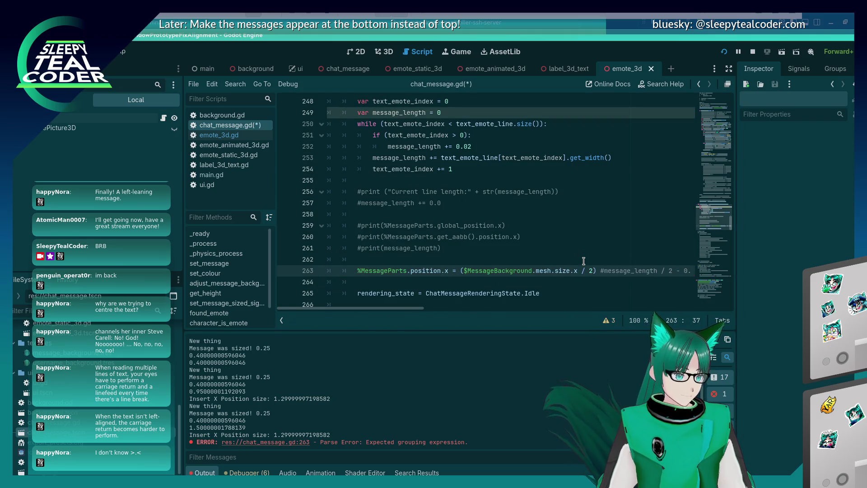
pyautogui.press('F5')
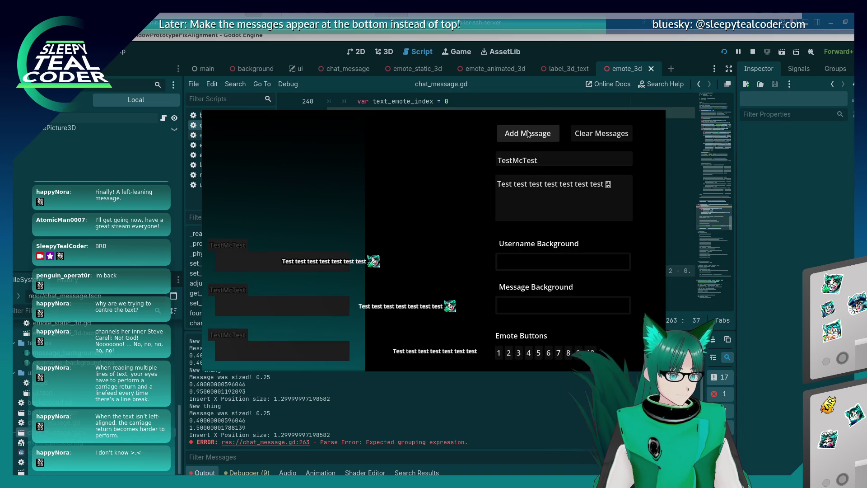
# Change the mesh-width divisor on line 263 from 2 to 4 and test with another message
pyautogui.click(527, 133)
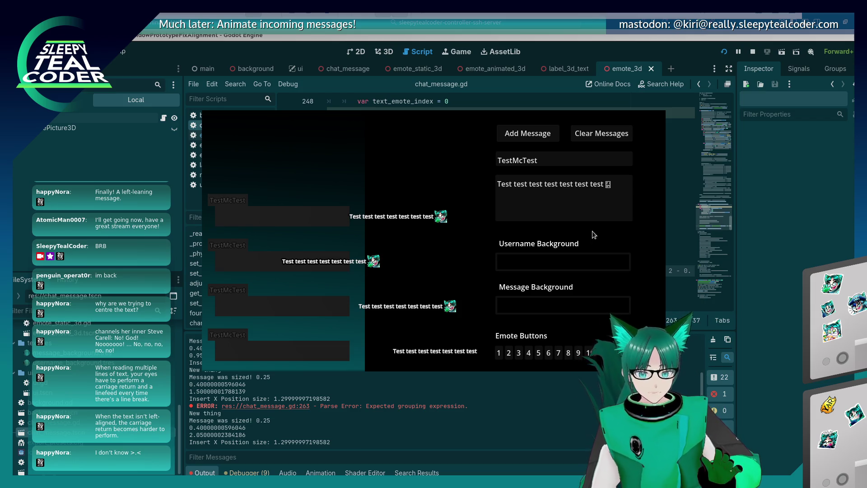
pyautogui.click(767, 258)
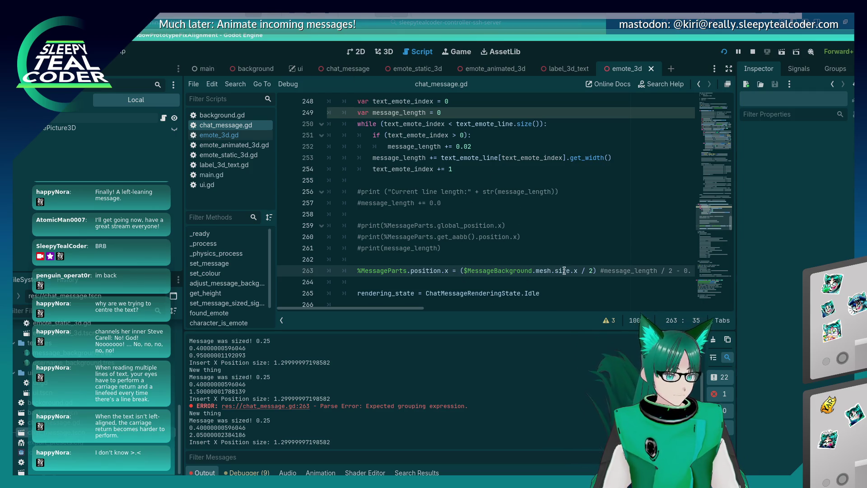
pyautogui.doubleClick(588, 270)
pyautogui.write('4')
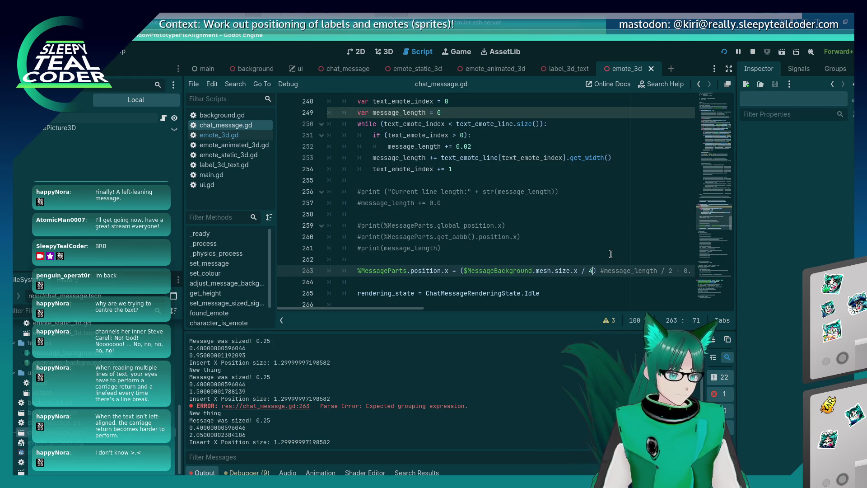
pyautogui.press('F5')
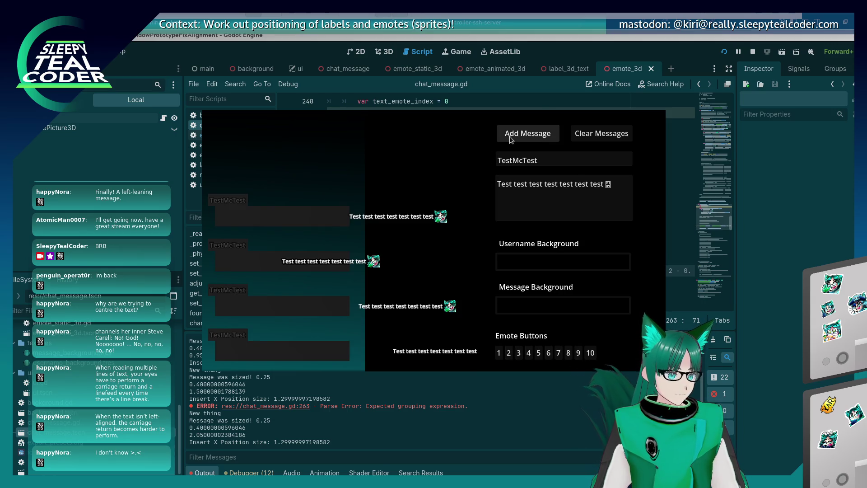
pyautogui.click(509, 137)
# Try a divisor of 16, then remove the divisor to use the full mesh width
pyautogui.press('F8')
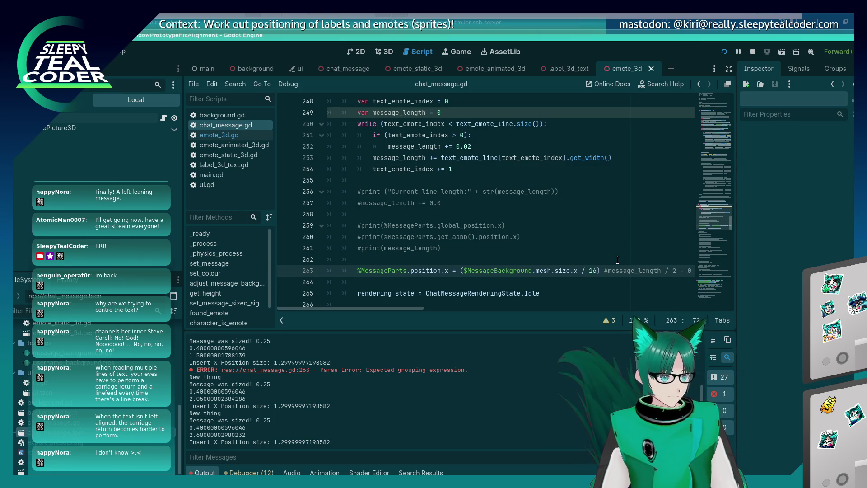
pyautogui.press('F5')
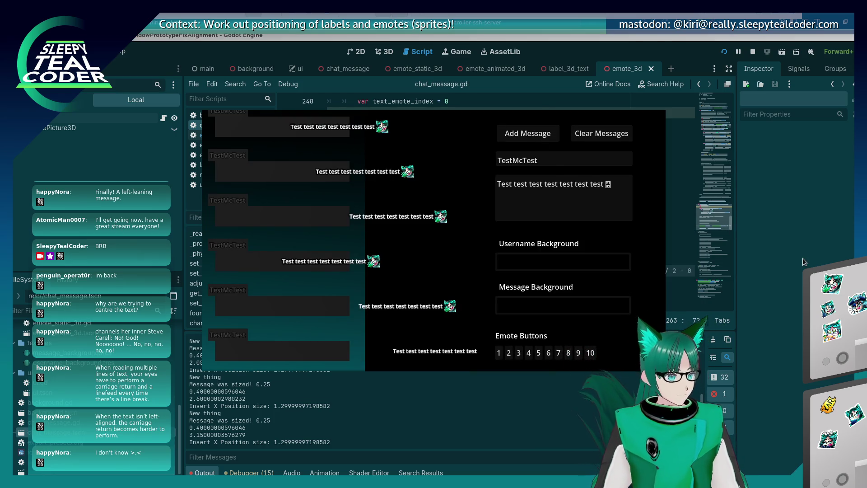
pyautogui.press('F8')
pyautogui.press('BackSpace')
pyautogui.press('BackSpace')
pyautogui.press('BackSpace')
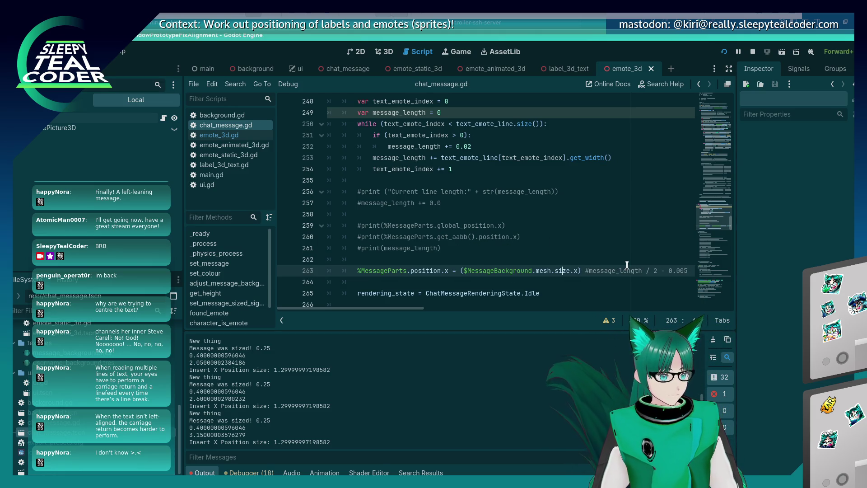
# Clean up the stray brackets on line 263 and turn its assignment into '-='
pyautogui.press('Left')
pyautogui.press('BackSpace')
pyautogui.hotkey('ctrl', 'Right')
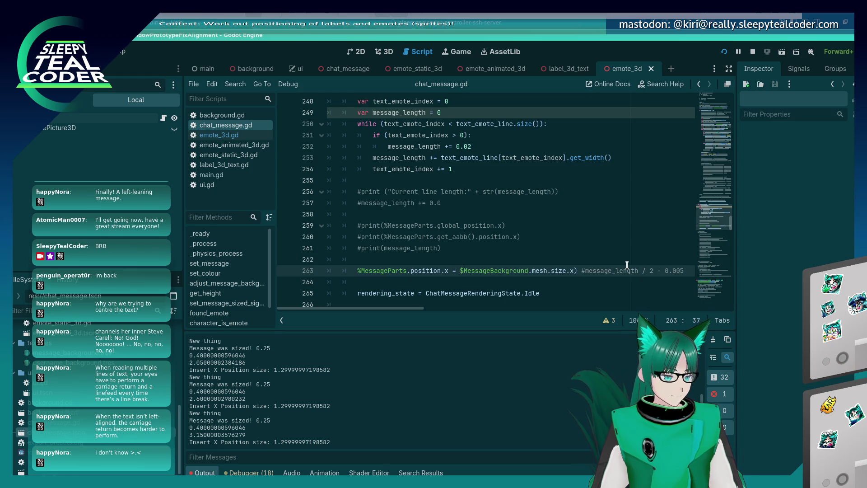
pyautogui.press('Delete')
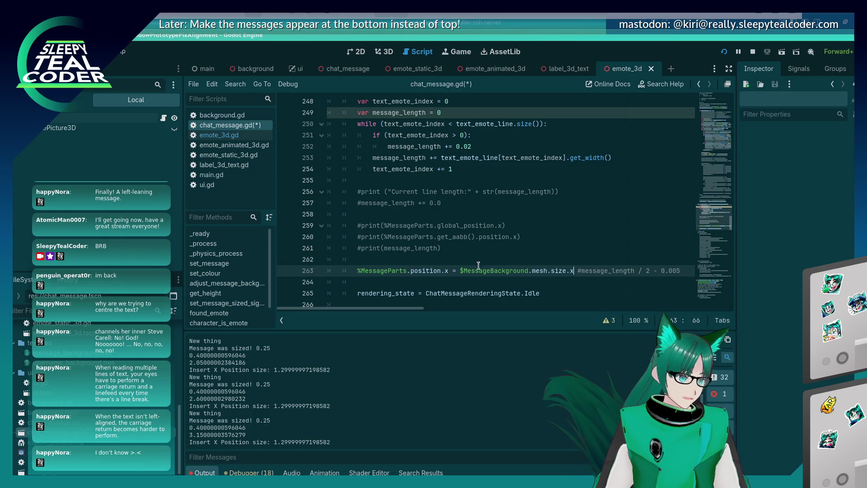
pyautogui.write('-')
pyautogui.press('Right')
pyautogui.press('Right')
# Wrap the background width as '( … / 2)', then run the game and add a test message
pyautogui.write('()')
pyautogui.press('Delete')
pyautogui.press('Right')
pyautogui.press('Right')
pyautogui.press('Right')
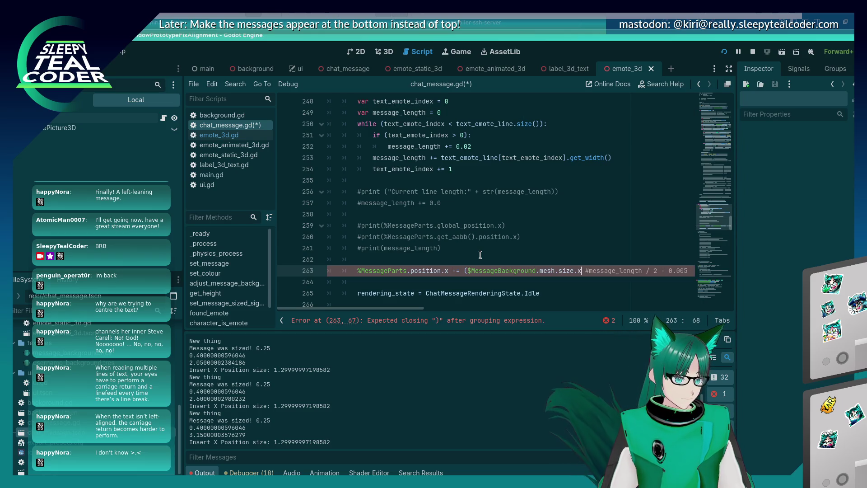
pyautogui.write('/ 2)')
pyautogui.press('F5')
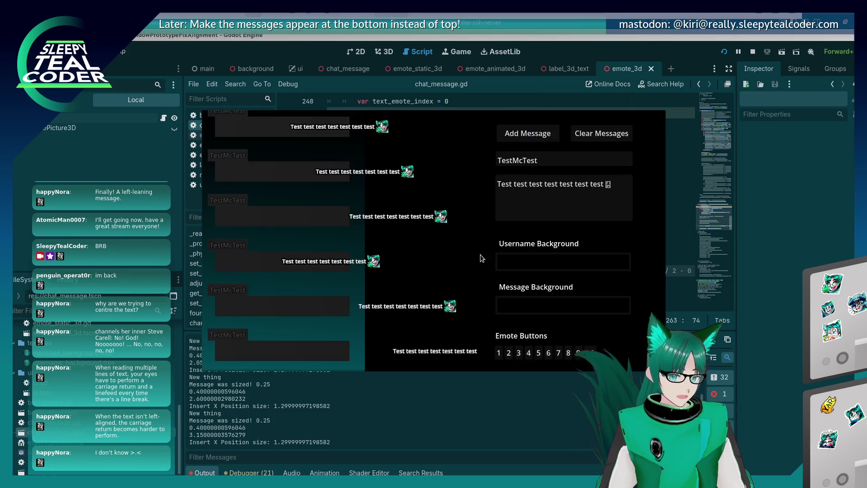
pyautogui.click(520, 136)
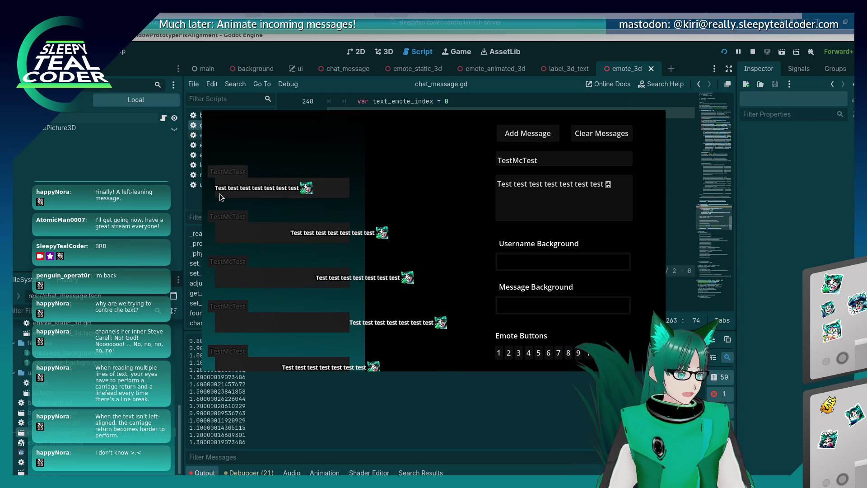
# Append '+ 0.03' after the halved width on line 263, then run and add a test message
pyautogui.click(641, 271)
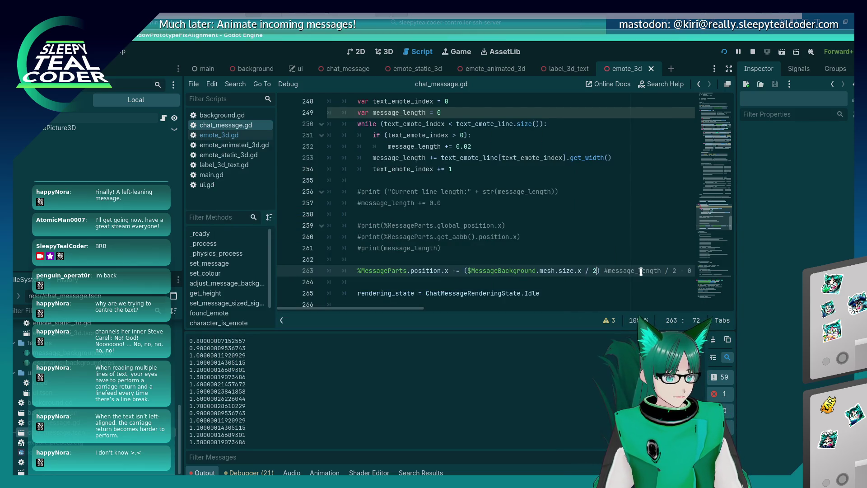
pyautogui.press('Right')
pyautogui.write('+ 0.03')
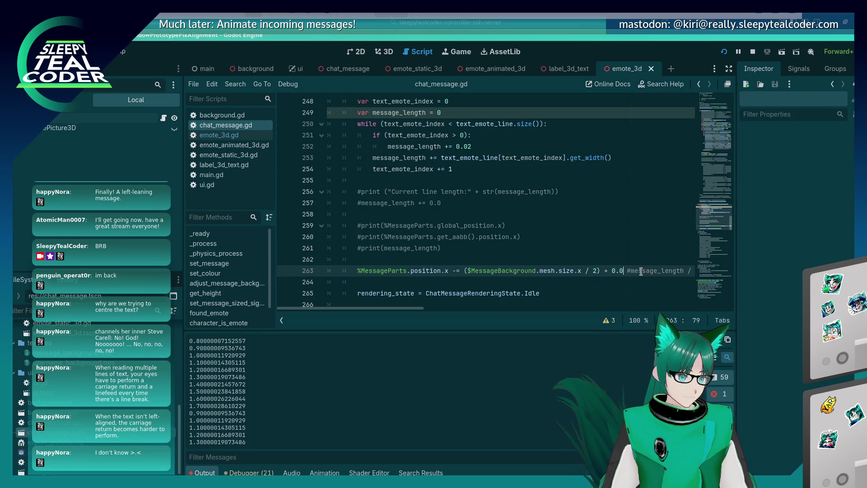
pyautogui.press('F5')
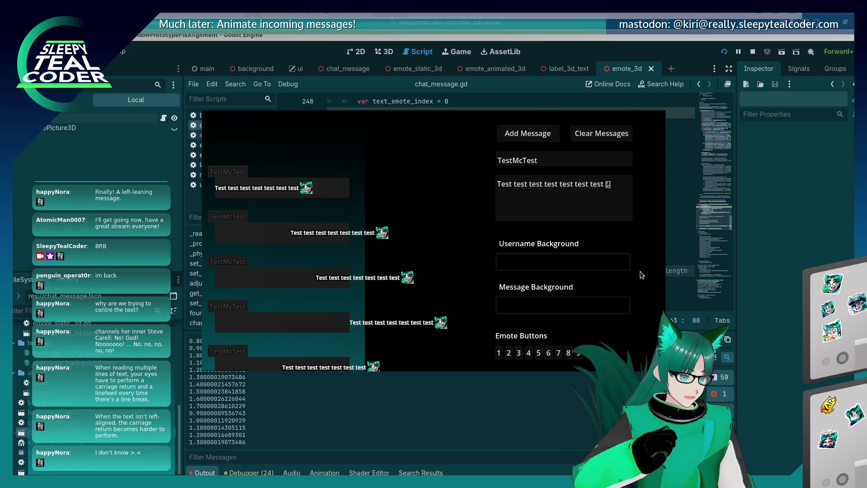
pyautogui.click(516, 137)
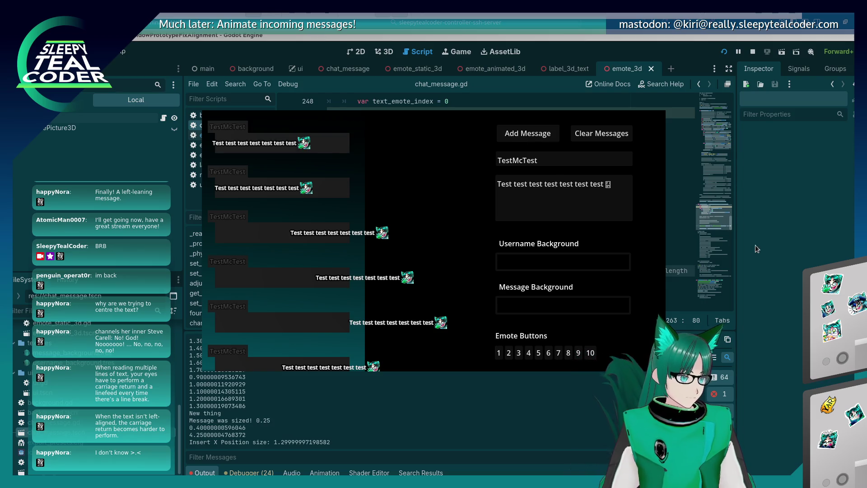
# Move the offset to a new line 264 '%MessageParts.position.x += …', then run and test
pyautogui.click(741, 264)
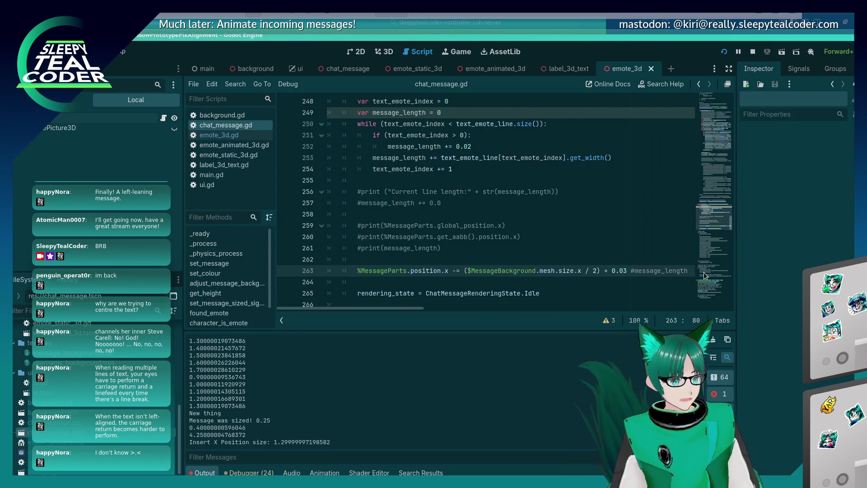
pyautogui.moveTo(605, 271); pyautogui.dragTo(627, 271)
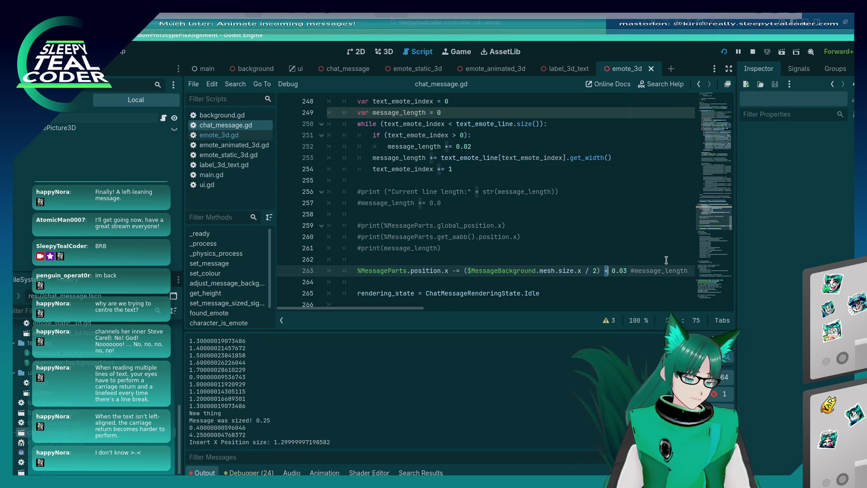
pyautogui.press('BackSpace')
pyautogui.press('End')
pyautogui.press('Return')
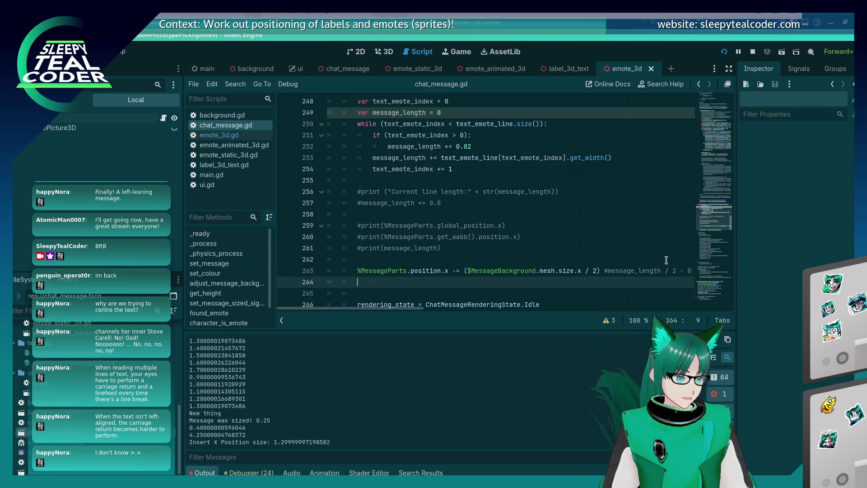
pyautogui.write('%Mess')
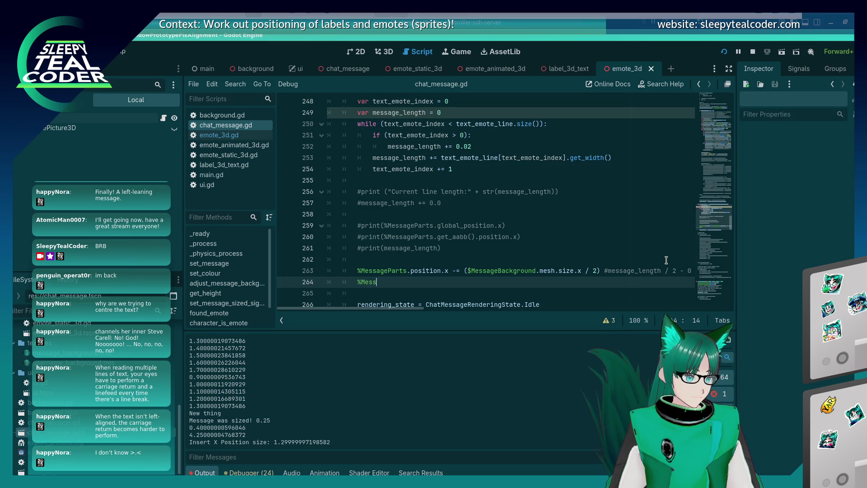
pyautogui.write('ageParts.p')
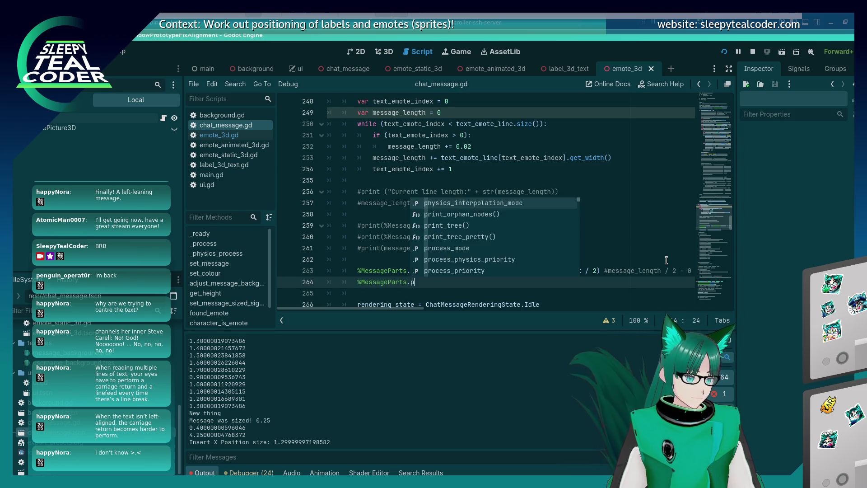
pyautogui.write('osition.x += ')
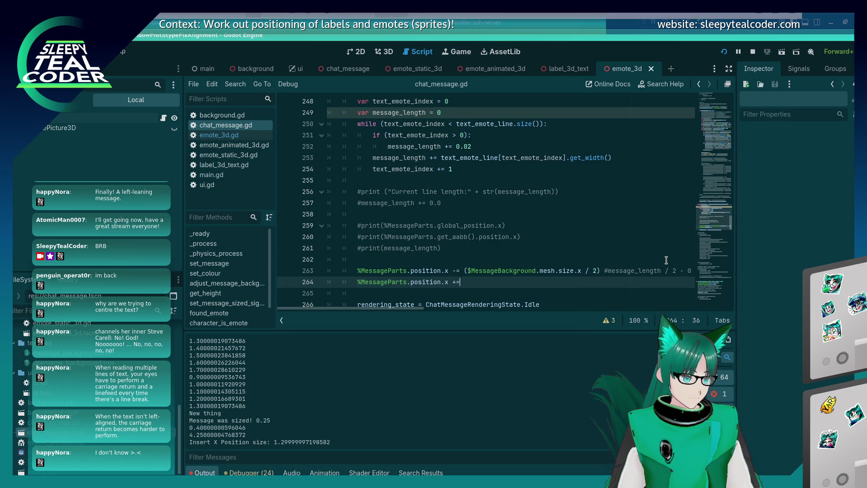
pyautogui.write('0.25')
pyautogui.press('F5')
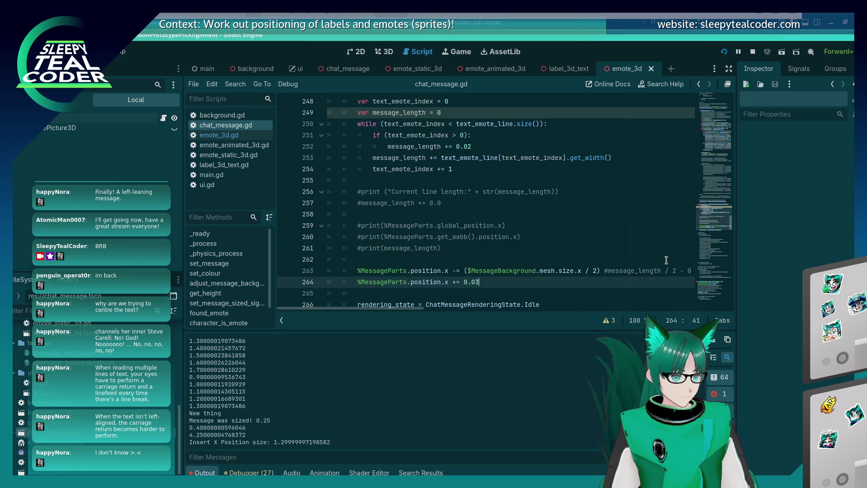
pyautogui.click(528, 134)
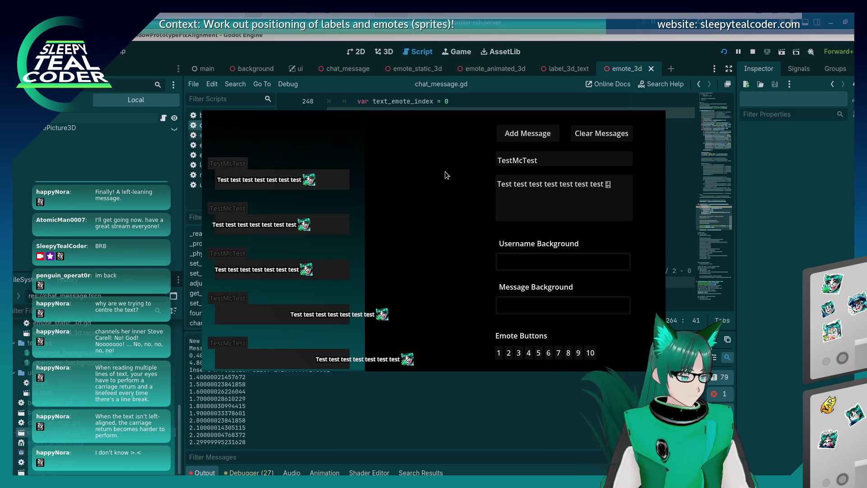
# Rerun to compare alignment, then change the line 264 offset to 0.06
pyautogui.click(768, 279)
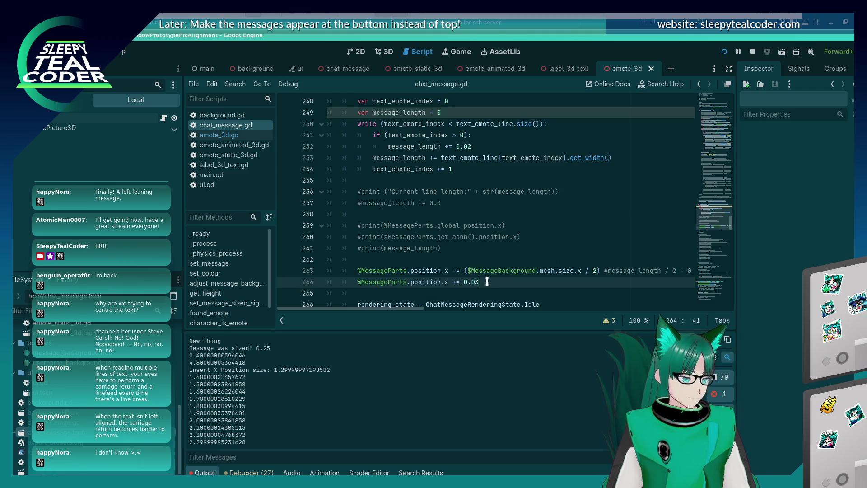
pyautogui.press('F5')
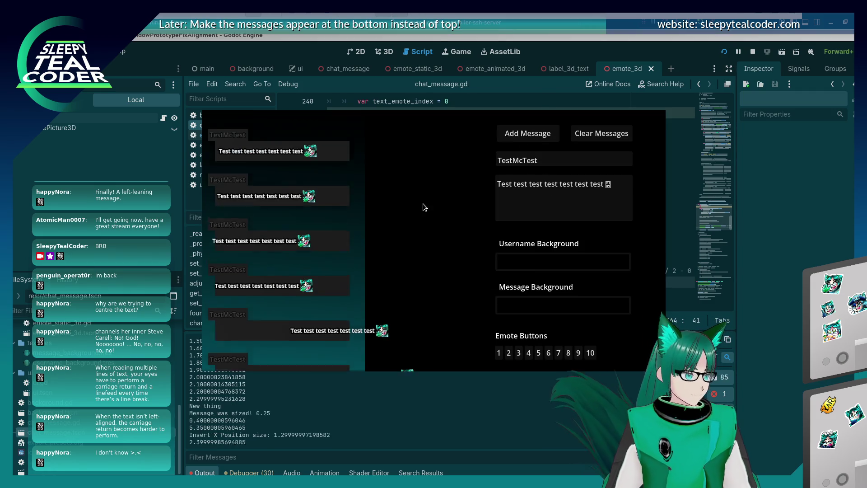
pyautogui.click(748, 267)
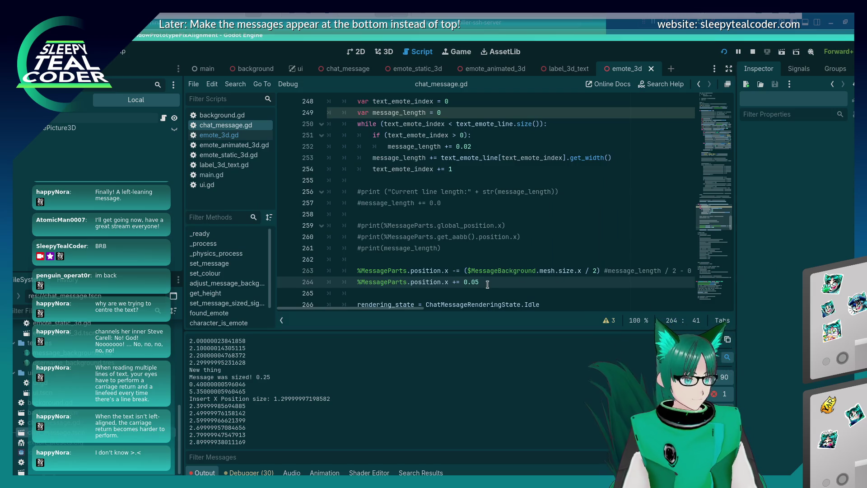
pyautogui.press('BackSpace')
pyautogui.write('6')
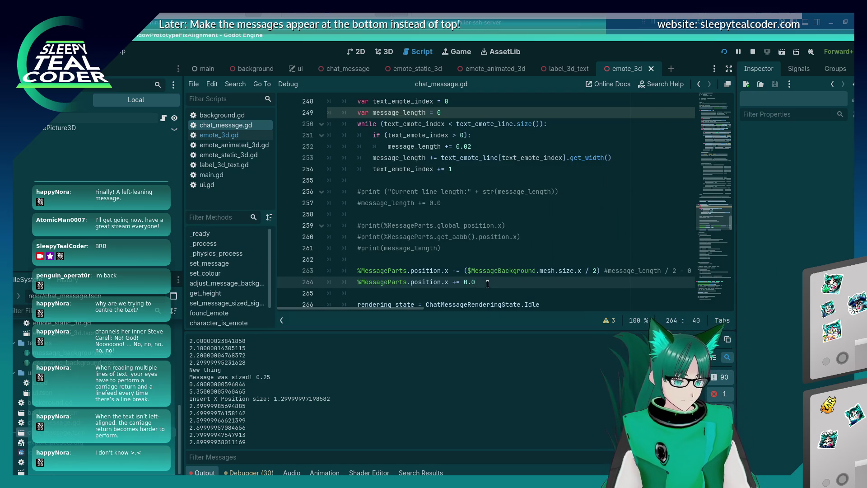
pyautogui.hotkey('alt', 'Tab')
pyautogui.hotkey('alt', 'Tab')
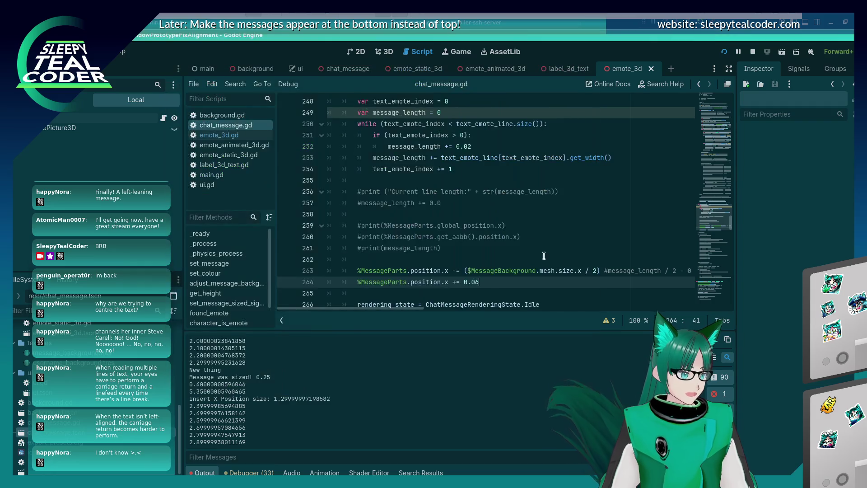
pyautogui.scroll(-6, 716, 289)
# Switch to the running game and add test chat messages to check the offset
pyautogui.moveTo(730, 229)
pyautogui.mouseDown()
pyautogui.moveTo(716, 307)
pyautogui.moveTo(718, 221)
pyautogui.mouseUp()
pyautogui.press('Up')
pyautogui.press('Down')
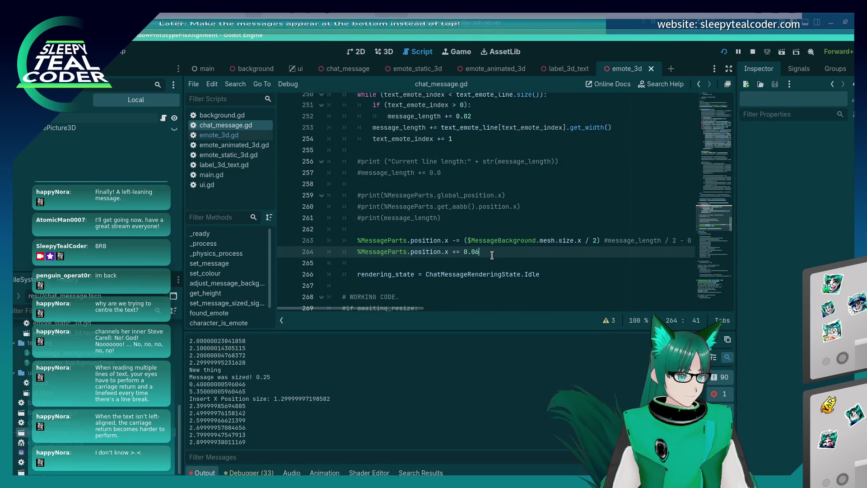
pyautogui.hotkey('alt', 'Tab')
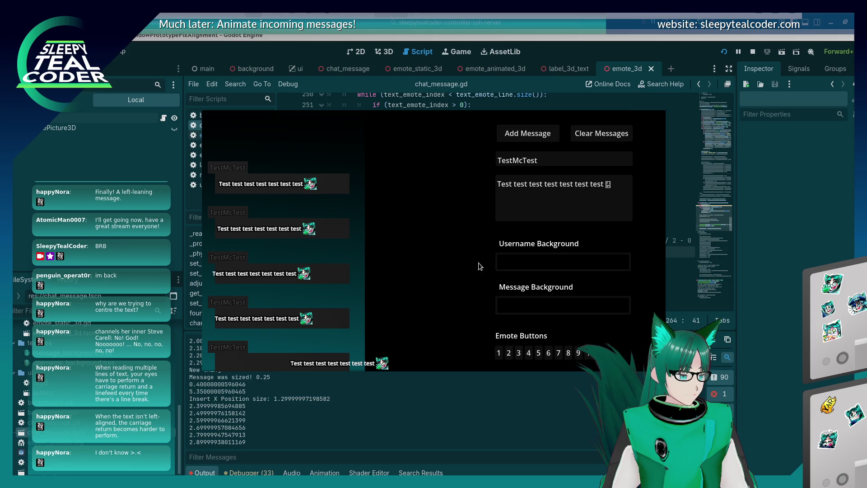
pyautogui.click(537, 138)
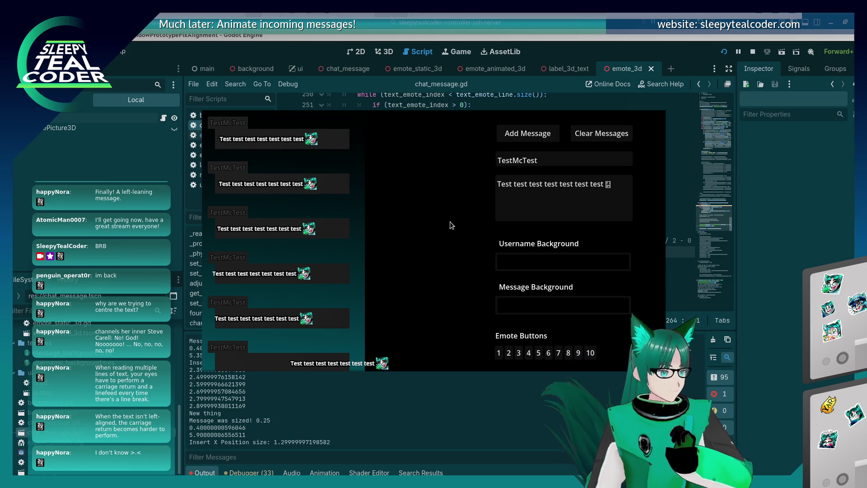
pyautogui.hotkey('alt', 'Tab')
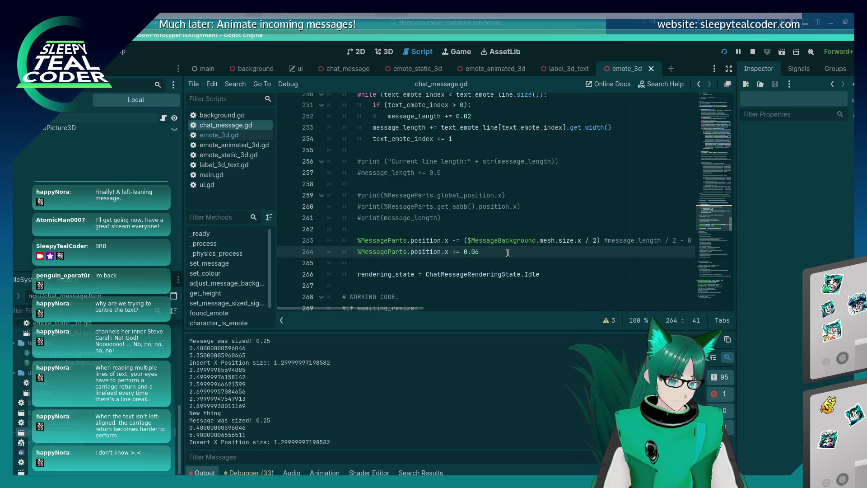
pyautogui.hotkey('alt', 'Tab')
pyautogui.click(528, 133)
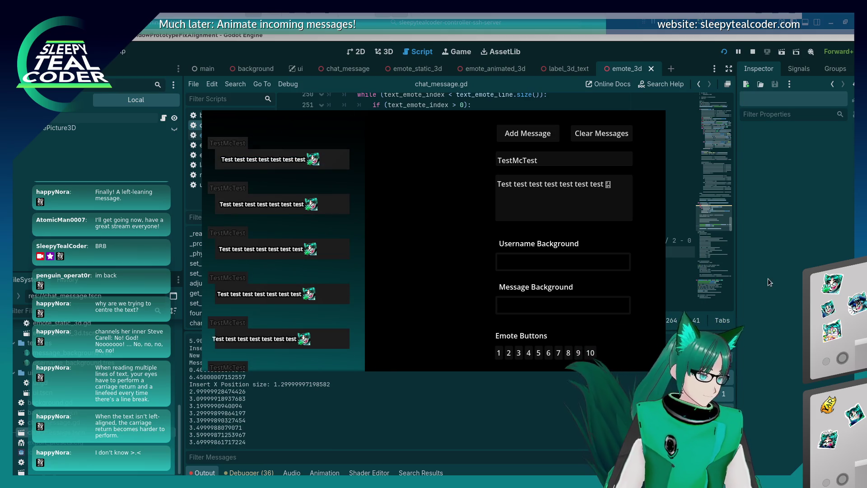
pyautogui.hotkey('alt', 'Tab')
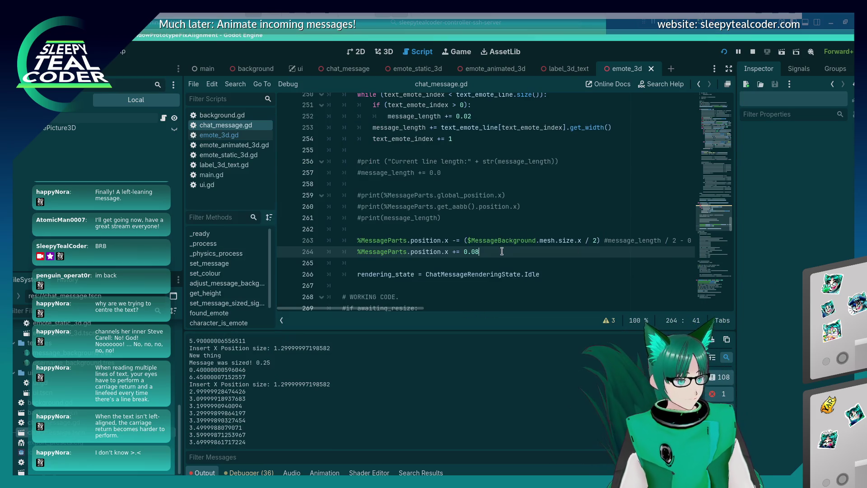
# Delete the trailing emote from the test message, add it, and close the game
pyautogui.hotkey('alt', 'Tab')
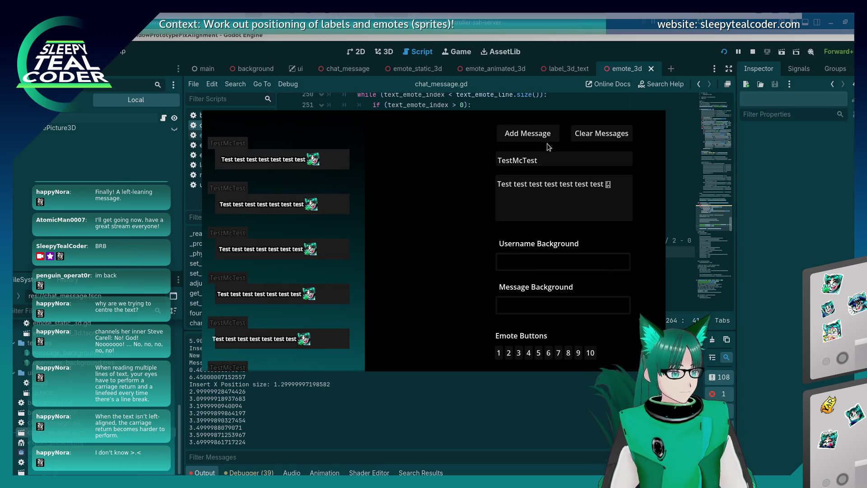
pyautogui.click(533, 135)
pyautogui.click(611, 186)
pyautogui.press('BackSpace')
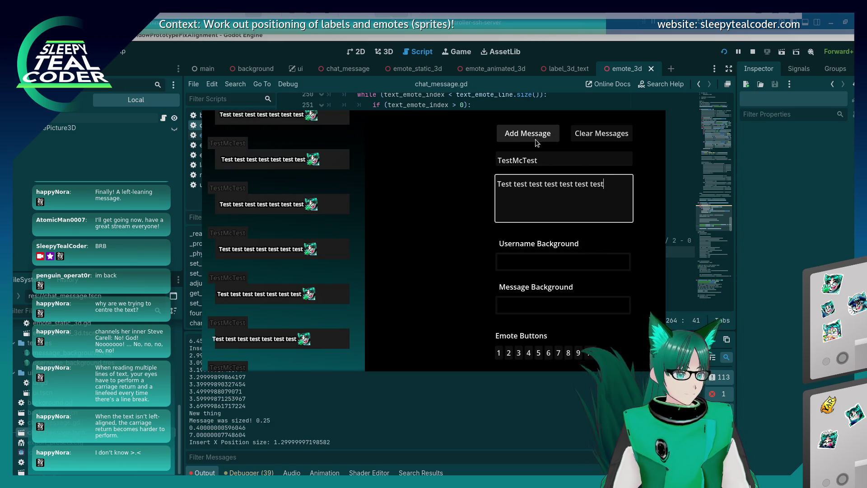
pyautogui.click(514, 139)
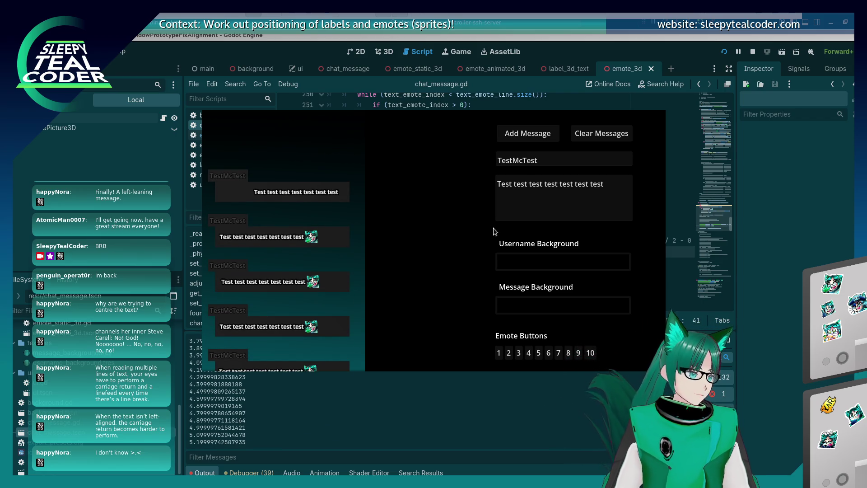
pyautogui.press('F8')
pyautogui.scroll(2, 387, 229)
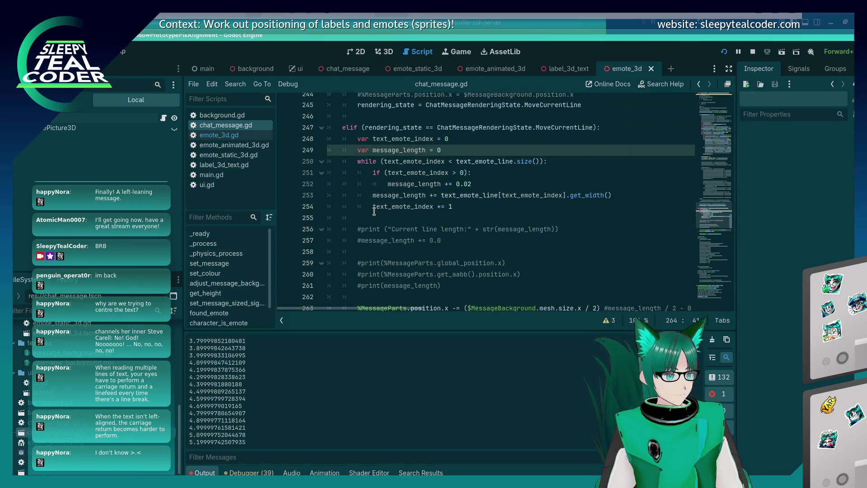
# Comment out lines 248–254, the text_emote_index and message_length loop code
pyautogui.click(350, 204)
pyautogui.hotkey('ctrl', 'k')
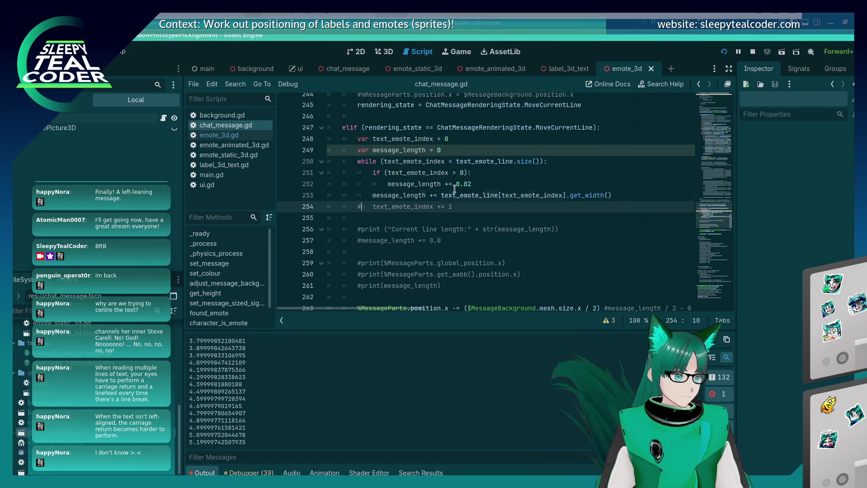
pyautogui.press('Up')
pyautogui.hotkey('ctrl', 'k')
pyautogui.press('Up')
pyautogui.hotkey('ctrl', 'k')
pyautogui.press('Up')
pyautogui.hotkey('ctrl', 'k')
pyautogui.press('Up')
pyautogui.hotkey('ctrl', 'k')
pyautogui.press('Up')
pyautogui.write('#')
pyautogui.press('Left')
pyautogui.press('BackSpace')
pyautogui.write('#')
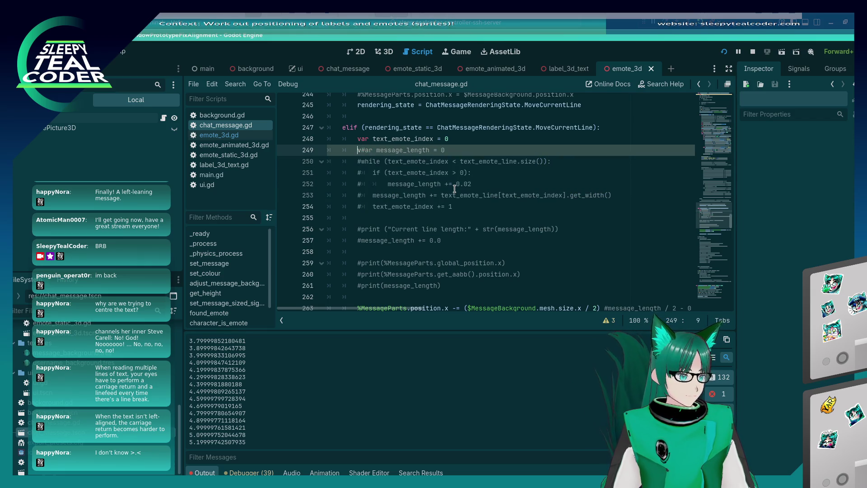
pyautogui.press('Up')
pyautogui.hotkey('ctrl', 'k')
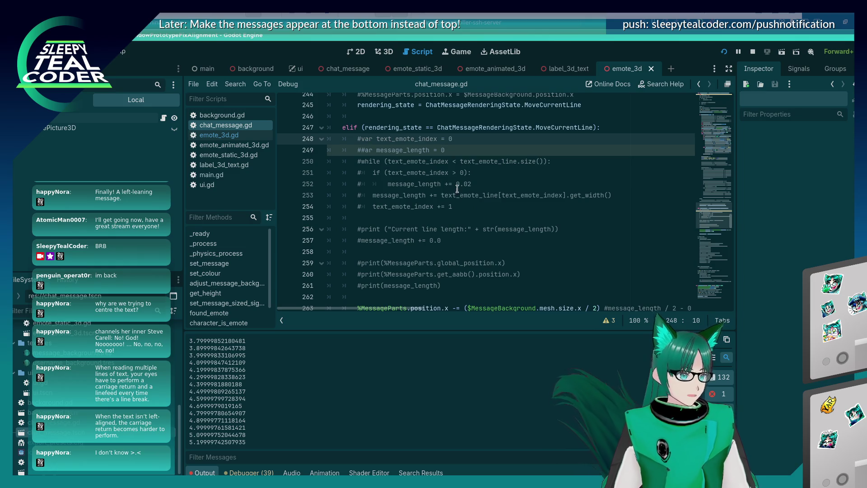
# Delete the commented-out loop and debug prints plus the blank line, then save and run
pyautogui.scroll(-3, 455, 189)
pyautogui.click(462, 211)
pyautogui.click(564, 245)
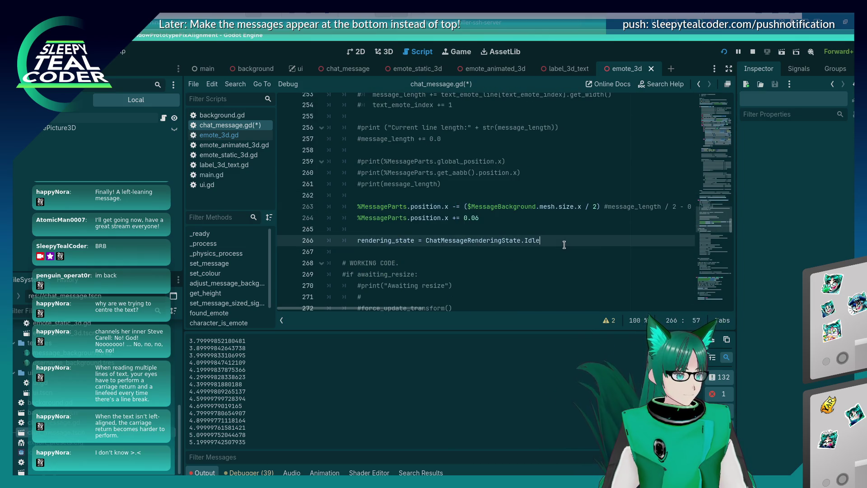
pyautogui.scroll(3, 448, 218)
pyautogui.moveTo(464, 290); pyautogui.dragTo(461, 136)
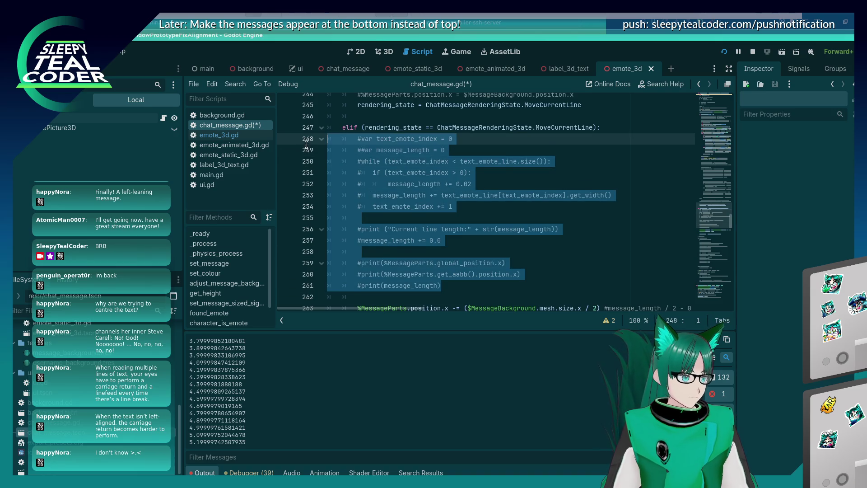
pyautogui.press('Delete')
pyautogui.press('BackSpace')
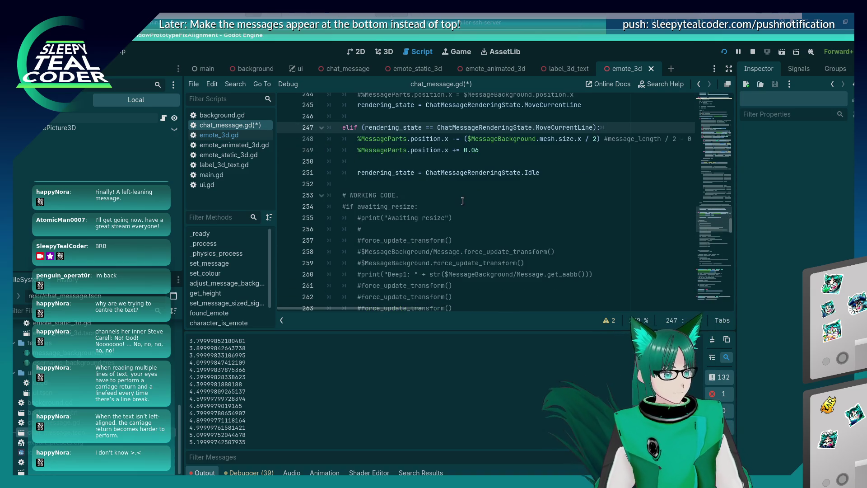
pyautogui.press('F5')
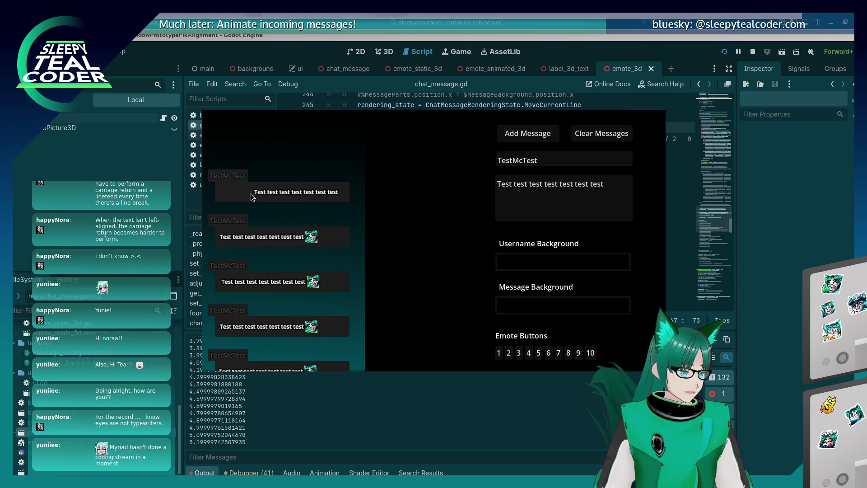
# Scroll chat_message.gd around lines 160–245, inspecting line 176 where the first text or emote is positioned
pyautogui.click(748, 285)
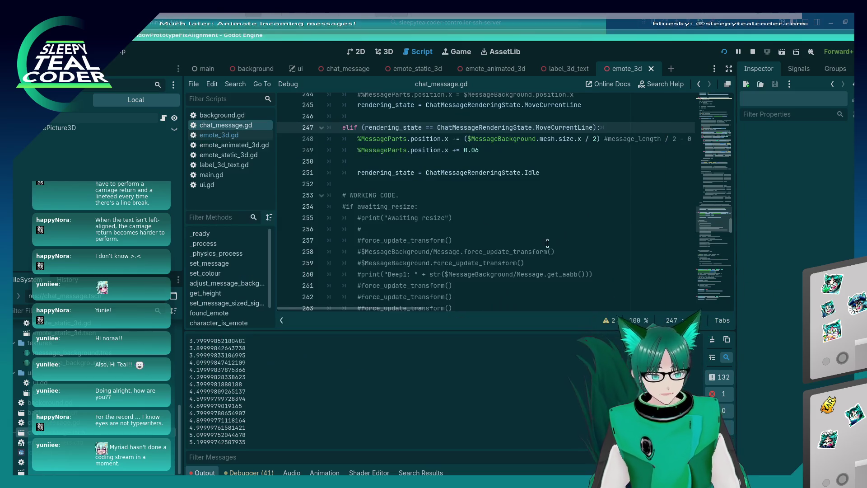
pyautogui.scroll(-6, 406, 189)
pyautogui.scroll(20, 405, 189)
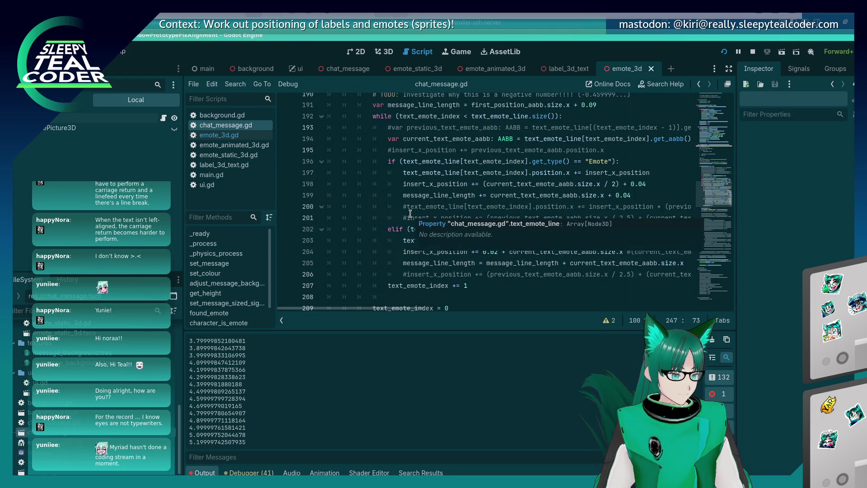
pyautogui.scroll(10, 410, 213)
pyautogui.scroll(4, 410, 213)
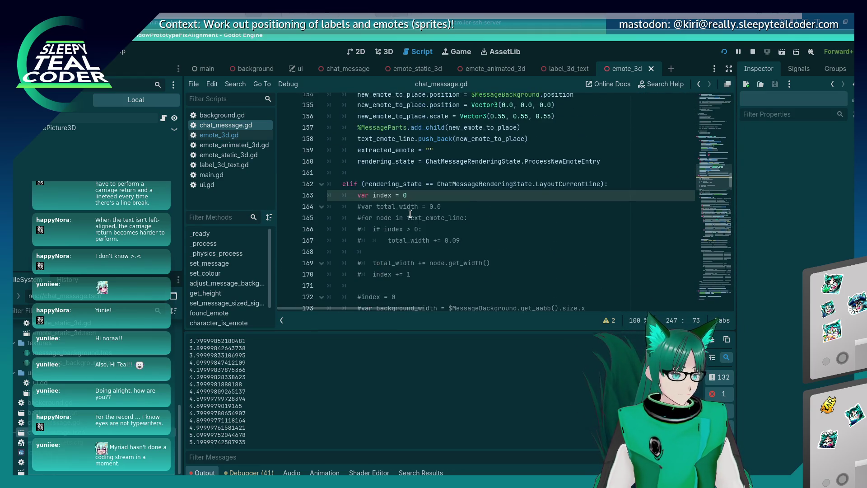
pyautogui.scroll(-6, 410, 213)
pyautogui.scroll(-6, 410, 213)
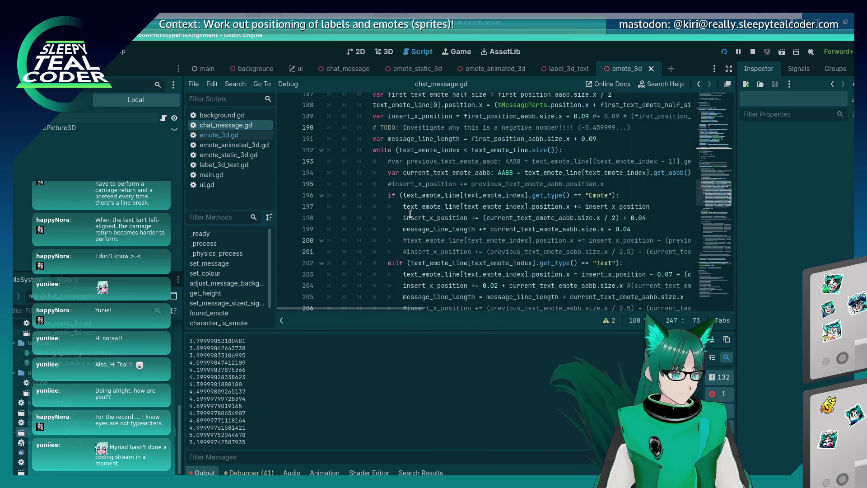
pyautogui.scroll(4, 410, 213)
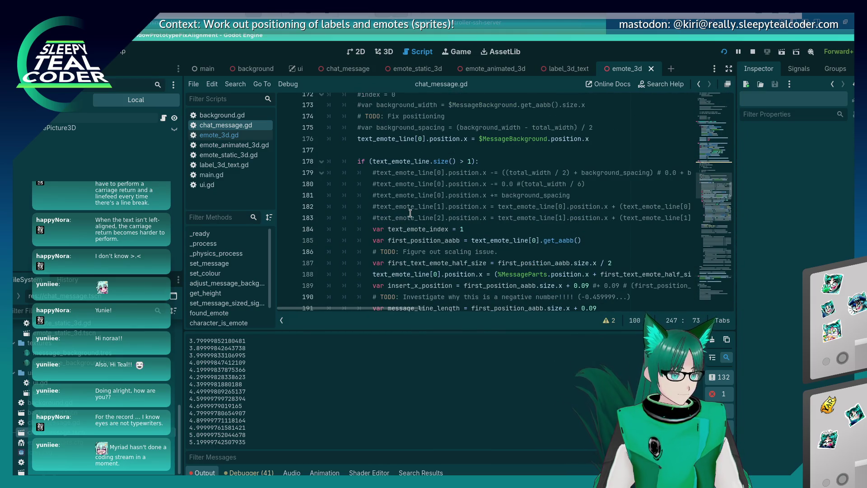
pyautogui.scroll(1, 410, 213)
pyautogui.click(505, 174)
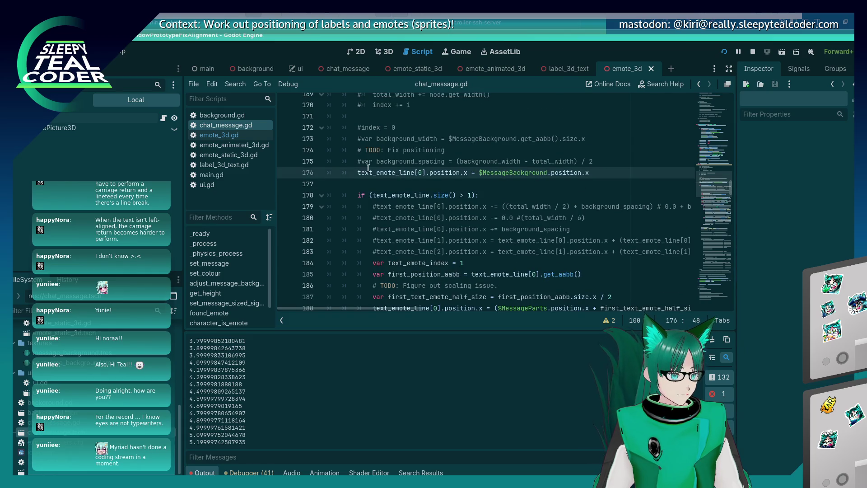
pyautogui.scroll(-3, 409, 190)
pyautogui.scroll(2, 410, 212)
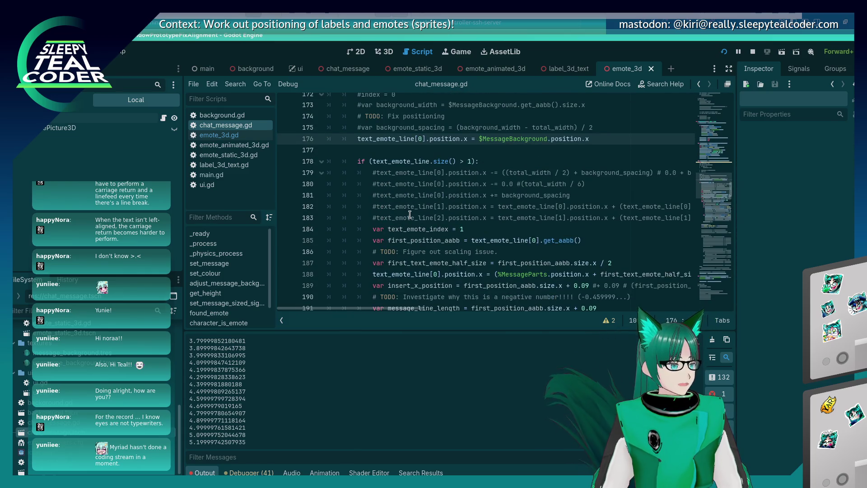
pyautogui.scroll(-10, 410, 214)
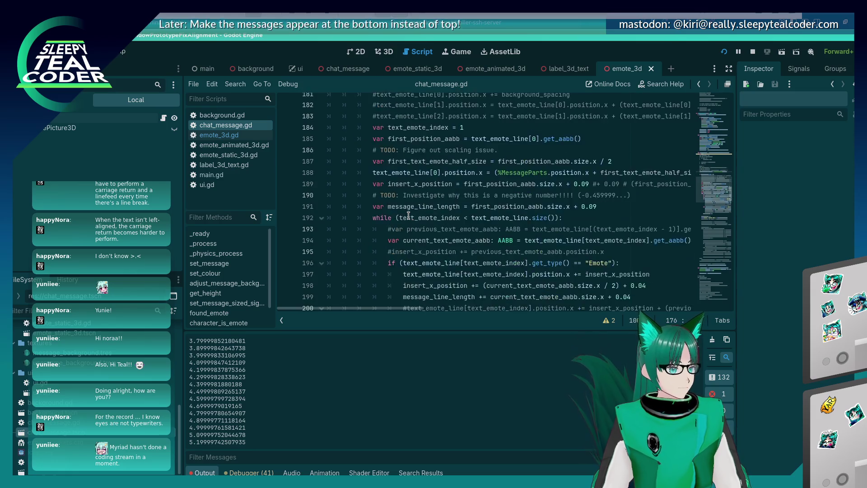
pyautogui.scroll(-13, 409, 215)
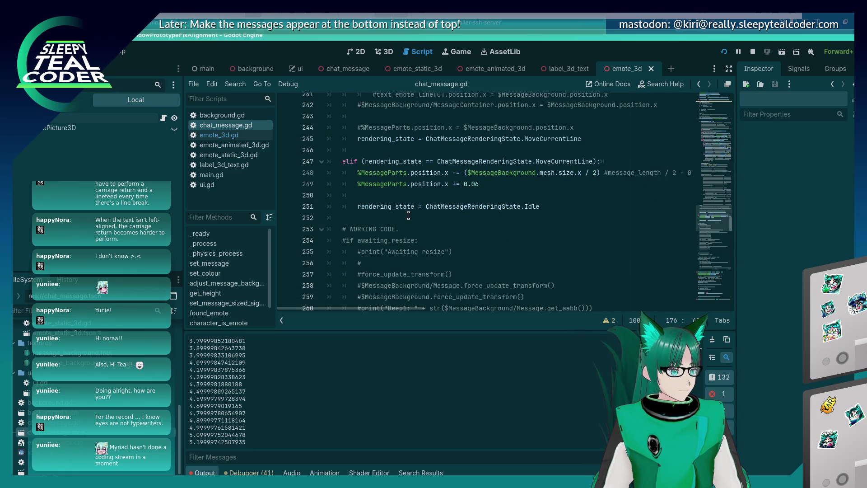
# Delete the 'rendering_state = …MoveCurrentLine' line on line 245 along with its empty line
pyautogui.click(591, 136)
pyautogui.hotkey('shift', 'Home')
pyautogui.press('BackSpace')
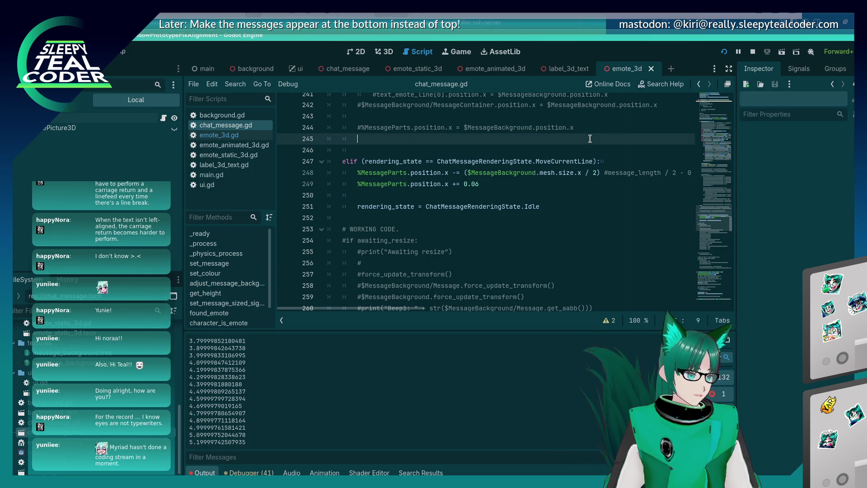
pyautogui.press('Delete')
# Delete the 'rendering_state = …Idle' line from the MoveCurrentLine branch and save the script
pyautogui.press('Down')
pyautogui.press('Down')
pyautogui.press('Down')
pyautogui.press('Down')
pyautogui.hotkey('shift', 'Home')
pyautogui.hotkey('shift', 'Home')
pyautogui.press('BackSpace')
pyautogui.press('BackSpace')
pyautogui.press('BackSpace')
pyautogui.hotkey('ctrl', 's')
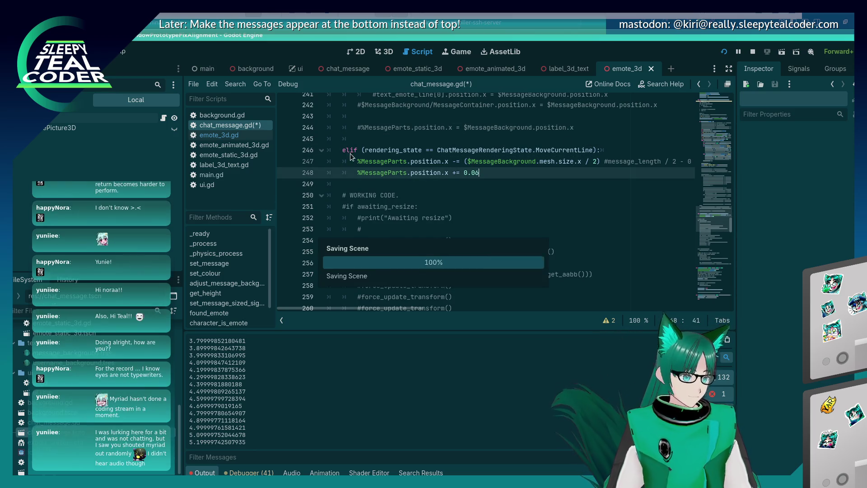
pyautogui.scroll(-4, 364, 163)
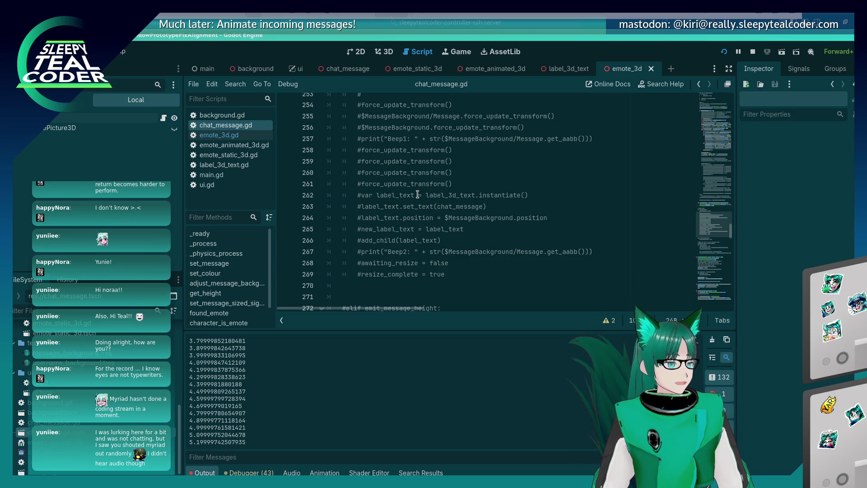
pyautogui.scroll(4, 369, 229)
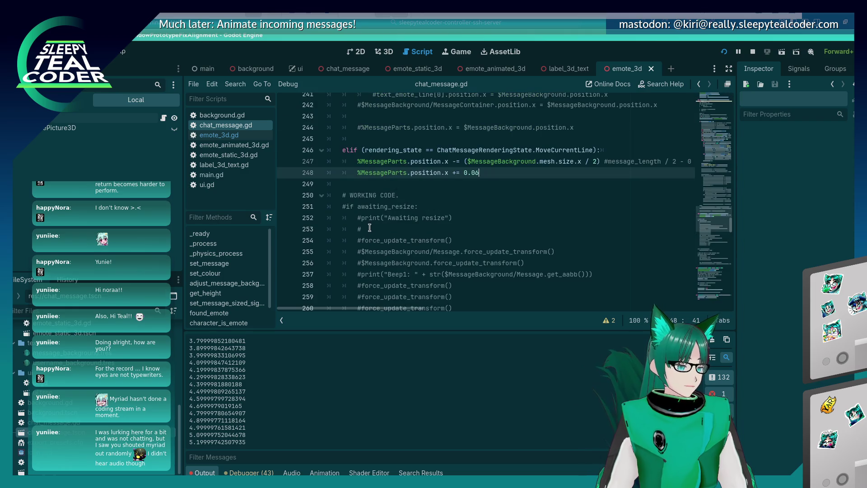
pyautogui.click(423, 195)
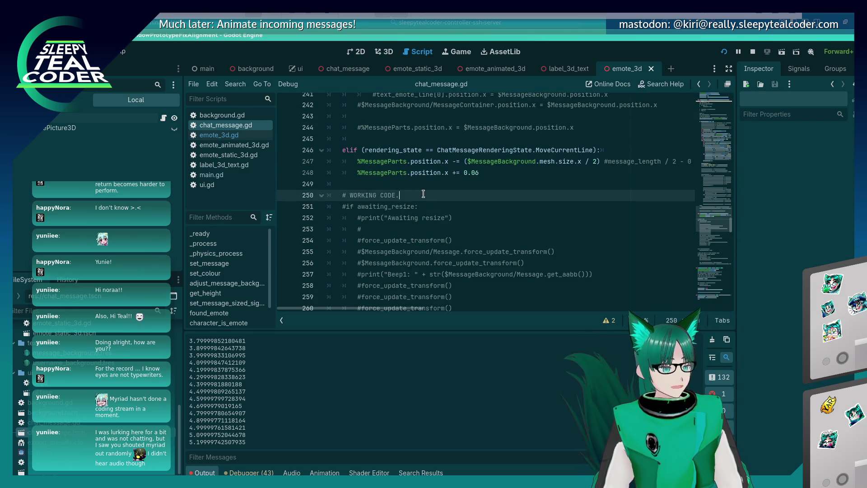